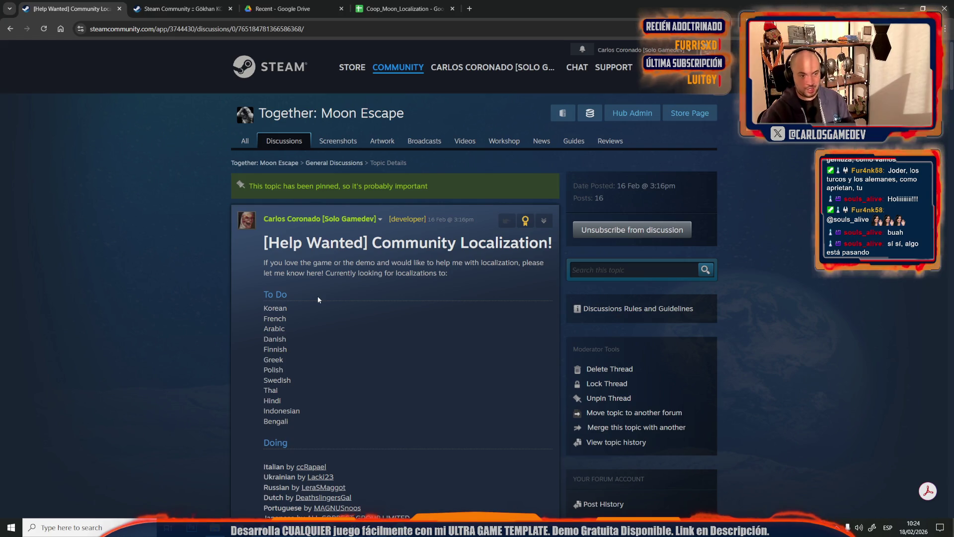
Scroll the localization thread and highlight Italian and Dutch in the Doing list
{"action": "scroll", "coordinate": [318, 300], "scroll_direction": "down", "scroll_amount": 3}
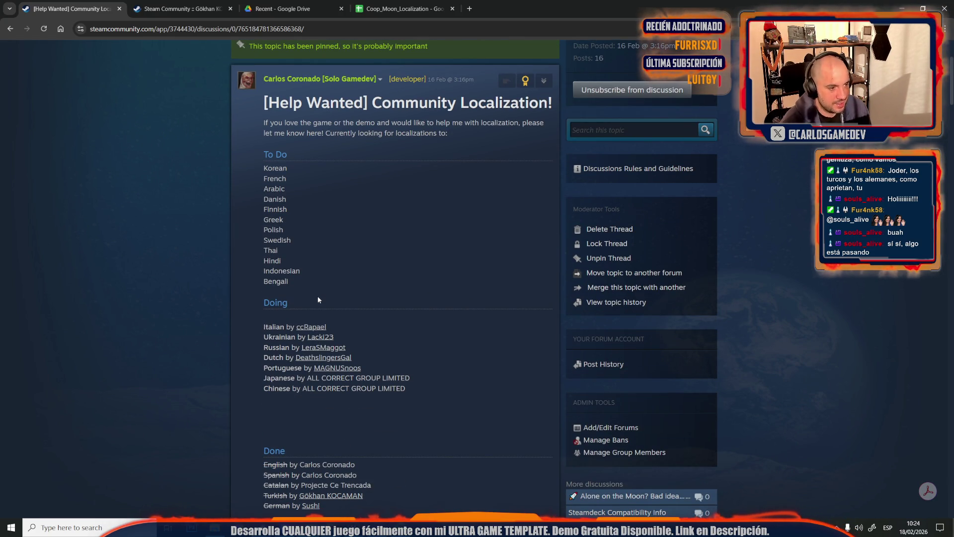
{"action": "left_click_drag", "start_coordinate": [250, 327], "coordinate": [283, 332]}
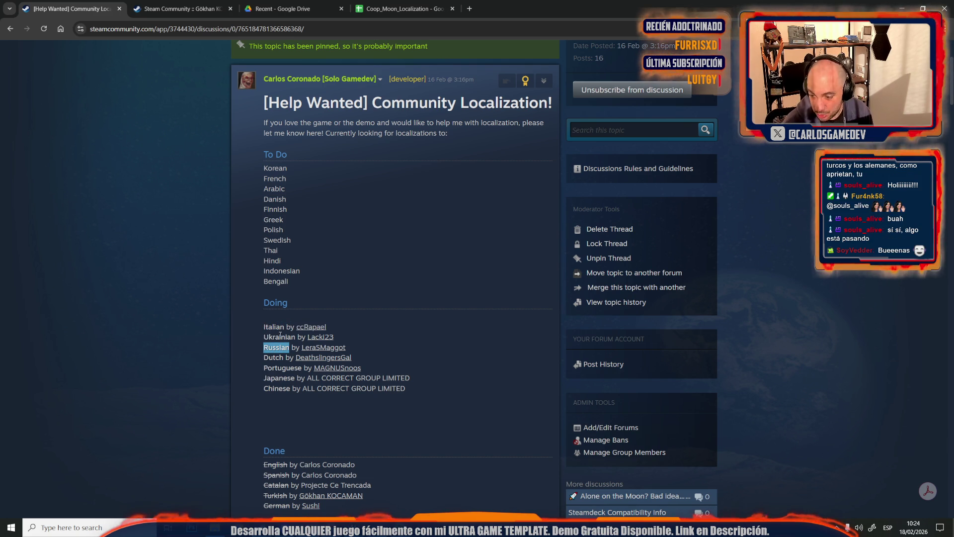
{"action": "left_click_drag", "start_coordinate": [255, 359], "coordinate": [289, 359]}
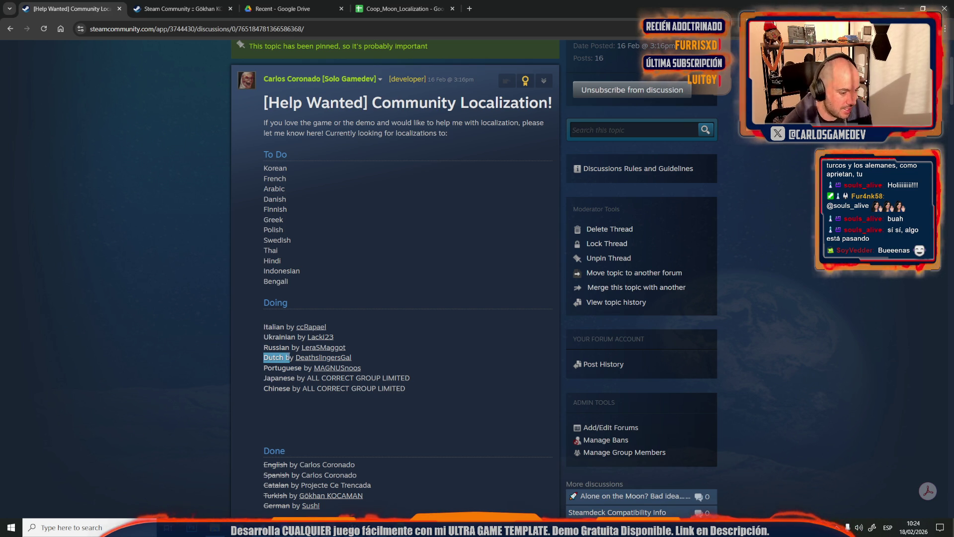
{"action": "left_click", "coordinate": [303, 368]}
Highlight Turkish in the Done list, then return to the Unreal Editor
{"action": "scroll", "coordinate": [261, 449], "scroll_direction": "down", "scroll_amount": 1}
{"action": "left_click_drag", "start_coordinate": [262, 449], "coordinate": [287, 449]}
{"action": "left_click", "coordinate": [329, 467]}
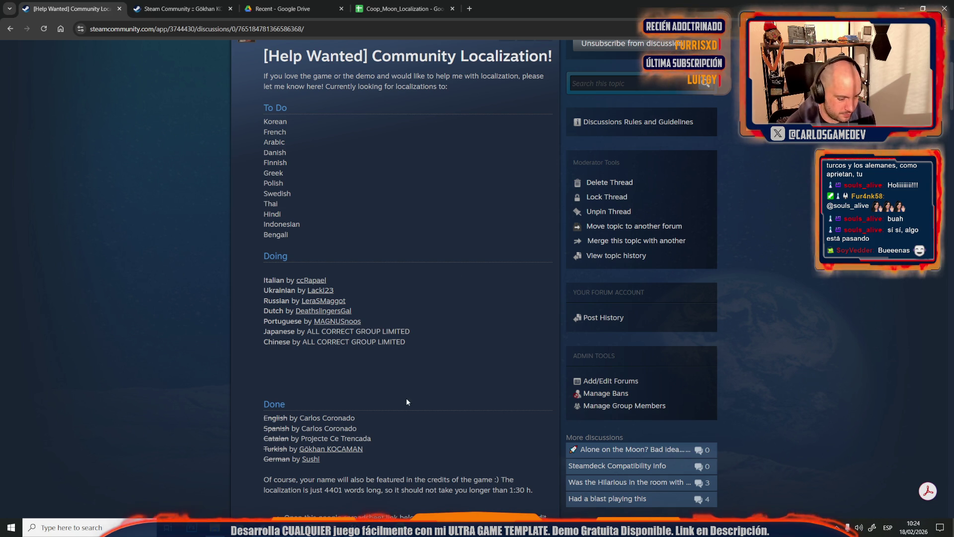
{"action": "left_click", "coordinate": [355, 477]}
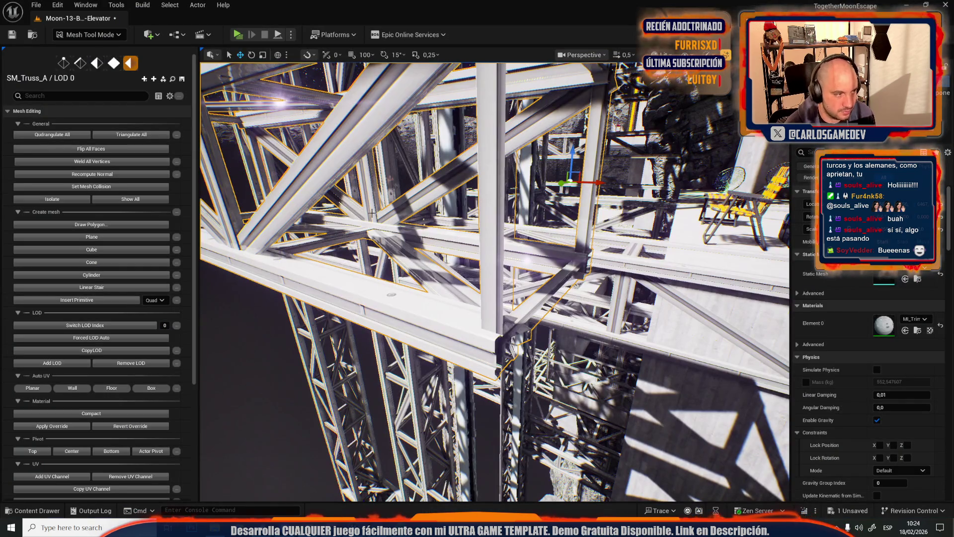
In Edge mode, bridge a truss plate edge and its top edge with a face
{"action": "key", "text": "f"}
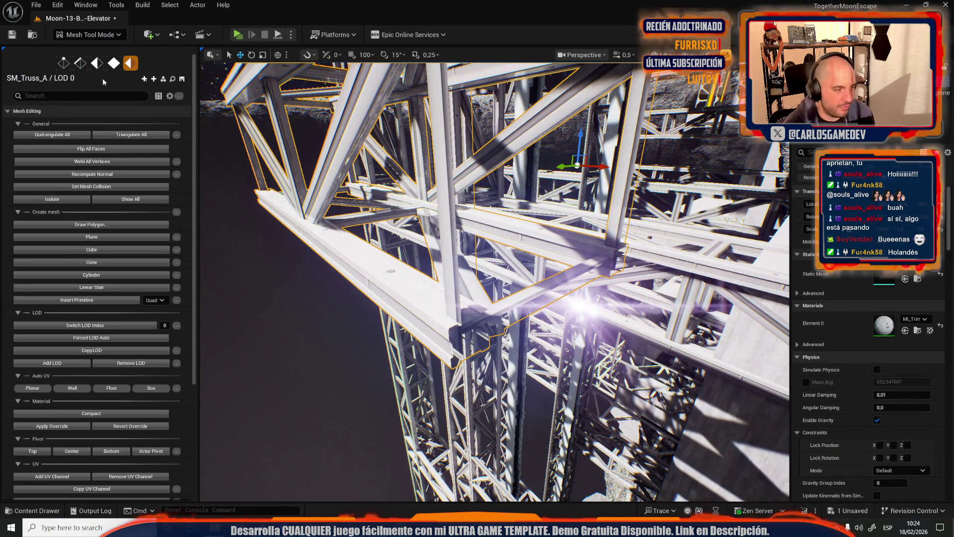
{"action": "scroll", "coordinate": [107, 282], "scroll_direction": "down", "scroll_amount": 2}
{"action": "scroll", "coordinate": [106, 282], "scroll_direction": "up", "scroll_amount": 2}
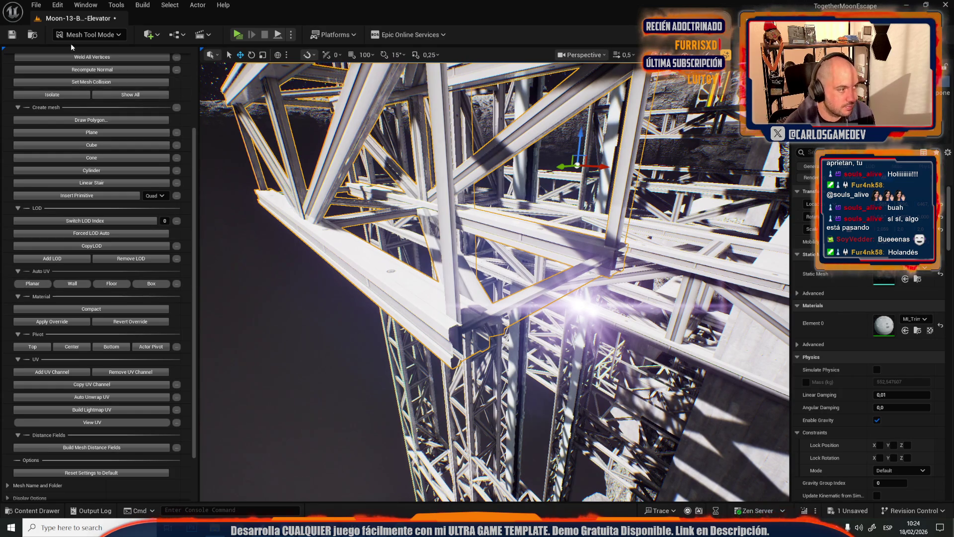
{"action": "left_click", "coordinate": [80, 63]}
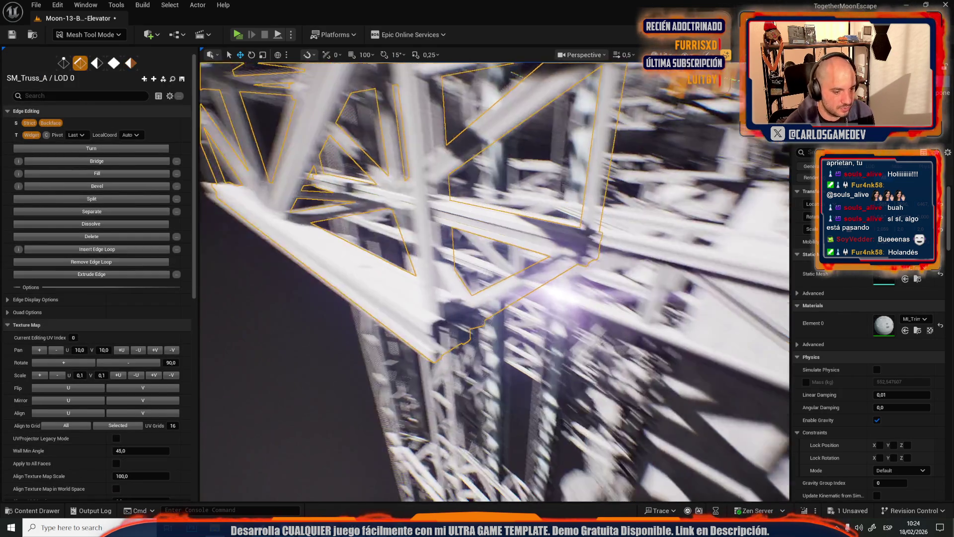
{"action": "scroll", "coordinate": [495, 282], "scroll_direction": "up", "scroll_amount": 1}
{"action": "key", "text": "w"}
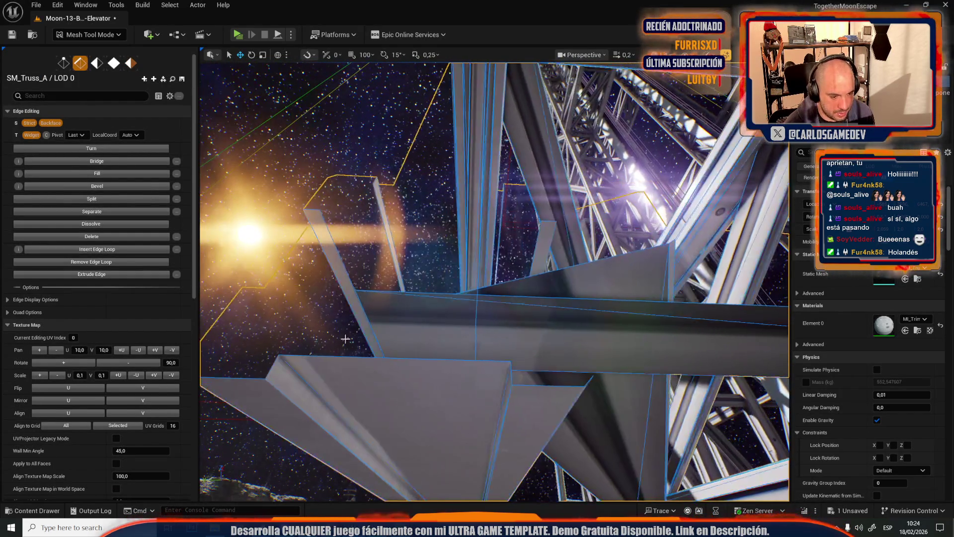
{"action": "left_click", "coordinate": [379, 345]}
{"action": "left_click_drag", "start_coordinate": [377, 279], "coordinate": [350, 343]}
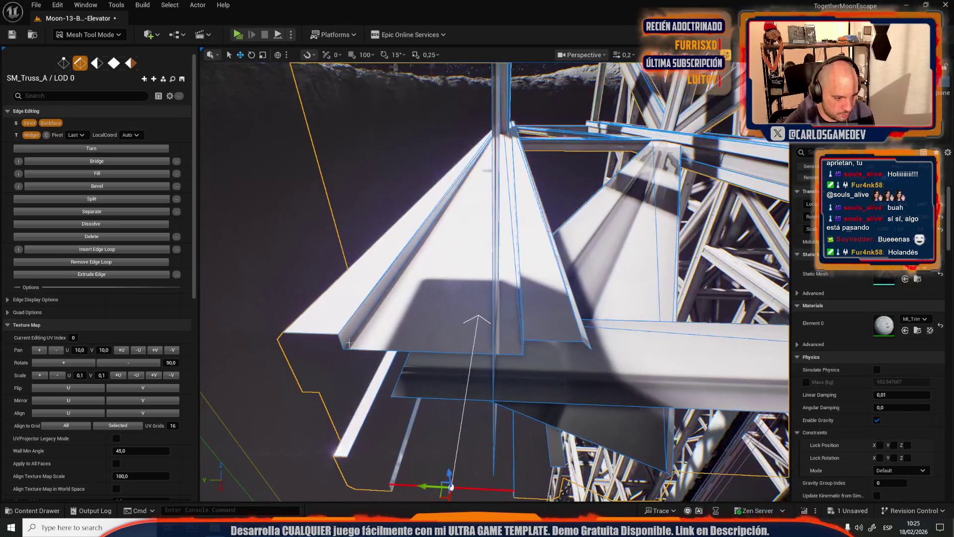
{"action": "left_click", "coordinate": [358, 346], "text": "shift"}
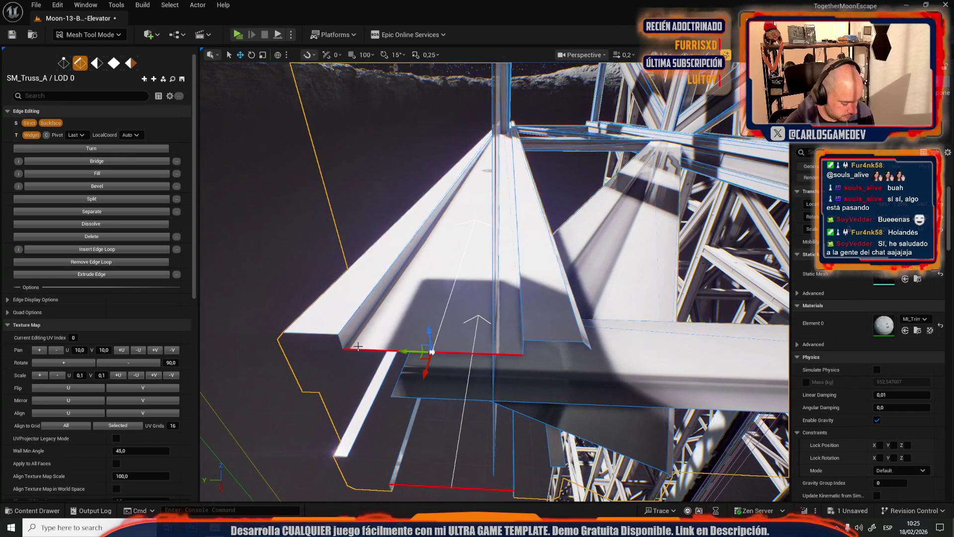
{"action": "key", "text": "b"}
Select two vertical edges on another part of the truss, viewing its underside
{"action": "left_click_drag", "start_coordinate": [356, 341], "coordinate": [287, 295]}
{"action": "left_click", "coordinate": [500, 251]}
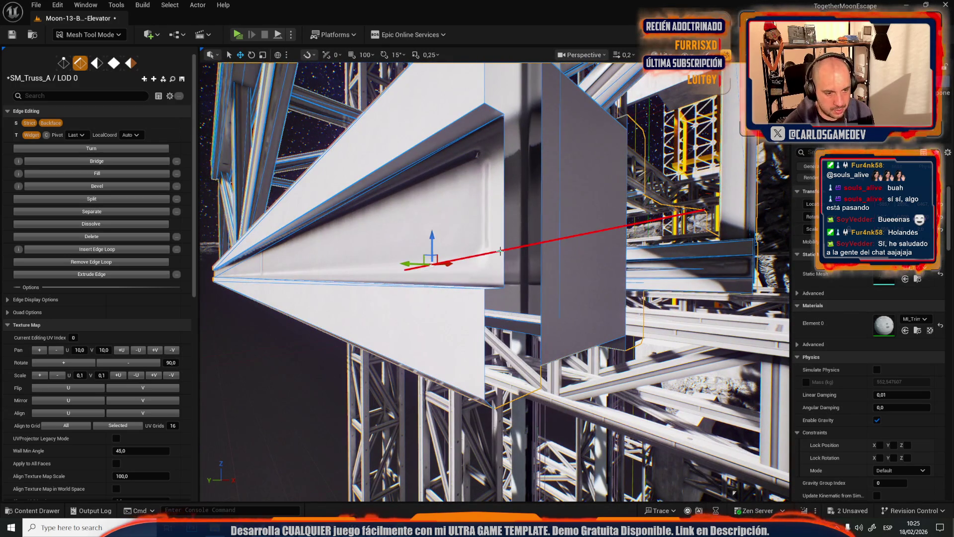
{"action": "left_click", "coordinate": [503, 270]}
{"action": "left_click", "coordinate": [542, 269], "text": "shift"}
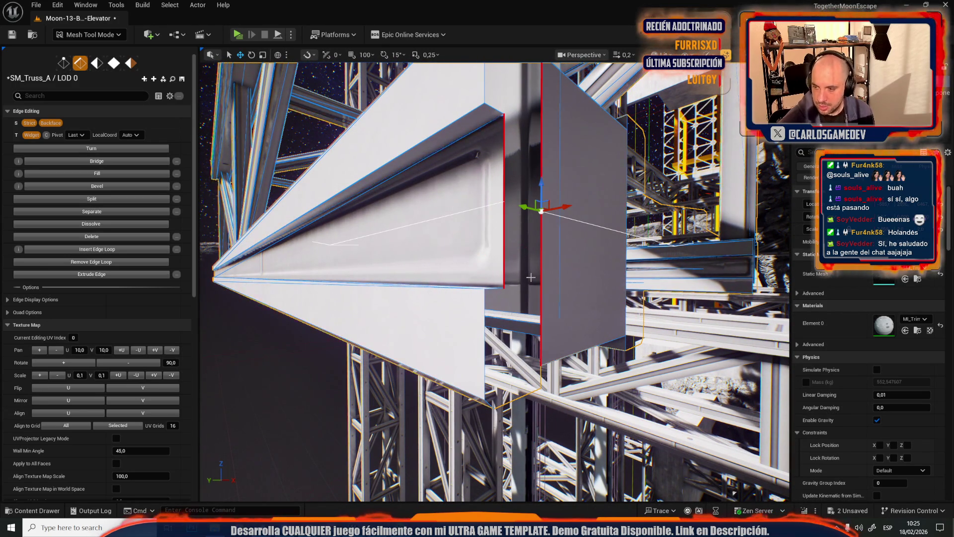
{"action": "left_click_drag", "start_coordinate": [531, 277], "coordinate": [432, 294]}
{"action": "mouse_move", "coordinate": [535, 315]}
{"action": "left_mouse_down"}
{"action": "mouse_move", "coordinate": [517, 308]}
{"action": "mouse_move", "coordinate": [527, 311]}
{"action": "left_mouse_up"}
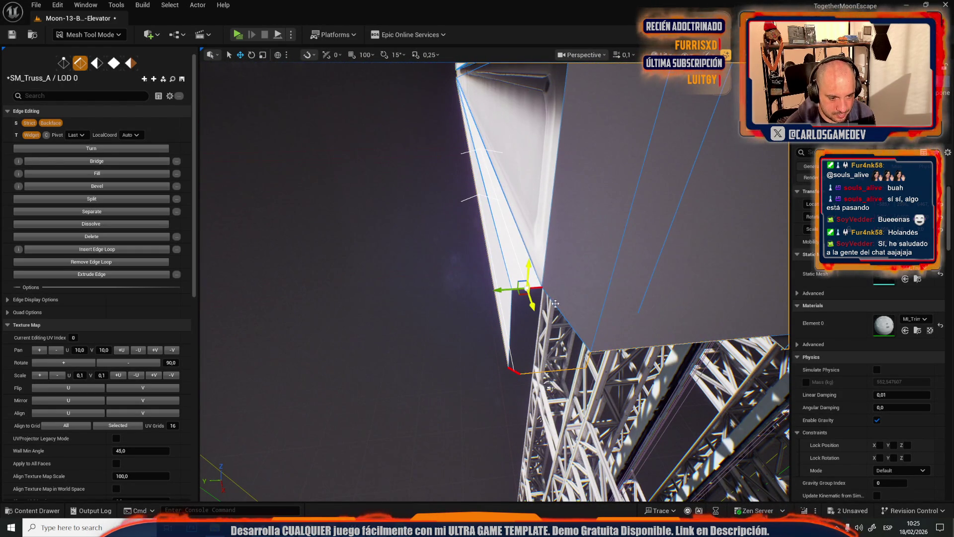
{"action": "left_click_drag", "start_coordinate": [551, 276], "coordinate": [516, 278]}
Add the underside opening's bottom and diagonal edges, then undo the last edit
{"action": "left_click", "coordinate": [549, 265], "text": "shift"}
{"action": "left_click_drag", "start_coordinate": [522, 345], "coordinate": [524, 348]}
{"action": "left_click", "coordinate": [532, 317]}
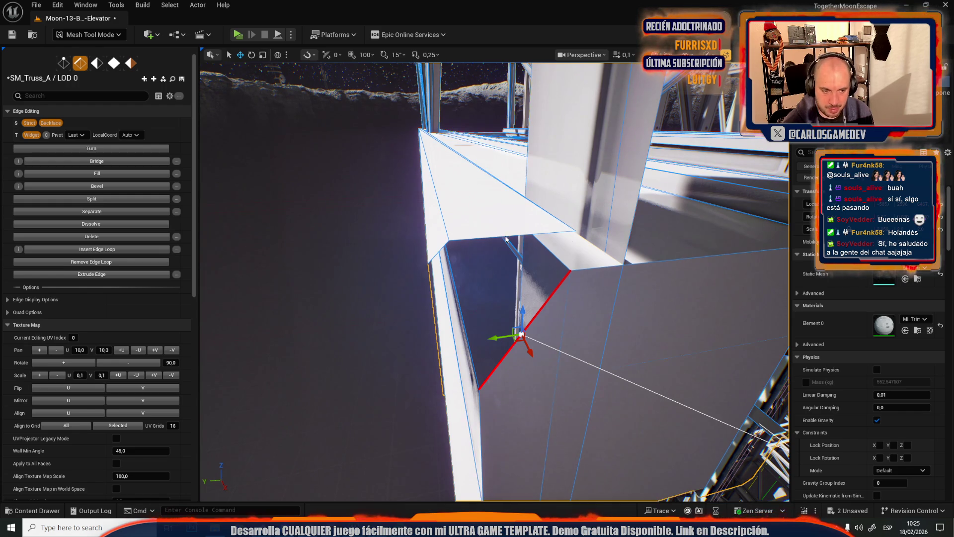
{"action": "left_click_drag", "start_coordinate": [506, 237], "coordinate": [506, 237]}
{"action": "left_click_drag", "start_coordinate": [562, 314], "coordinate": [562, 313]}
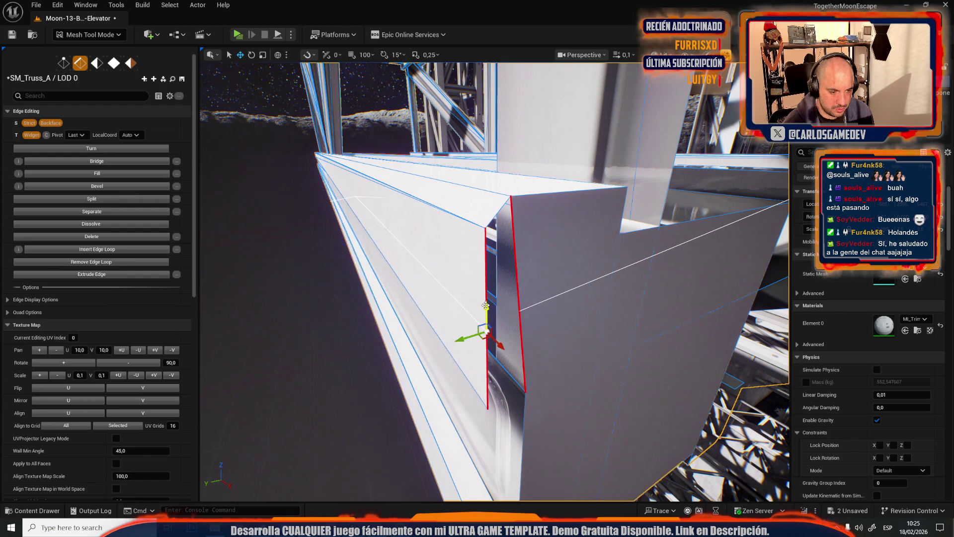
{"action": "key", "text": "ctrl+z"}
Bridge two vertical edges at the truss end, then select a diagonal edge and another
{"action": "mouse_move", "coordinate": [514, 336]}
{"action": "left_mouse_down"}
{"action": "mouse_move", "coordinate": [454, 384]}
{"action": "mouse_move", "coordinate": [499, 232]}
{"action": "left_mouse_up"}
{"action": "left_click", "coordinate": [490, 234]}
{"action": "left_click", "coordinate": [442, 237], "text": "shift"}
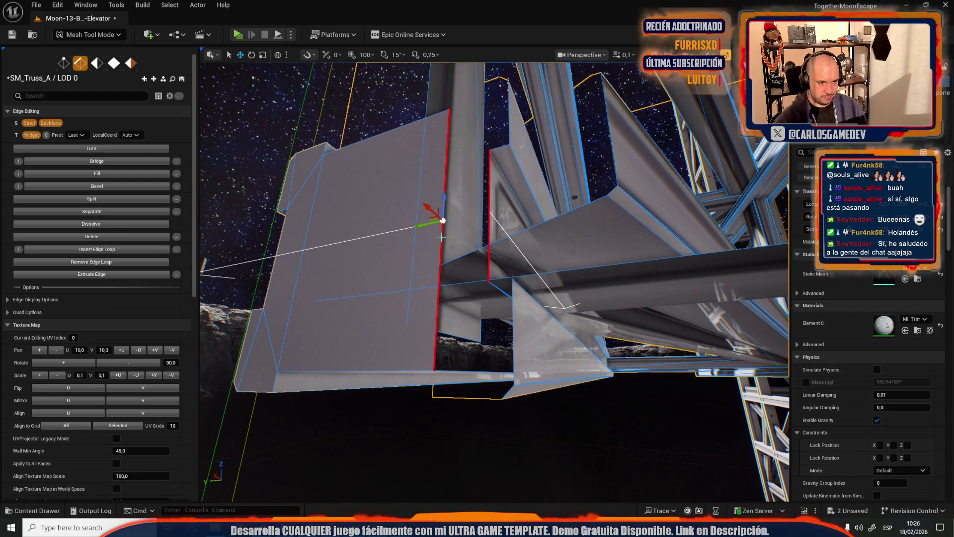
{"action": "key", "text": "b"}
{"action": "left_click_drag", "start_coordinate": [481, 274], "coordinate": [481, 274]}
{"action": "left_click", "coordinate": [481, 275]}
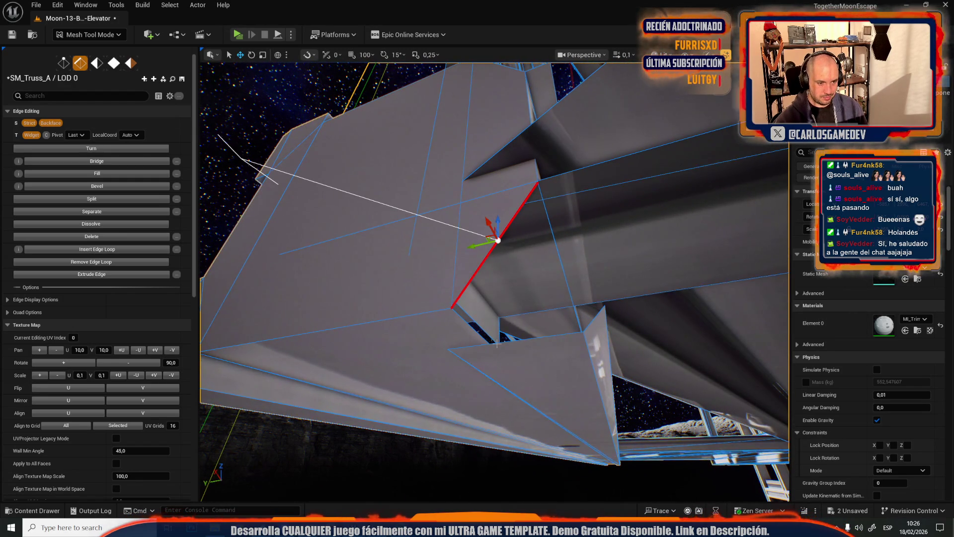
{"action": "left_click", "coordinate": [507, 344], "text": "shift"}
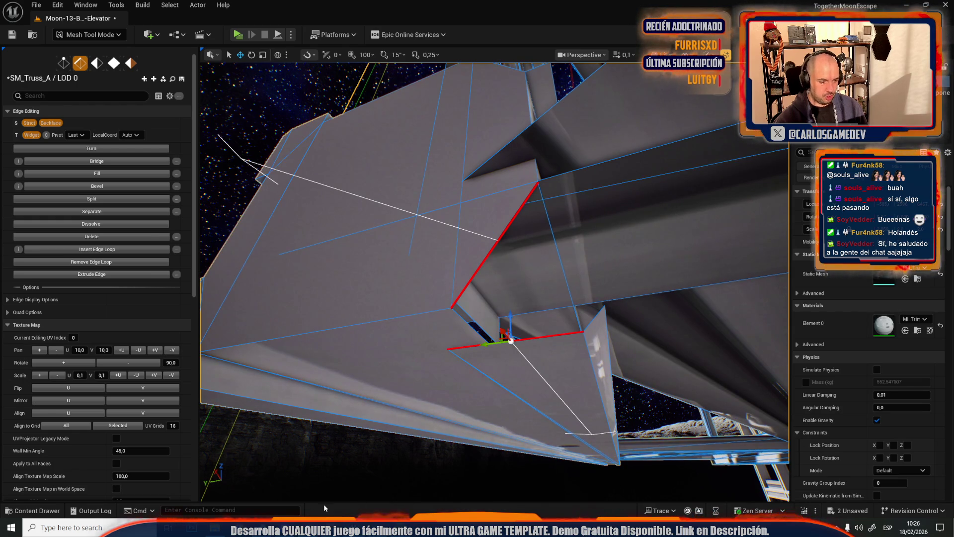
Open Google Maps in a new Chrome tab
{"action": "key", "text": "alt+Tab"}
{"action": "left_click", "coordinate": [469, 9]}
{"action": "type", "text": "g"}
{"action": "left_click", "coordinate": [151, 52]}
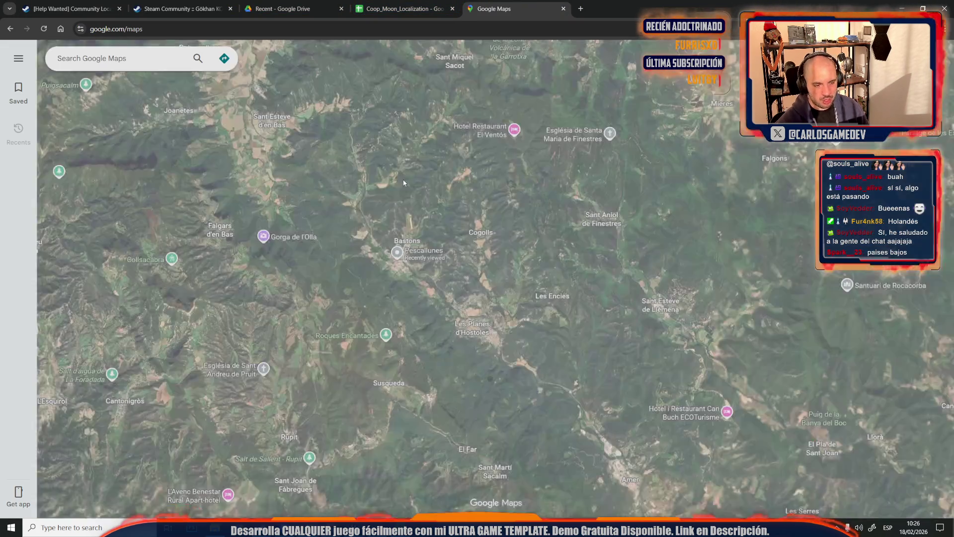
Zoom the map from Girona out to Europe and in on the Netherlands, then return to Unreal
{"action": "scroll", "coordinate": [414, 207], "scroll_direction": "down", "scroll_amount": 5}
{"action": "scroll", "coordinate": [414, 207], "scroll_direction": "down", "scroll_amount": 10}
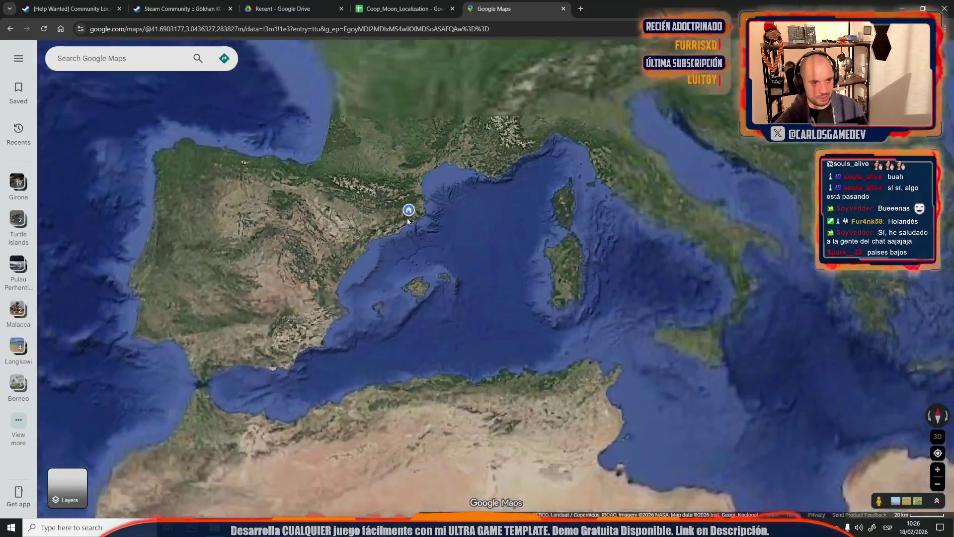
{"action": "left_click_drag", "start_coordinate": [417, 209], "coordinate": [439, 401]}
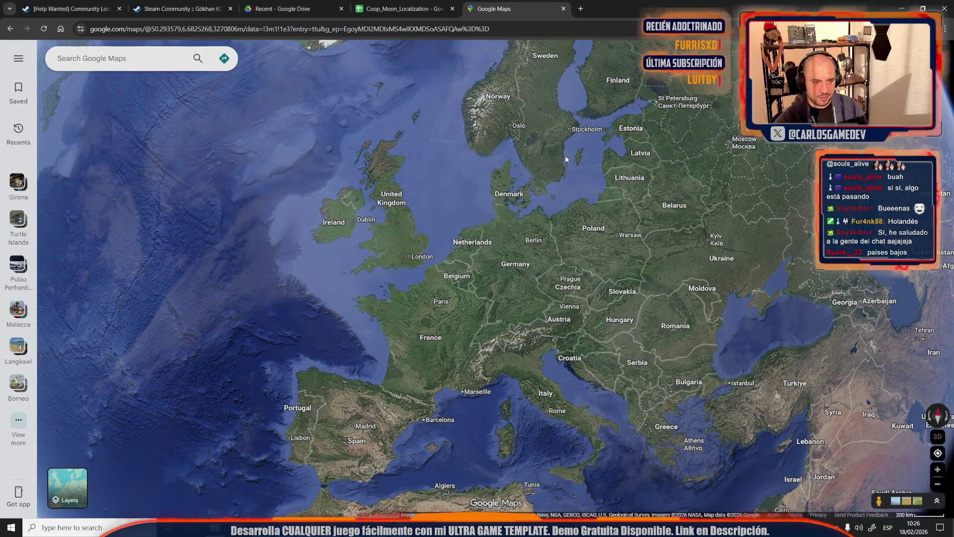
{"action": "scroll", "coordinate": [566, 155], "scroll_direction": "up", "scroll_amount": 3}
{"action": "mouse_move", "coordinate": [493, 185]}
{"action": "left_mouse_down"}
{"action": "mouse_move", "coordinate": [465, 201]}
{"action": "mouse_move", "coordinate": [419, 306]}
{"action": "left_mouse_up"}
{"action": "scroll", "coordinate": [435, 278], "scroll_direction": "down", "scroll_amount": 2}
{"action": "scroll", "coordinate": [434, 278], "scroll_direction": "up", "scroll_amount": 3}
{"action": "scroll", "coordinate": [435, 277], "scroll_direction": "down", "scroll_amount": 4}
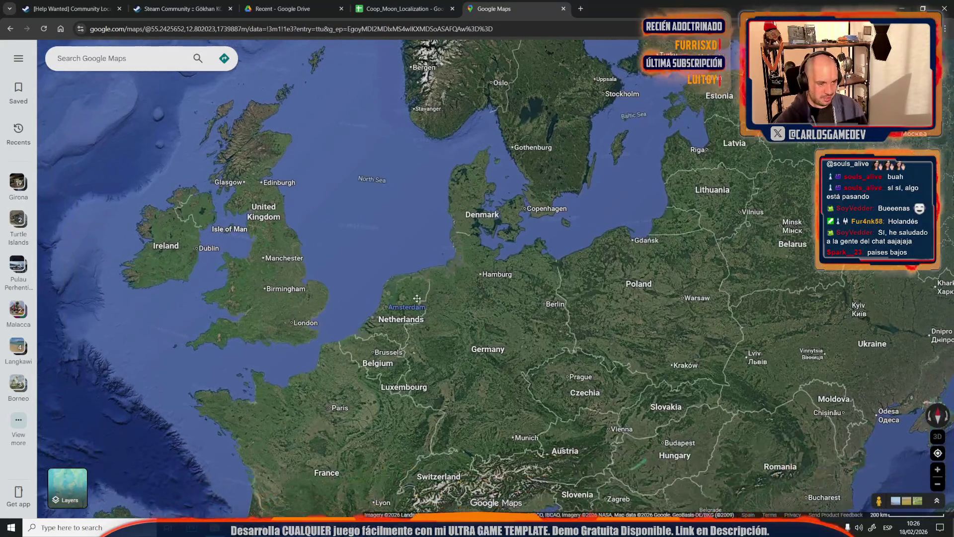
{"action": "scroll", "coordinate": [391, 329], "scroll_direction": "up", "scroll_amount": 5}
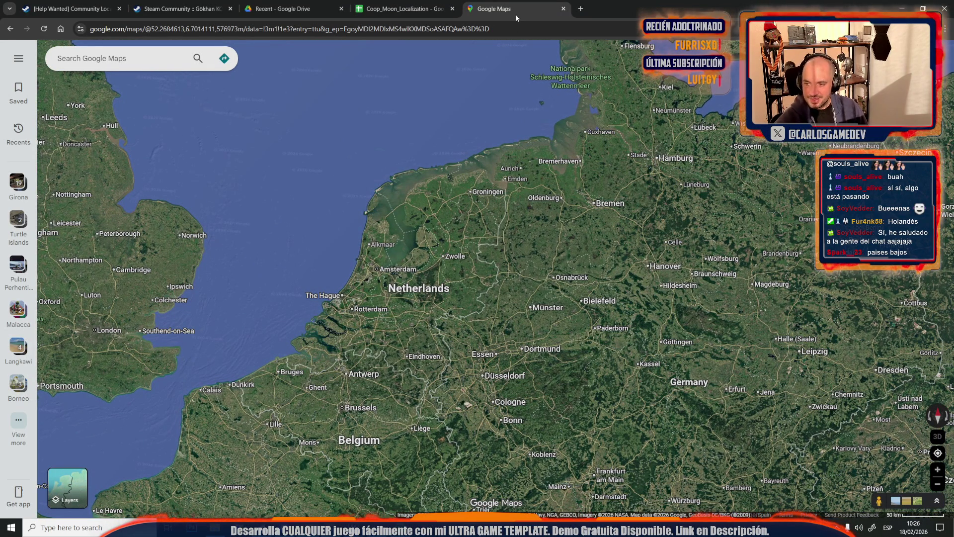
{"action": "key", "text": "alt+Tab"}
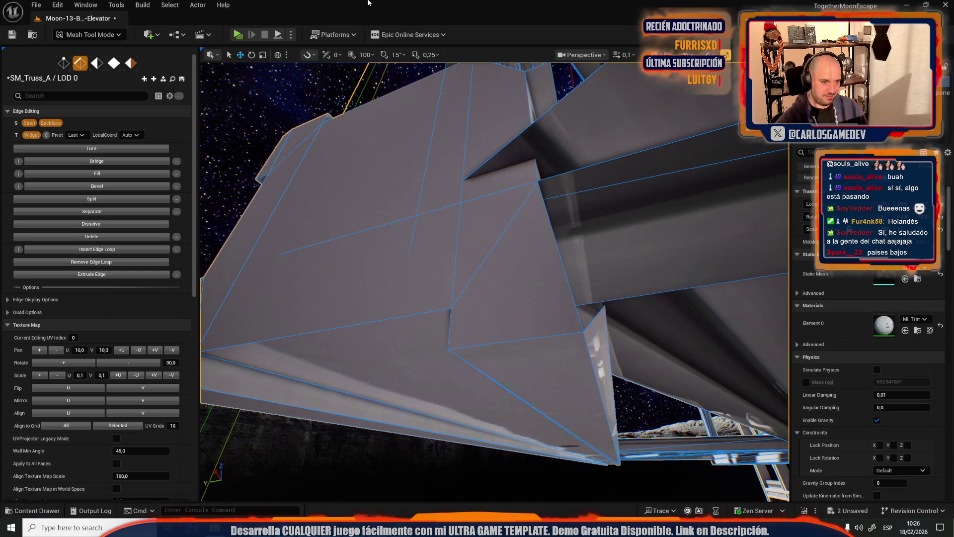
Select and frame a long truss edge, then pick edge pairs in a close-up
{"action": "left_click", "coordinate": [562, 259]}
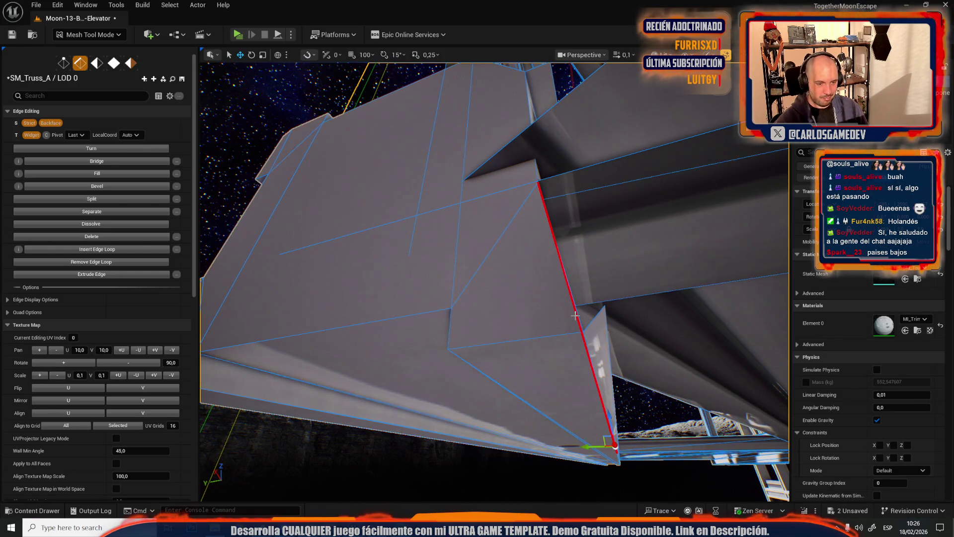
{"action": "key", "text": "f"}
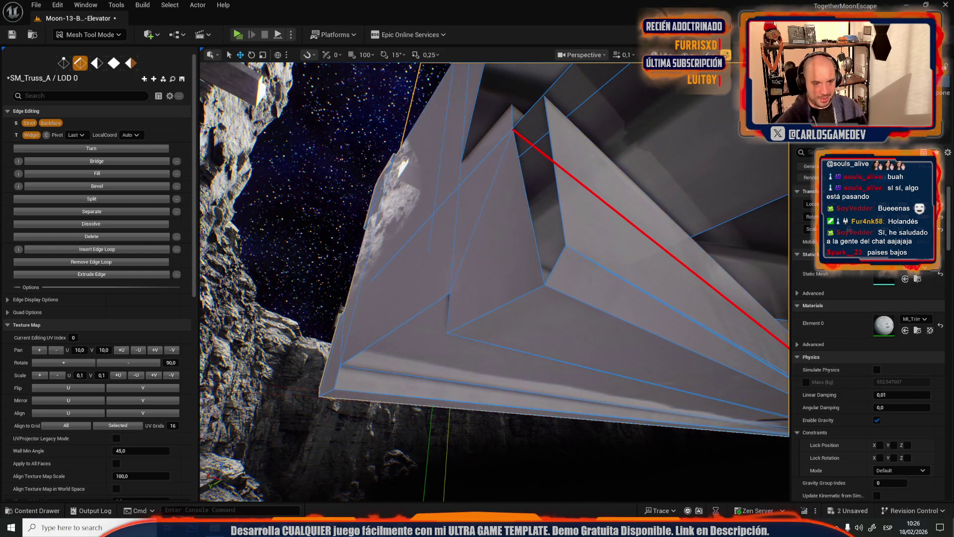
{"action": "left_click", "coordinate": [544, 245]}
{"action": "left_click", "coordinate": [539, 246], "text": "shift"}
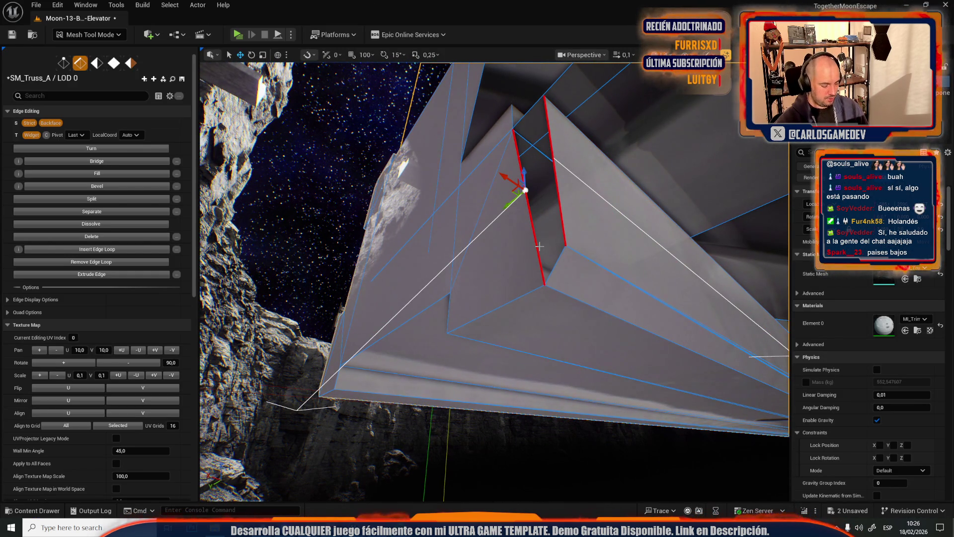
{"action": "mouse_move", "coordinate": [539, 246]}
{"action": "left_mouse_down"}
{"action": "mouse_move", "coordinate": [478, 211]}
{"action": "mouse_move", "coordinate": [429, 364]}
{"action": "mouse_move", "coordinate": [413, 384]}
{"action": "mouse_move", "coordinate": [373, 373]}
{"action": "mouse_move", "coordinate": [572, 318]}
{"action": "mouse_move", "coordinate": [314, 371]}
{"action": "left_mouse_up"}
{"action": "left_click", "coordinate": [417, 385]}
{"action": "left_click", "coordinate": [595, 307], "text": "shift"}
Select the near block's vertical edge pair, then its long edge
{"action": "left_click", "coordinate": [516, 368]}
{"action": "left_click", "coordinate": [494, 343], "text": "shift"}
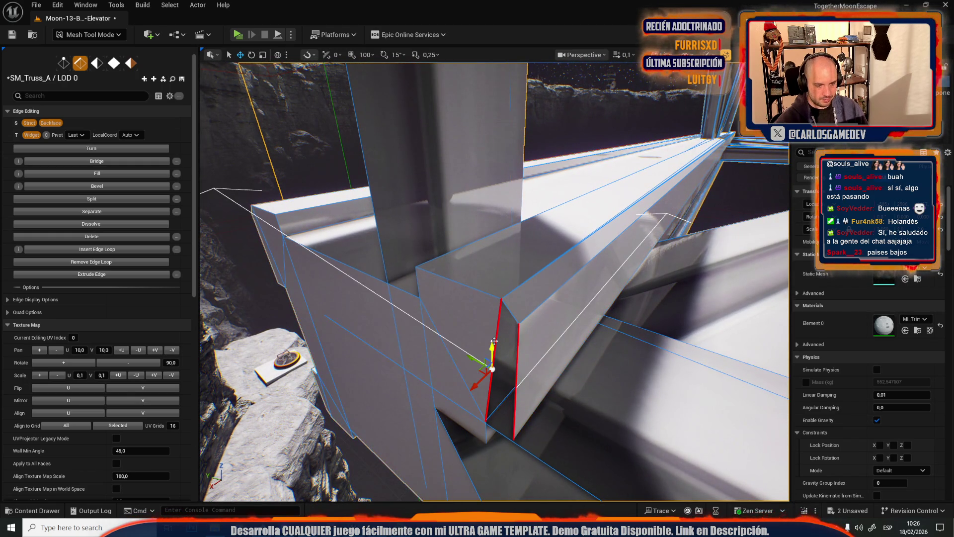
{"action": "left_click_drag", "start_coordinate": [495, 341], "coordinate": [490, 334]}
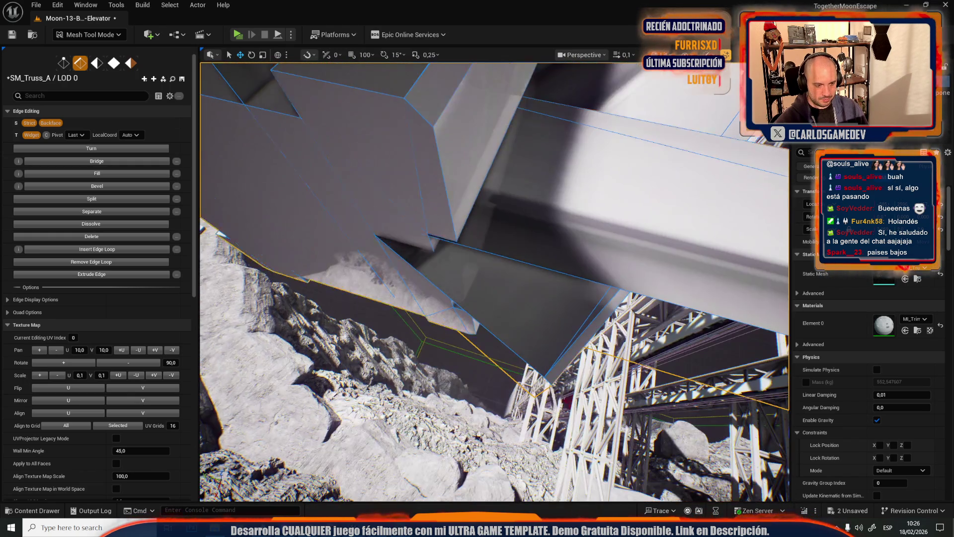
{"action": "left_click", "coordinate": [490, 334]}
{"action": "left_click", "coordinate": [490, 333]}
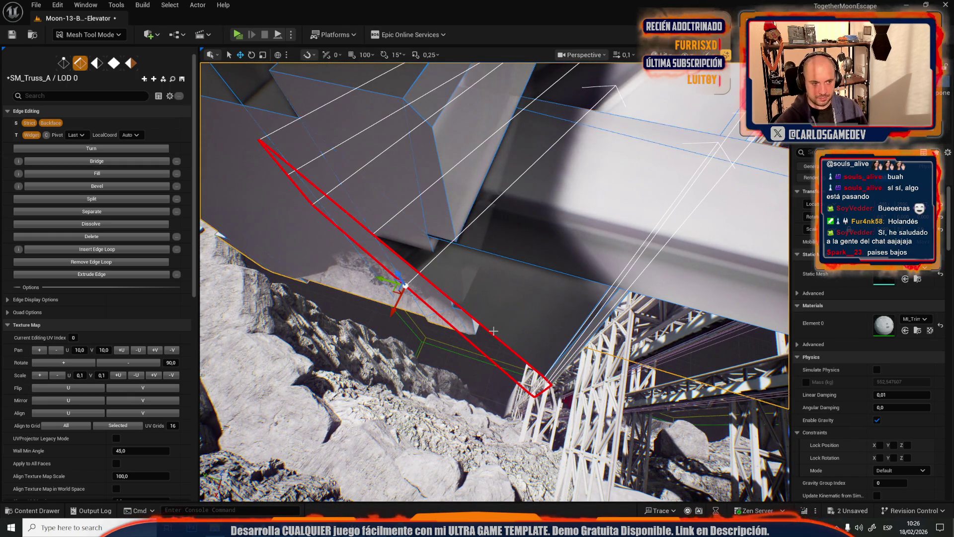
{"action": "scroll", "coordinate": [495, 281], "scroll_direction": "up", "scroll_amount": 2}
{"action": "key", "text": "w"}
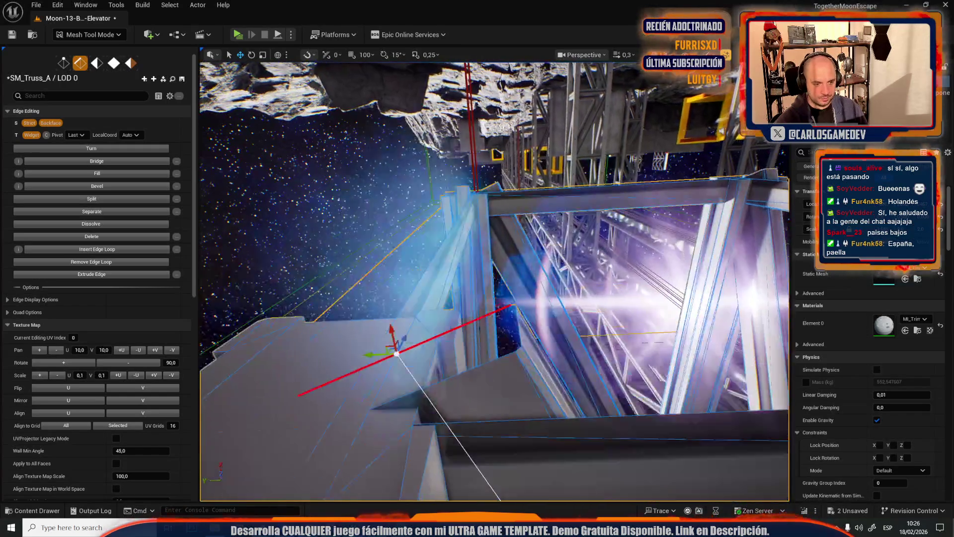
{"action": "key", "text": "s"}
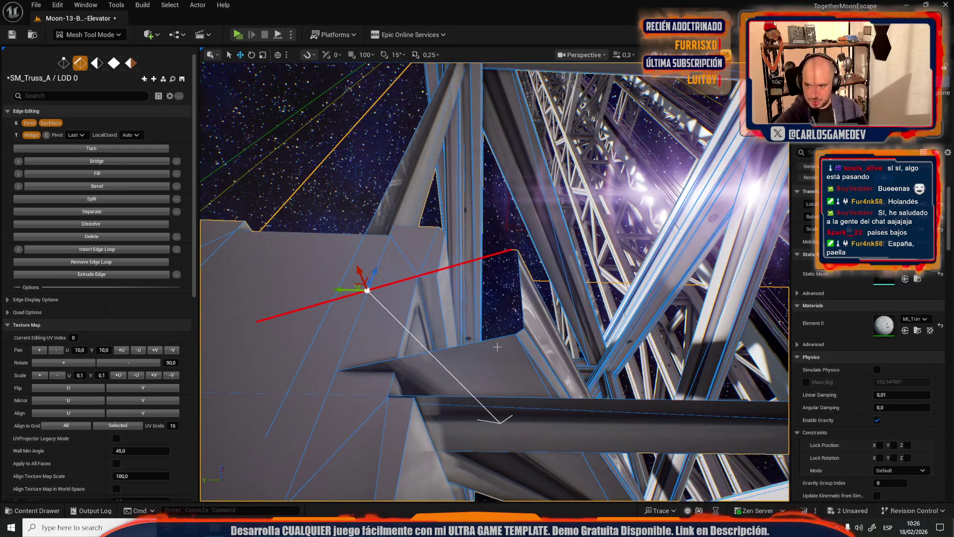
Rework the edge selection to the box's short vertical edge and the long vertical truss edge
{"action": "left_click", "coordinate": [497, 346], "text": "shift"}
{"action": "key", "text": "ctrl+z"}
{"action": "left_click", "coordinate": [498, 341], "text": "shift"}
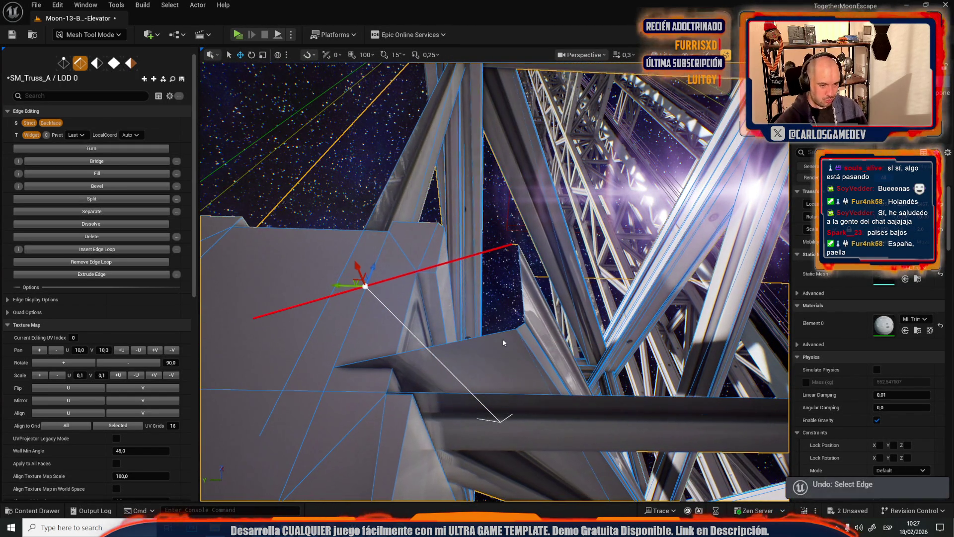
{"action": "left_click", "coordinate": [502, 336]}
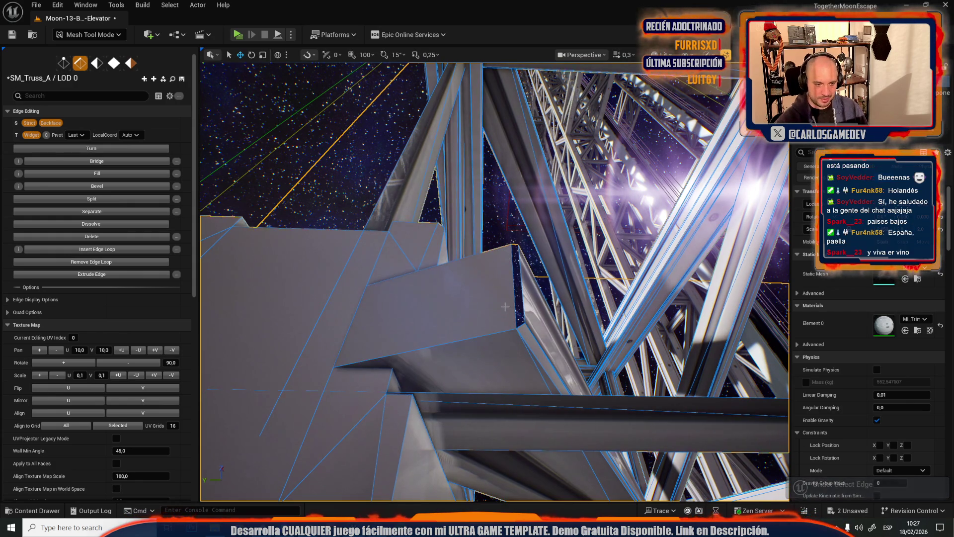
{"action": "left_click", "coordinate": [516, 299]}
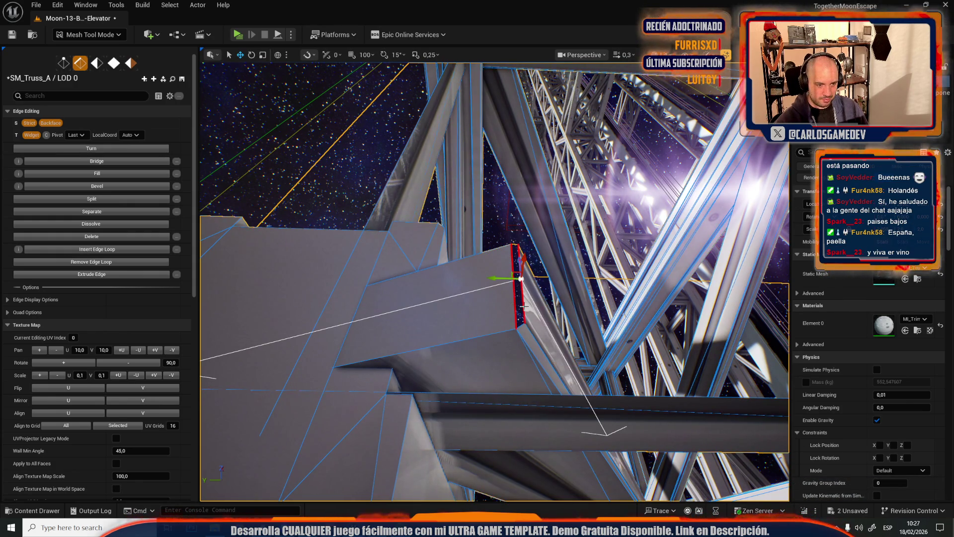
{"action": "left_click_drag", "start_coordinate": [526, 309], "coordinate": [519, 234]}
{"action": "mouse_move", "coordinate": [572, 318]}
{"action": "left_mouse_down"}
{"action": "mouse_move", "coordinate": [575, 332]}
{"action": "mouse_move", "coordinate": [552, 318]}
{"action": "mouse_move", "coordinate": [539, 343]}
{"action": "mouse_move", "coordinate": [558, 322]}
{"action": "left_mouse_up"}
{"action": "left_click", "coordinate": [570, 333]}
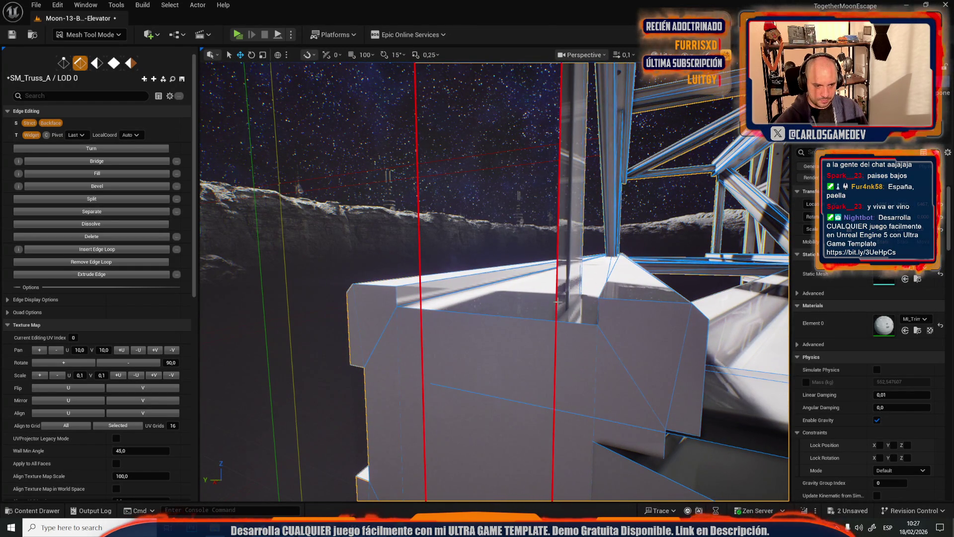
In quad mode, select the tall front face of the truss and Separate it
{"action": "key", "text": "4"}
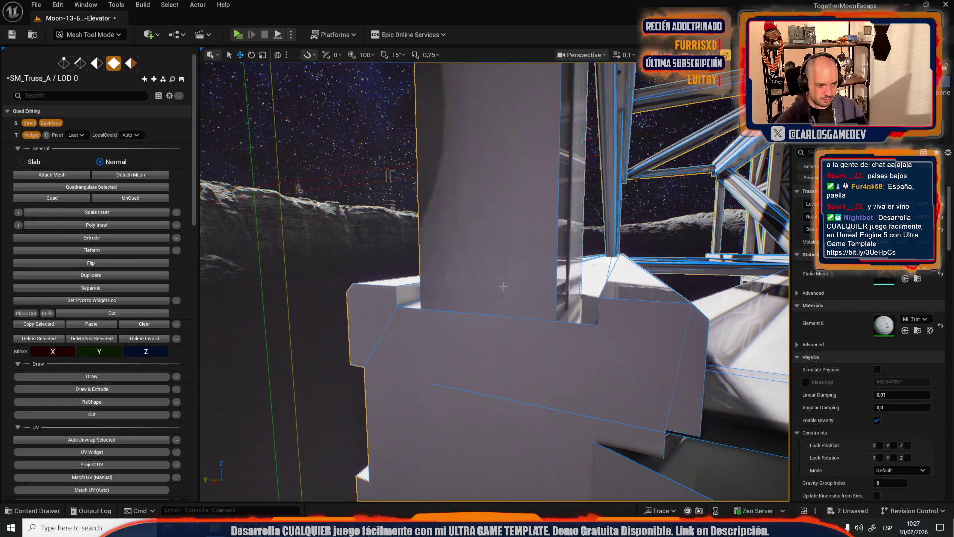
{"action": "left_click", "coordinate": [504, 258]}
{"action": "mouse_move", "coordinate": [504, 258]}
{"action": "left_mouse_down"}
{"action": "mouse_move", "coordinate": [530, 283]}
{"action": "mouse_move", "coordinate": [549, 267]}
{"action": "mouse_move", "coordinate": [534, 281]}
{"action": "mouse_move", "coordinate": [249, 194]}
{"action": "left_mouse_up"}
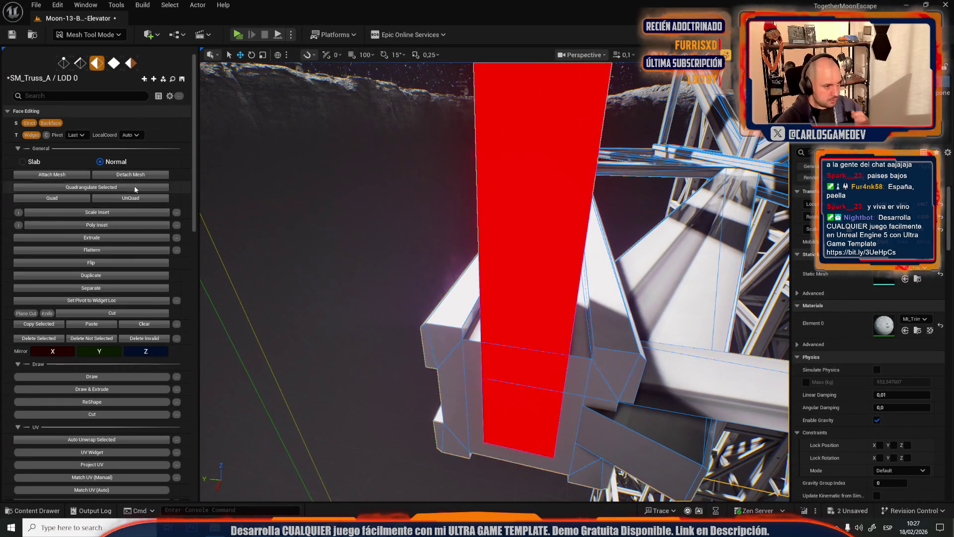
{"action": "left_click", "coordinate": [105, 287]}
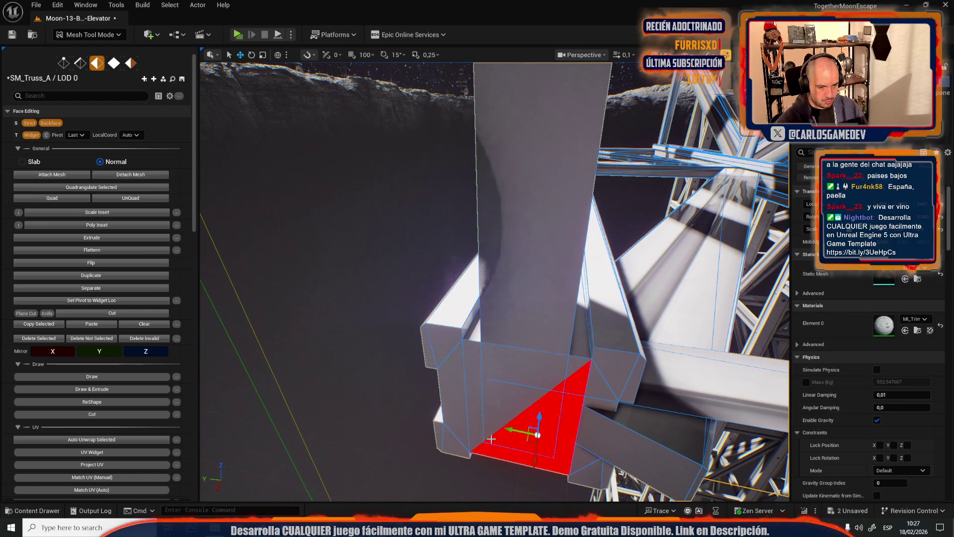
Switch to quad selection and the scale gizmo on the red truss column
{"action": "key", "text": "4"}
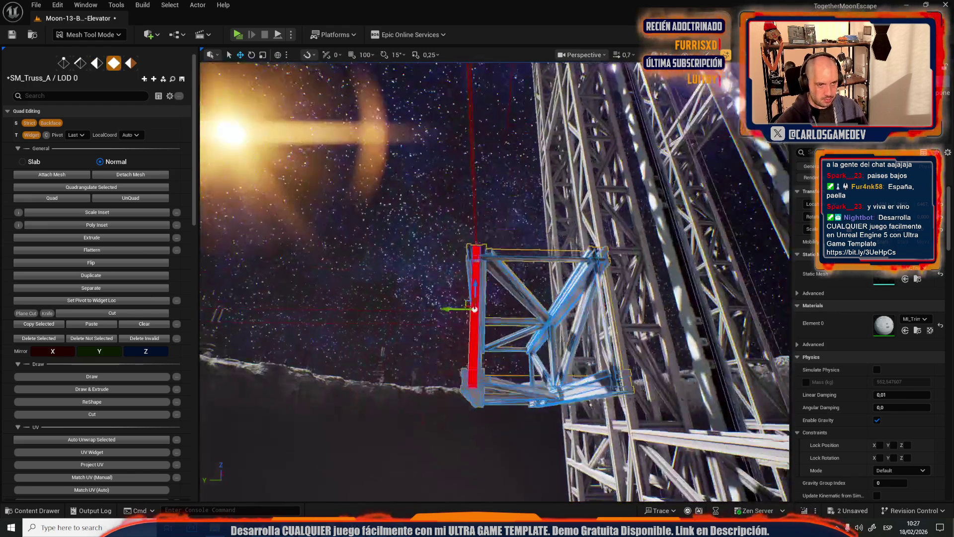
{"action": "scroll", "coordinate": [494, 281], "scroll_direction": "up", "scroll_amount": 8}
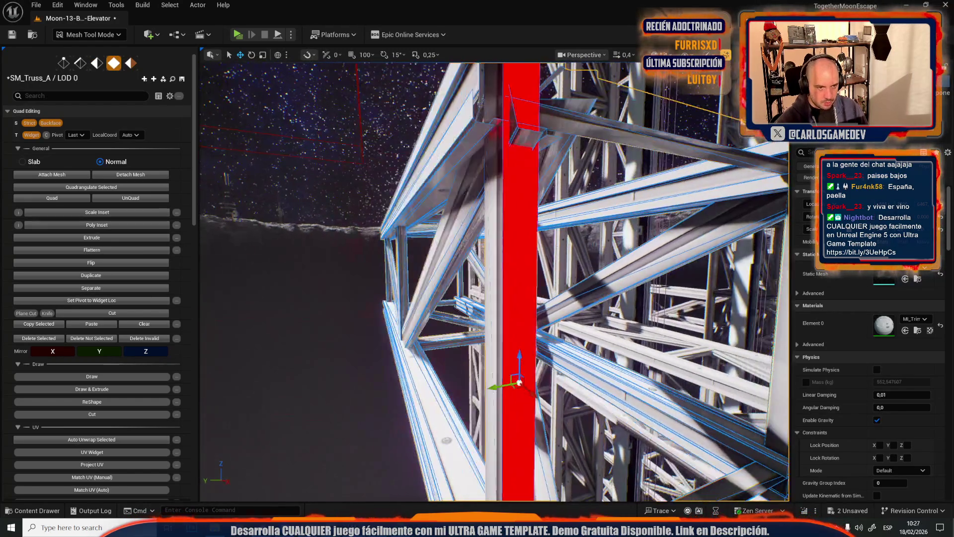
{"action": "mouse_move", "coordinate": [495, 281]}
{"action": "left_mouse_down"}
{"action": "mouse_move", "coordinate": [462, 276]}
{"action": "mouse_move", "coordinate": [482, 271]}
{"action": "left_mouse_up"}
{"action": "key", "text": "r"}
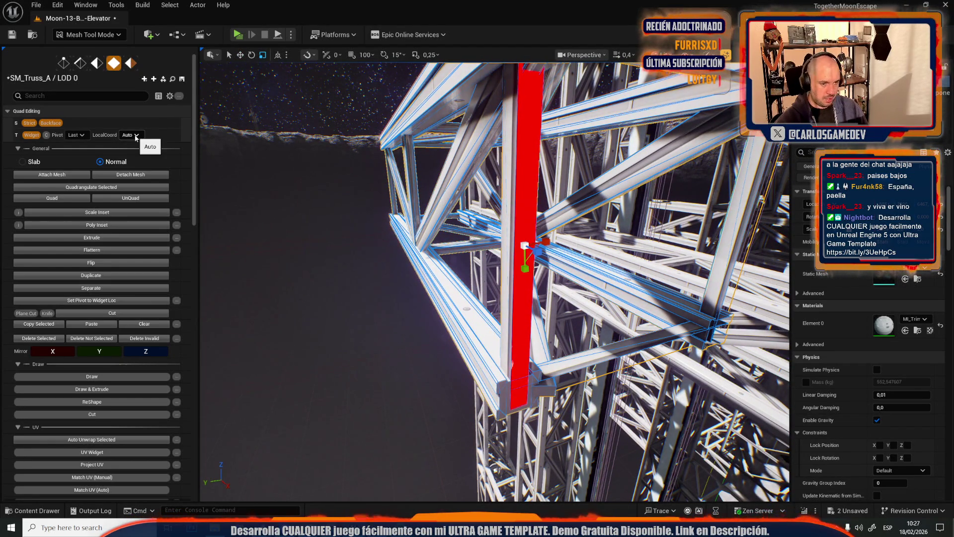
{"action": "left_click_drag", "start_coordinate": [348, 248], "coordinate": [328, 249]}
{"action": "left_click_drag", "start_coordinate": [477, 269], "coordinate": [445, 276]}
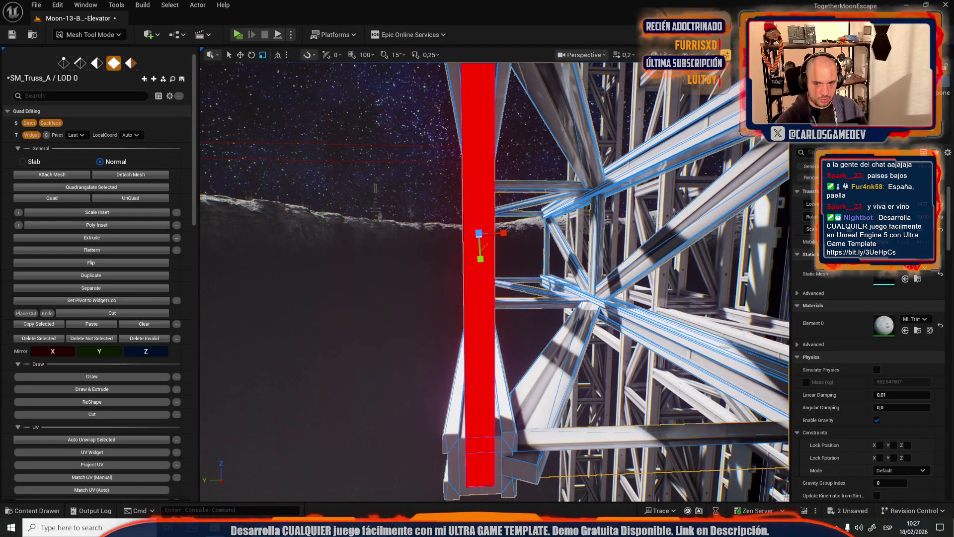
Set LocalCoord to Object, then return to edge mode and select a column-base edge
{"action": "left_click", "coordinate": [131, 135]}
{"action": "left_click", "coordinate": [137, 153]}
{"action": "scroll", "coordinate": [478, 217], "scroll_direction": "down", "scroll_amount": 3}
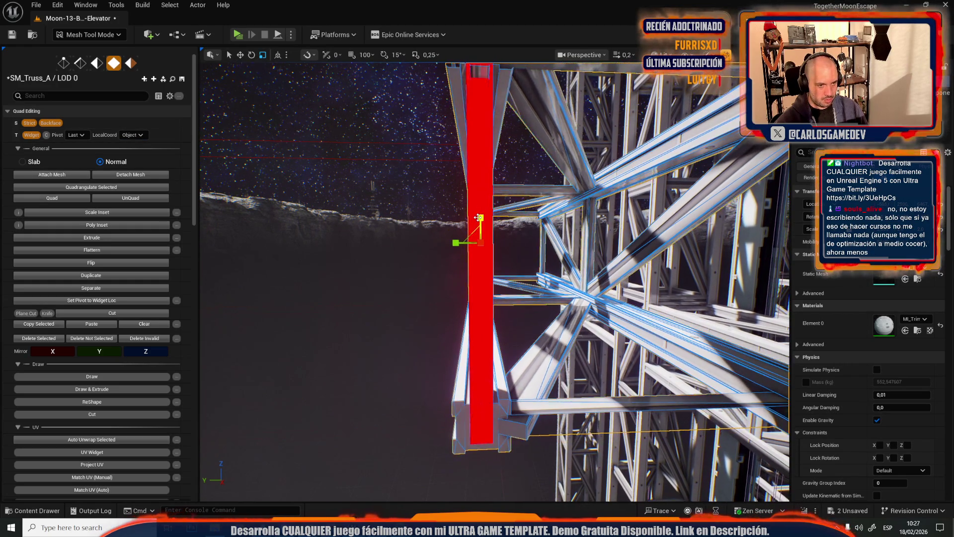
{"action": "key", "text": "2"}
{"action": "left_click", "coordinate": [484, 390]}
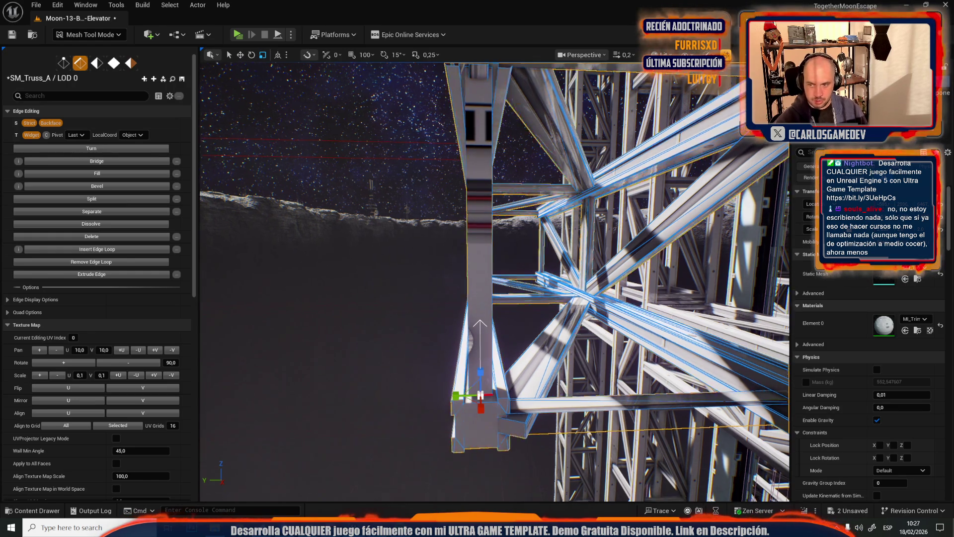
Select an edge under the beam's top face and revert the extrusion
{"action": "key", "text": "f"}
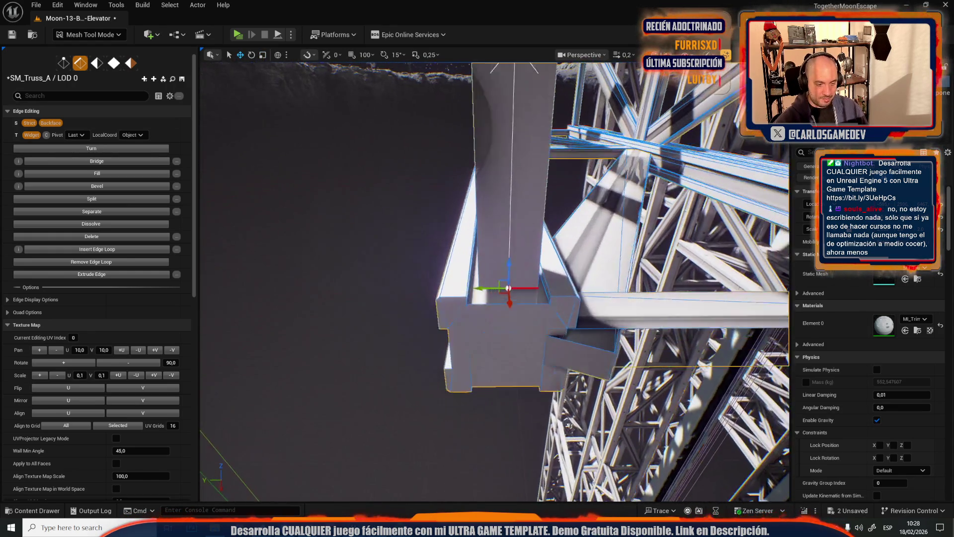
{"action": "mouse_move", "coordinate": [497, 278]}
{"action": "left_mouse_down"}
{"action": "mouse_move", "coordinate": [492, 422]}
{"action": "mouse_move", "coordinate": [490, 343]}
{"action": "mouse_move", "coordinate": [495, 392]}
{"action": "mouse_move", "coordinate": [456, 241]}
{"action": "left_mouse_up"}
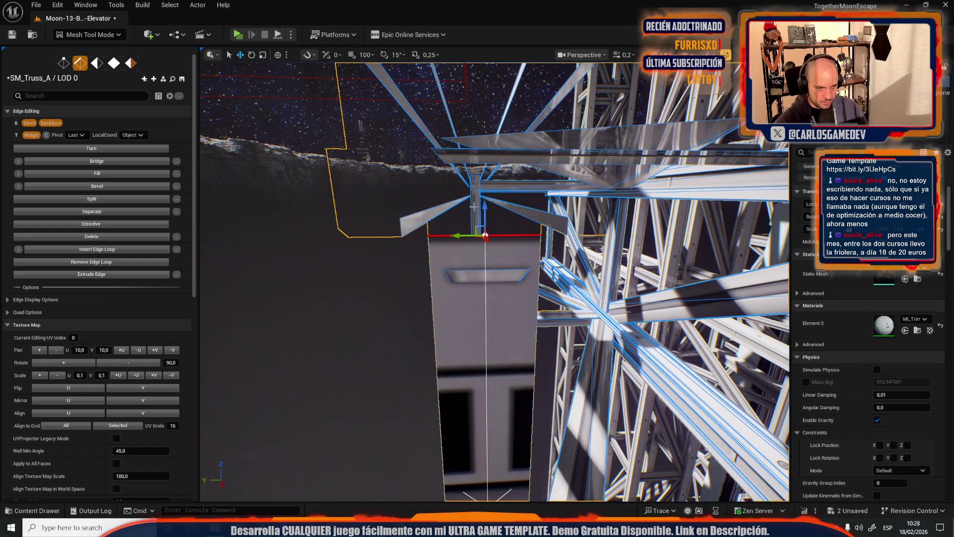
{"action": "mouse_move", "coordinate": [484, 205]}
{"action": "left_mouse_down"}
{"action": "mouse_move", "coordinate": [518, 249]}
{"action": "mouse_move", "coordinate": [500, 282]}
{"action": "mouse_move", "coordinate": [490, 279]}
{"action": "left_mouse_up"}
{"action": "left_click", "coordinate": [486, 279]}
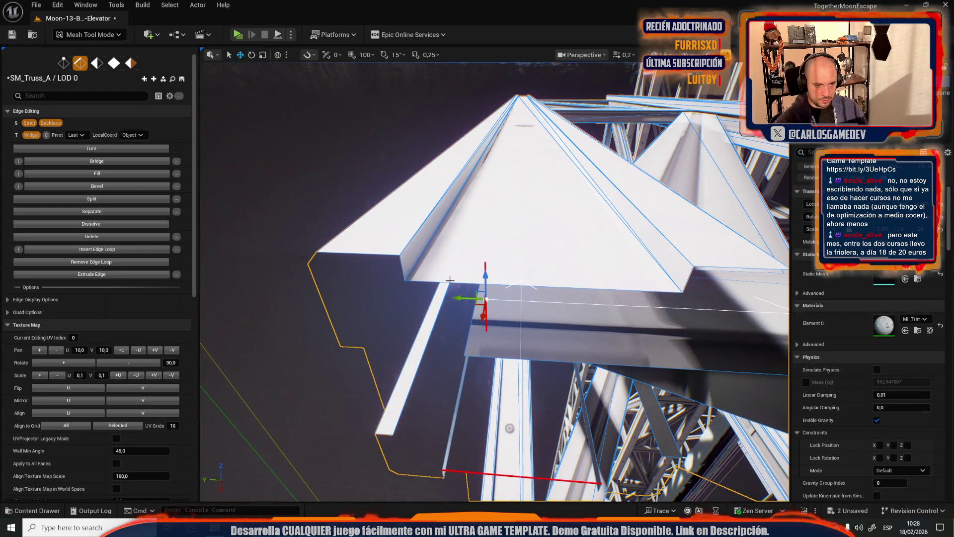
{"action": "key", "text": "ctrl+z"}
{"action": "key", "text": "ctrl+z"}
{"action": "key", "text": "ctrl+z"}
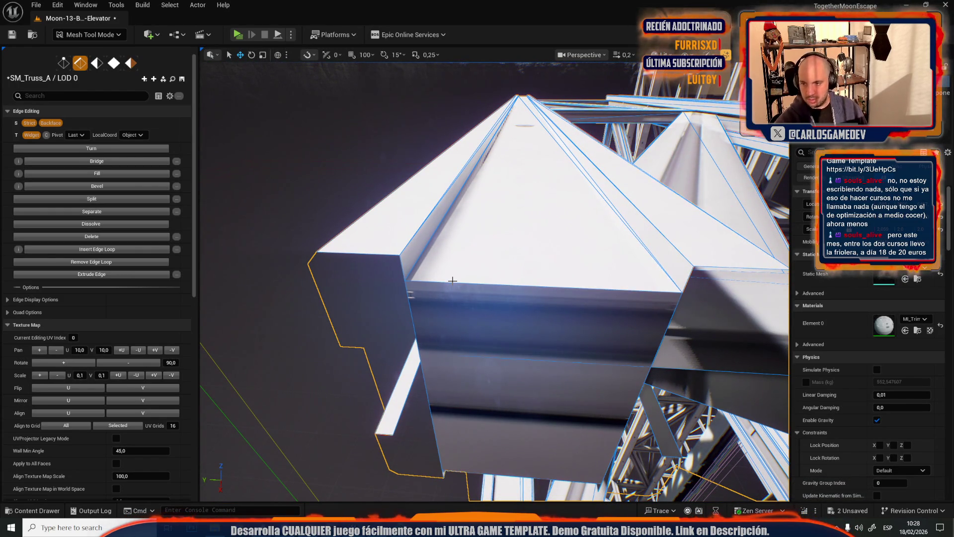
{"action": "left_click_drag", "start_coordinate": [475, 317], "coordinate": [469, 318]}
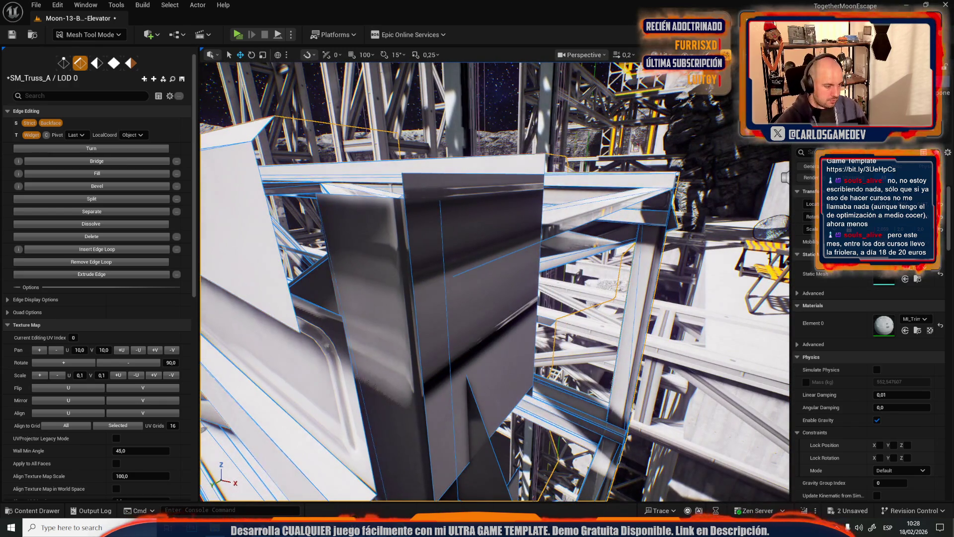
Switch to Chrome showing Google Maps, opening and closing a stray new tab
{"action": "key", "text": "alt+Tab"}
{"action": "left_click", "coordinate": [580, 8]}
{"action": "key", "text": "ctrl+w"}
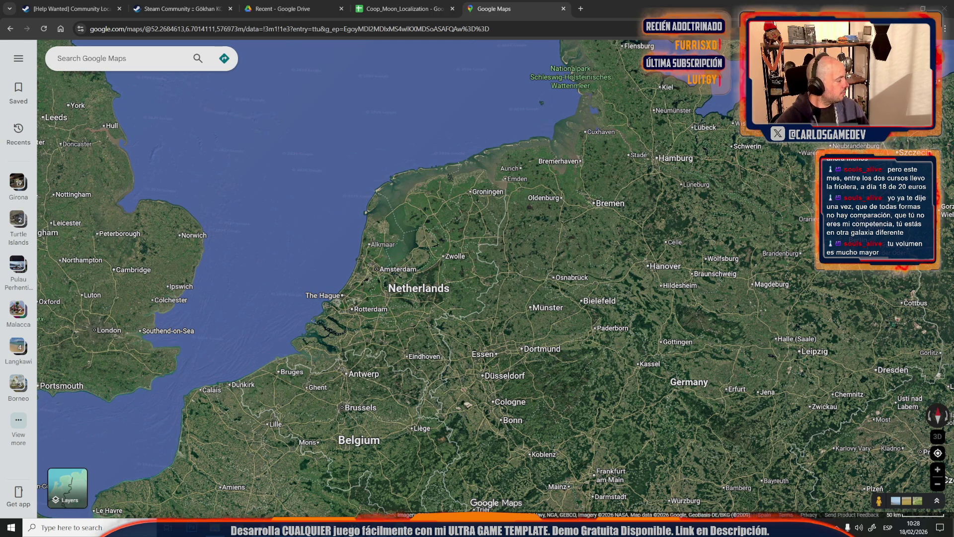
Maximize the Udemy instructor window and scroll through the course list
{"action": "key", "text": "alt+Tab"}
{"action": "double_click", "coordinate": [639, 148]}
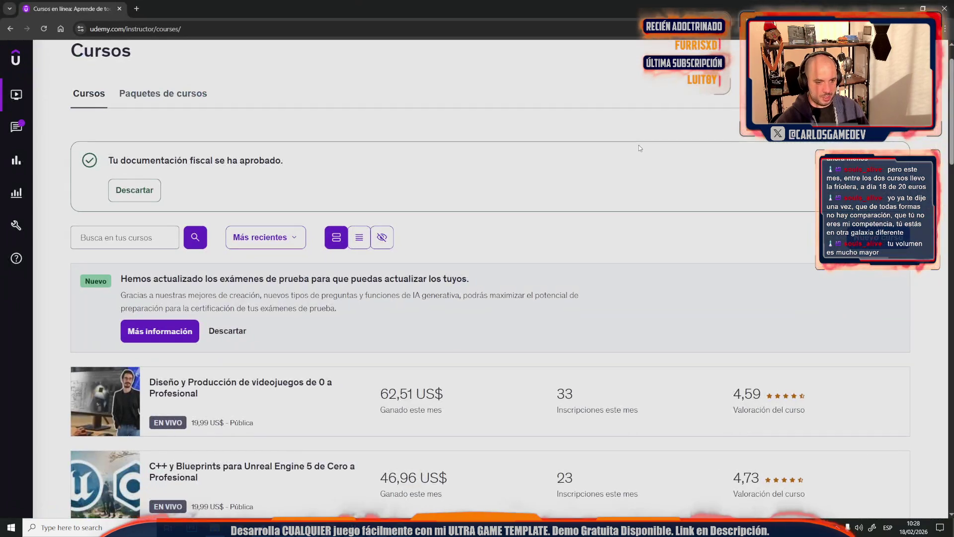
{"action": "scroll", "coordinate": [538, 184], "scroll_direction": "down", "scroll_amount": 3}
{"action": "scroll", "coordinate": [537, 184], "scroll_direction": "down", "scroll_amount": 1}
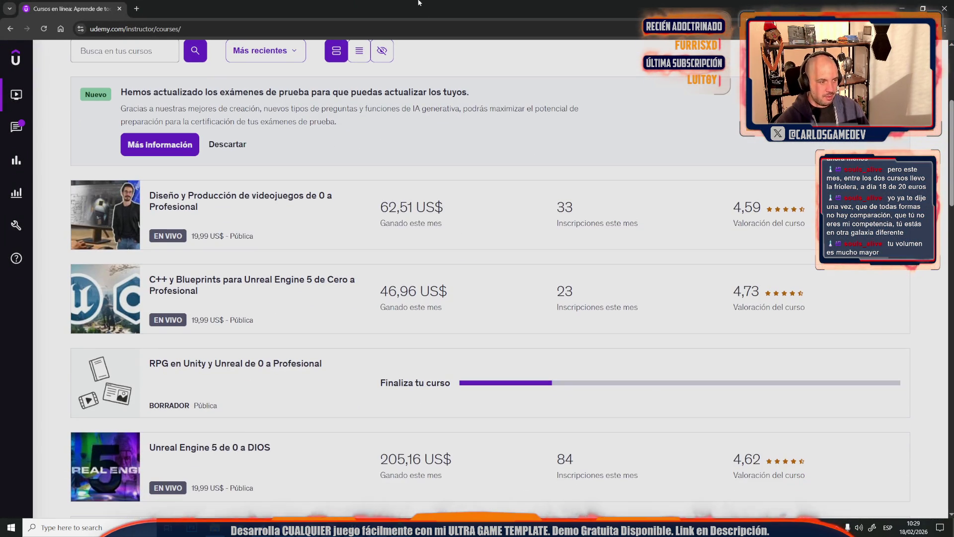
{"action": "scroll", "coordinate": [438, 299], "scroll_direction": "down", "scroll_amount": 3}
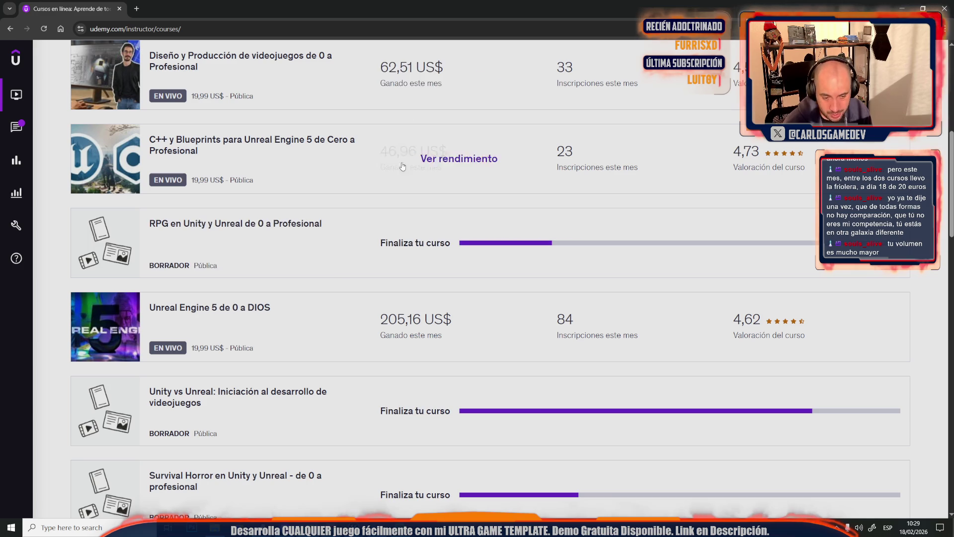
Search Windows for 'cal' and launch the Calculator app
{"action": "key", "text": "super"}
{"action": "type", "text": "calc"}
{"action": "key", "text": "Return"}
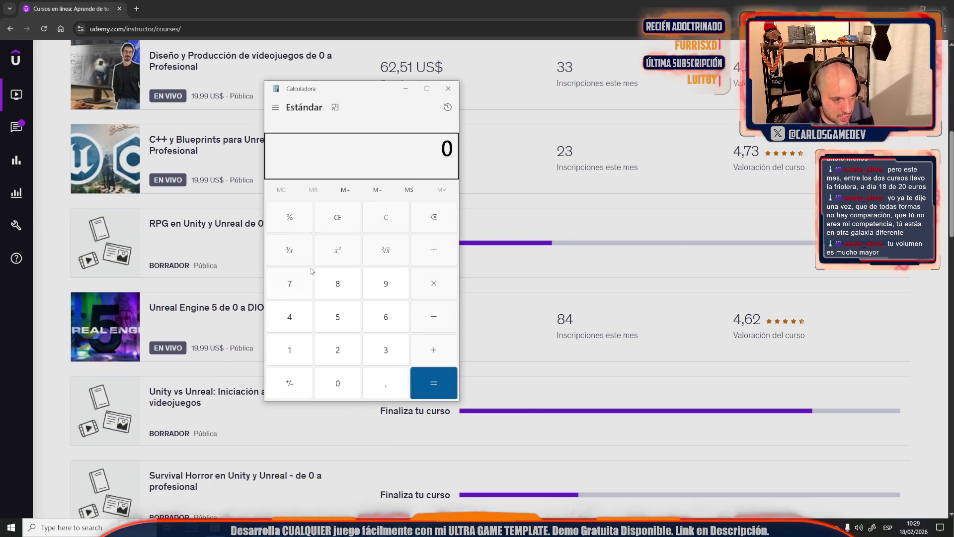
{"action": "left_click_drag", "start_coordinate": [373, 89], "coordinate": [217, 90]}
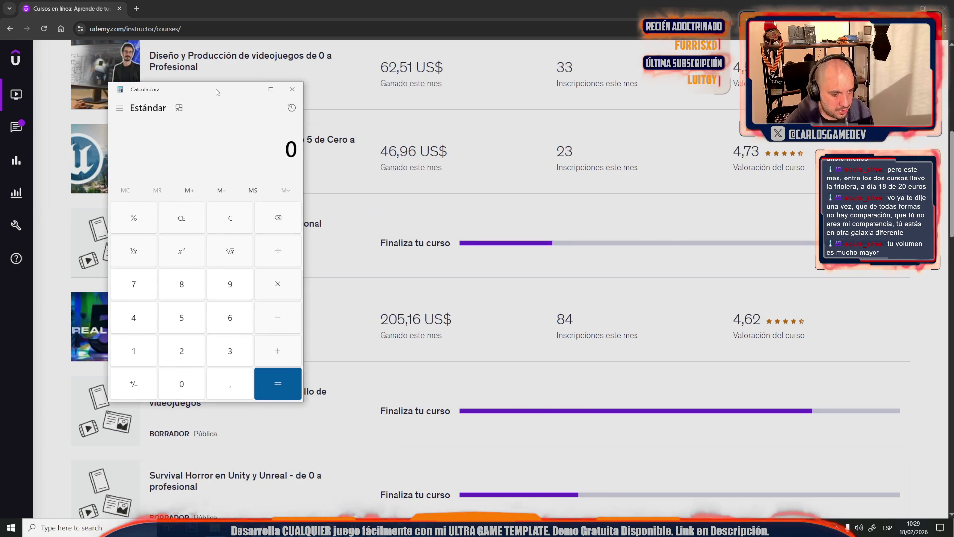
{"action": "left_click", "coordinate": [182, 351]}
{"action": "left_click", "coordinate": [182, 383]}
{"action": "left_click", "coordinate": [182, 317]}
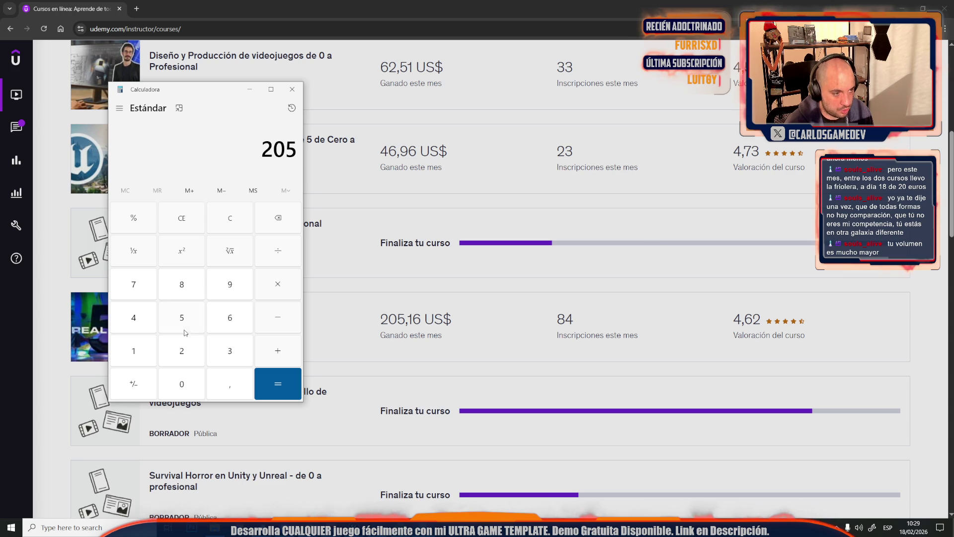
{"action": "left_click", "coordinate": [176, 294]}
{"action": "left_click", "coordinate": [142, 318]}
{"action": "left_click", "coordinate": [274, 386]}
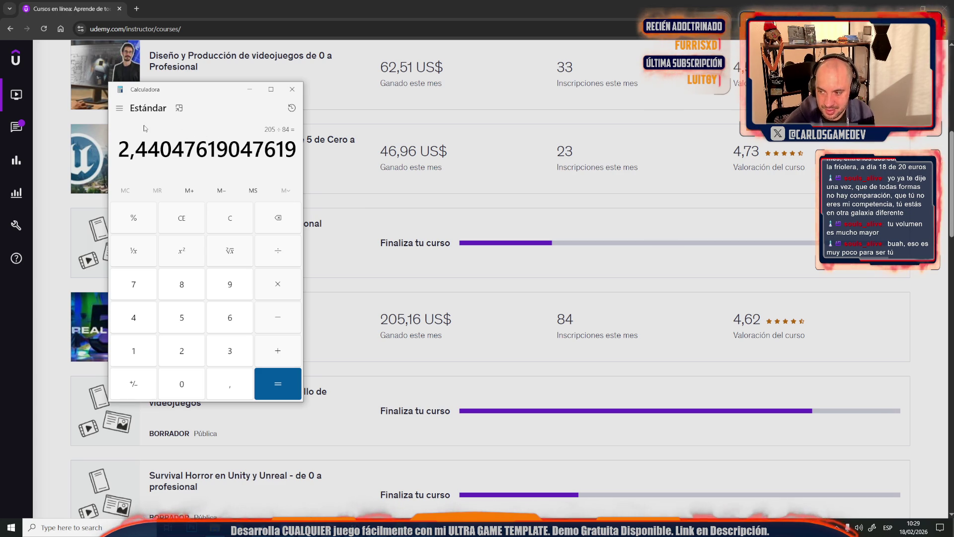
Scroll the course list, then close the Calculator
{"action": "scroll", "coordinate": [497, 278], "scroll_direction": "down", "scroll_amount": 8}
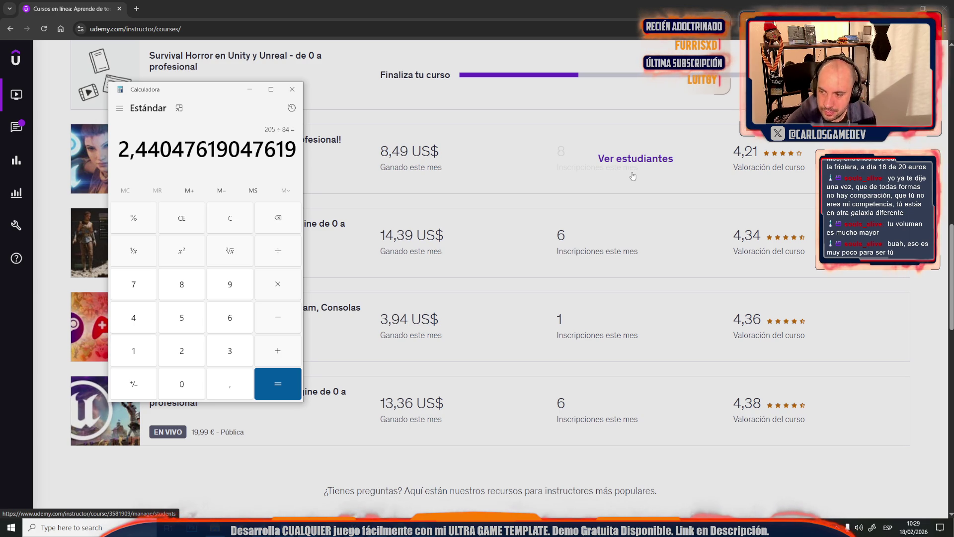
{"action": "scroll", "coordinate": [645, 288], "scroll_direction": "up", "scroll_amount": 5}
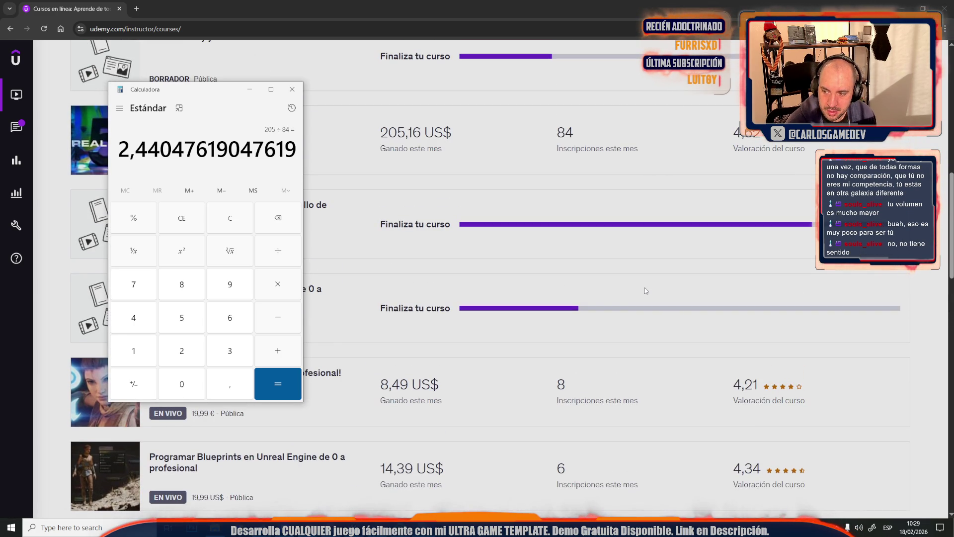
{"action": "scroll", "coordinate": [645, 290], "scroll_direction": "up", "scroll_amount": 4}
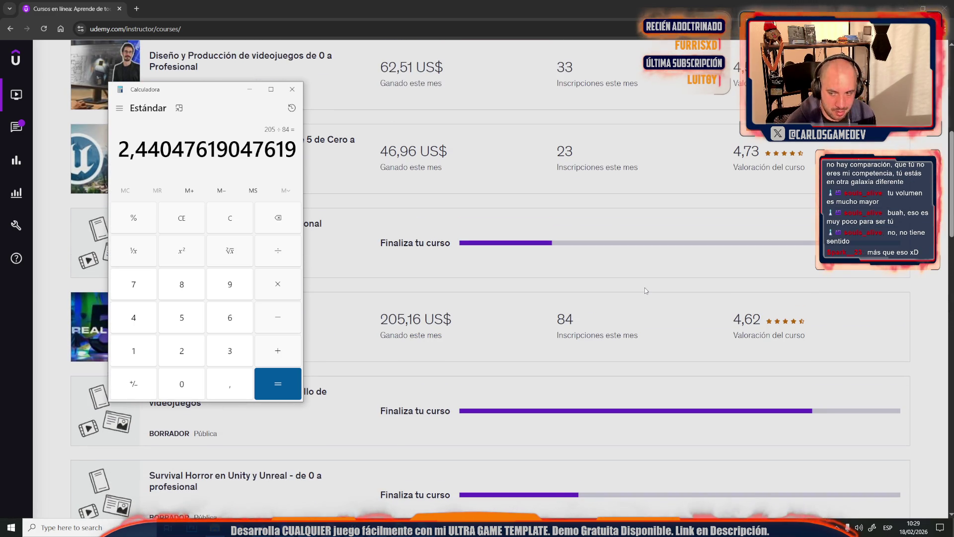
{"action": "scroll", "coordinate": [646, 290], "scroll_direction": "up", "scroll_amount": 2}
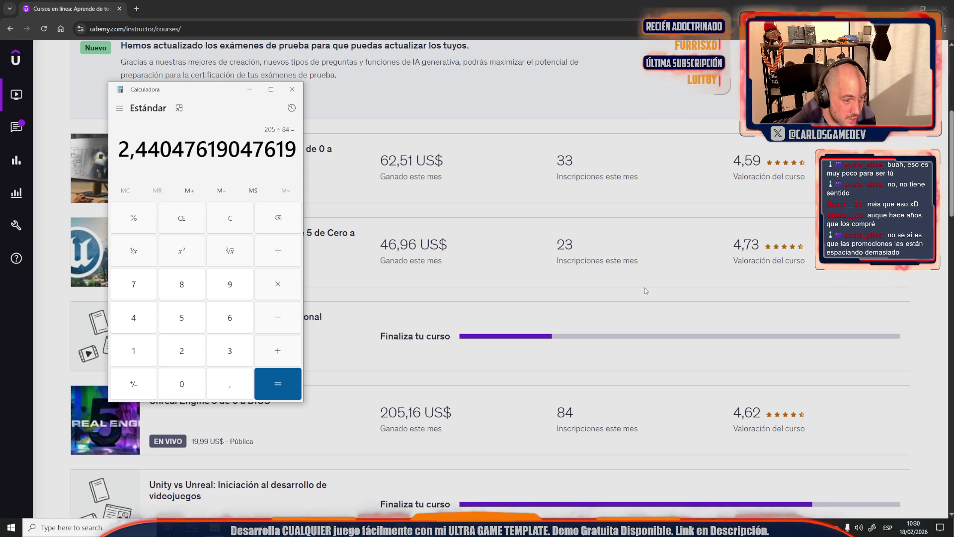
{"action": "scroll", "coordinate": [646, 289], "scroll_direction": "up", "scroll_amount": 1}
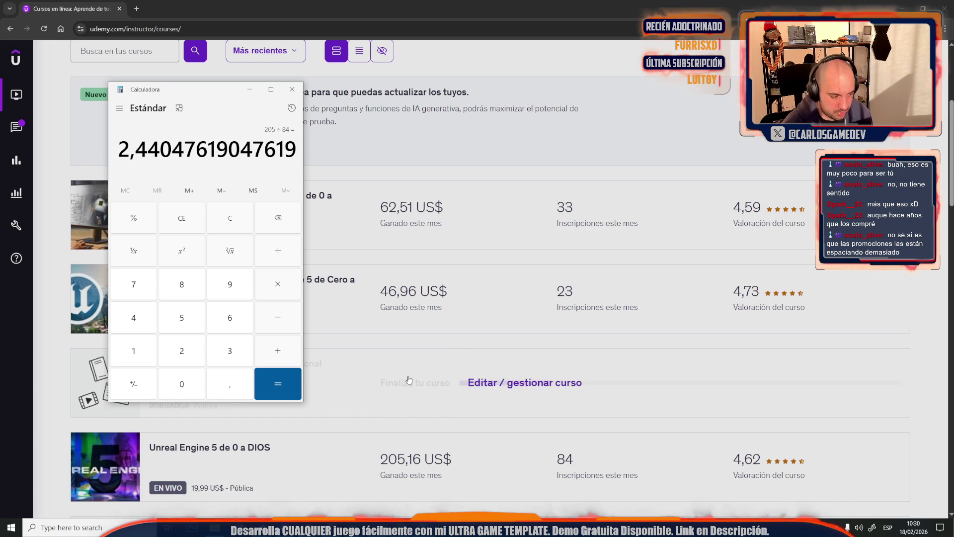
{"action": "left_click", "coordinate": [293, 89]}
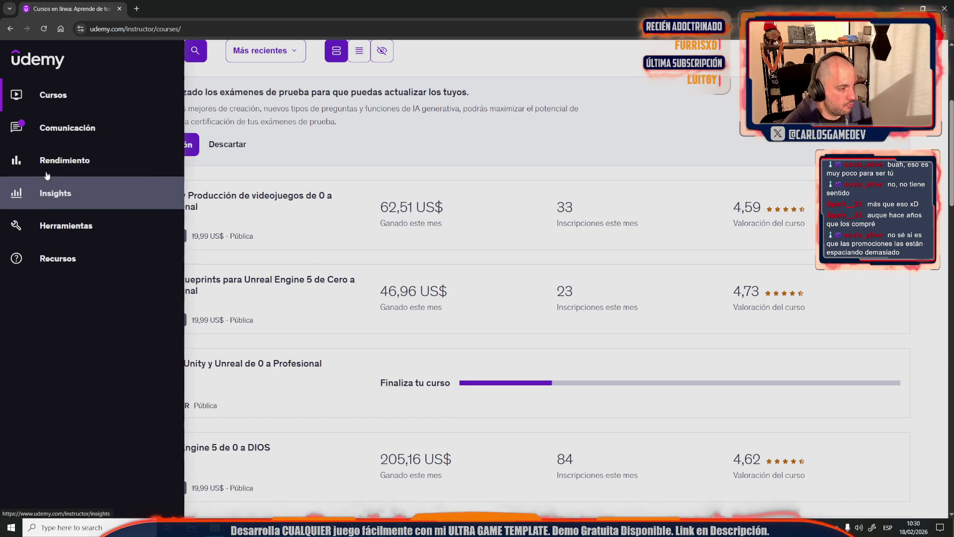
Open Rendimiento and set the revenue chart's Periodo to Todo
{"action": "left_click", "coordinate": [95, 158]}
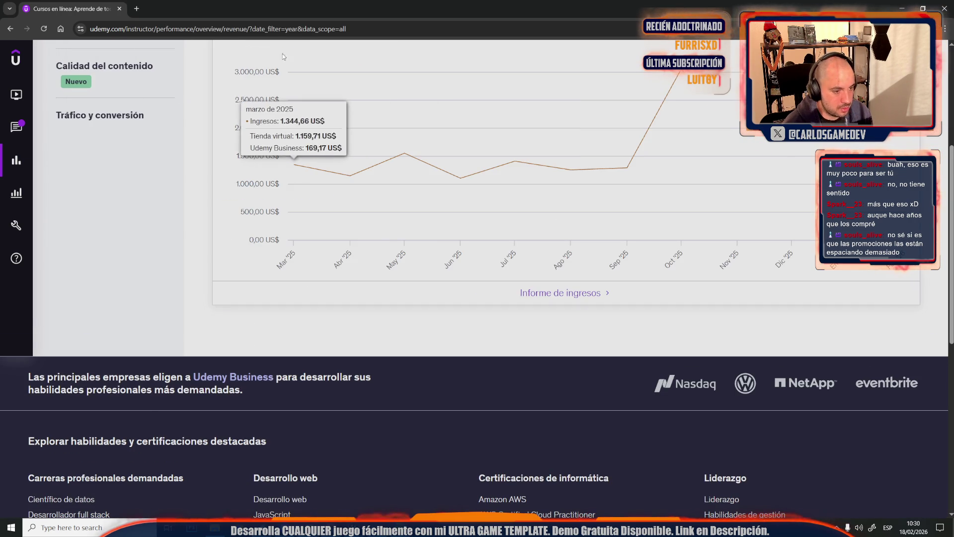
{"action": "scroll", "coordinate": [398, 249], "scroll_direction": "up", "scroll_amount": 3}
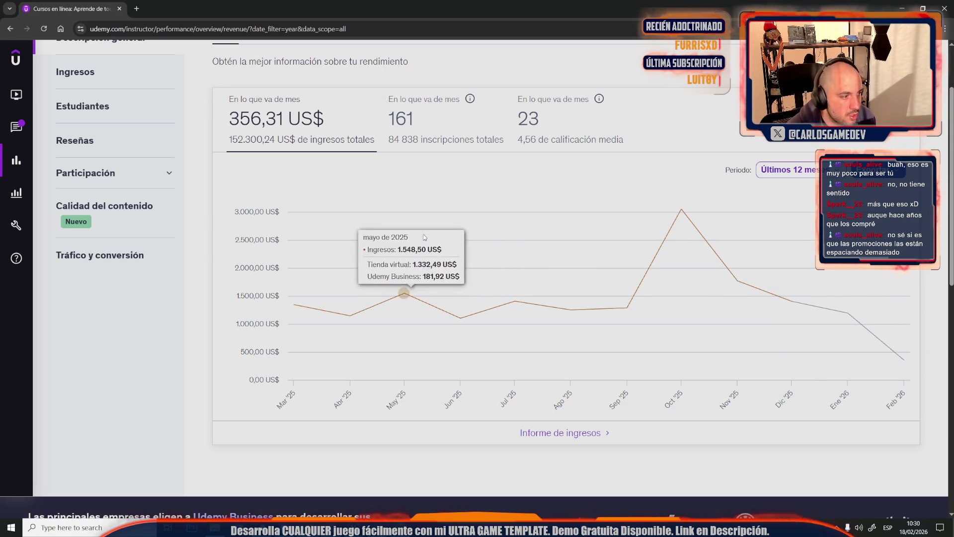
{"action": "scroll", "coordinate": [445, 276], "scroll_direction": "up", "scroll_amount": 1}
{"action": "left_click", "coordinate": [782, 223]}
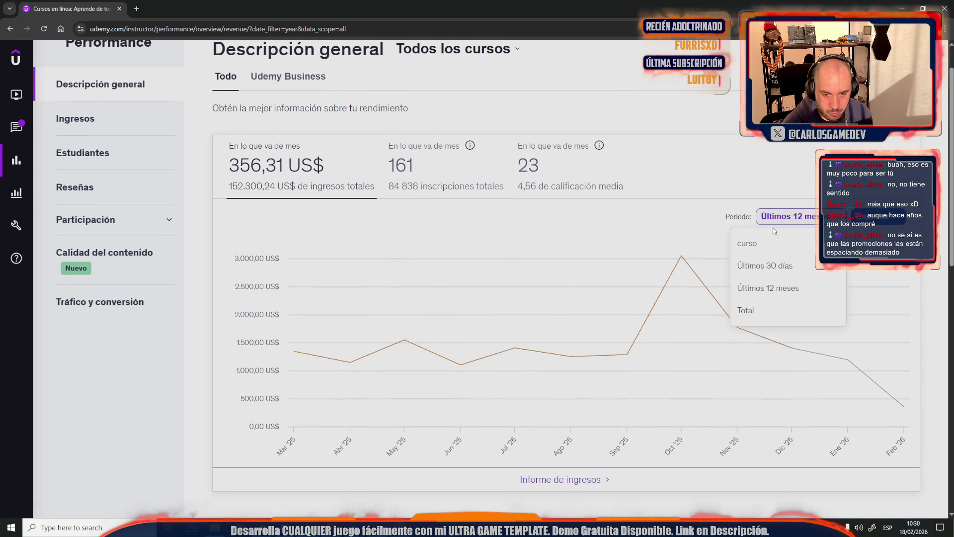
{"action": "left_click", "coordinate": [754, 310]}
Review the full-history revenue chart, then switch to the Google Maps window
{"action": "scroll", "coordinate": [662, 300], "scroll_direction": "down", "scroll_amount": 2}
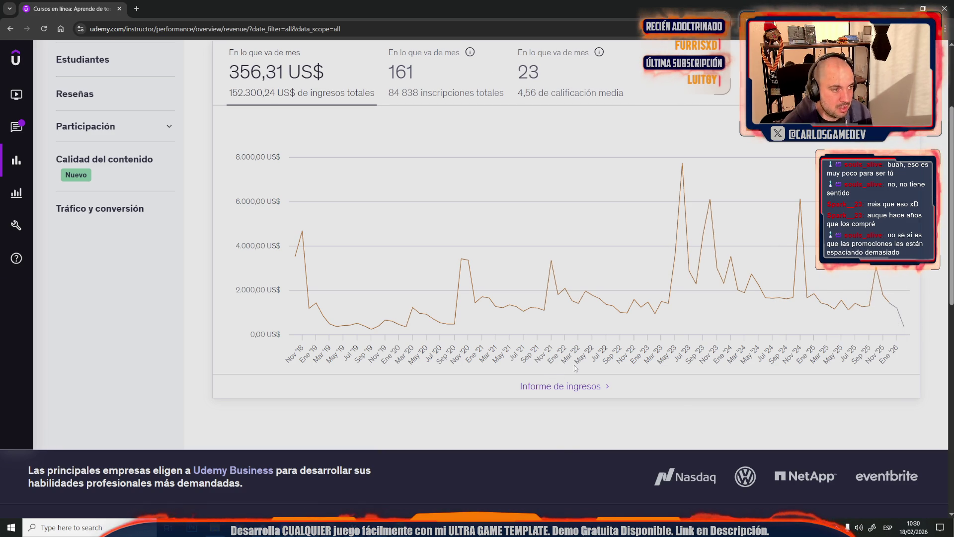
{"action": "mouse_move", "coordinate": [560, 307]}
{"action": "scroll", "coordinate": [560, 307], "scroll_direction": "up", "scroll_amount": 1}
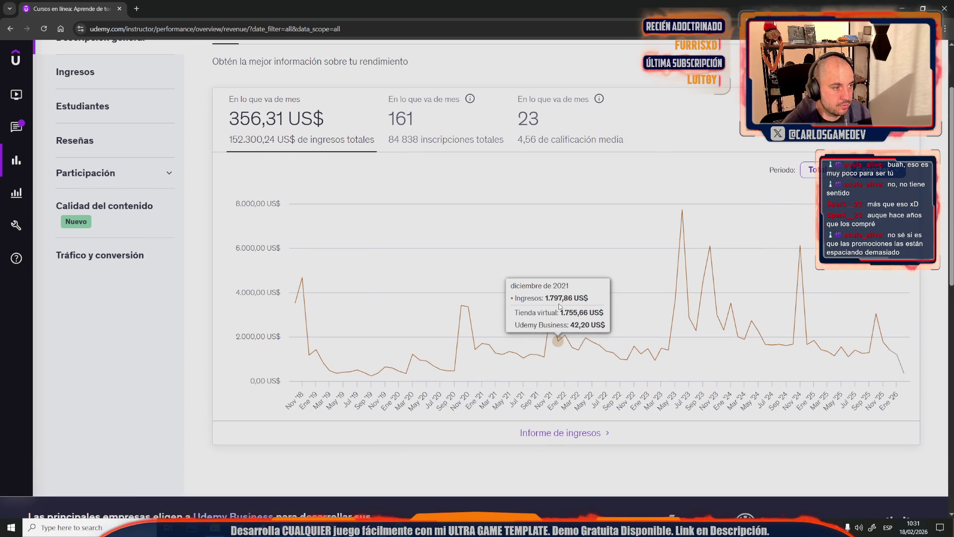
{"action": "scroll", "coordinate": [559, 305], "scroll_direction": "up", "scroll_amount": 2}
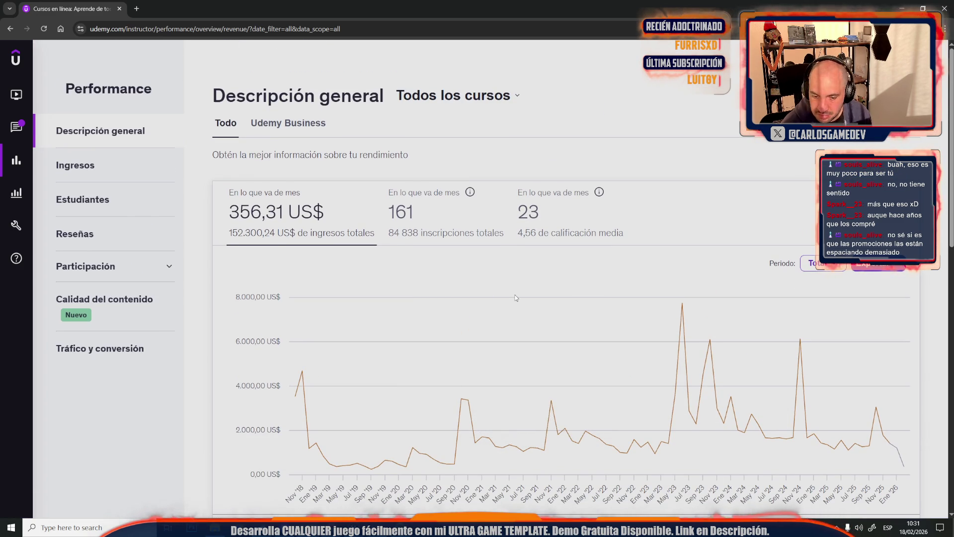
{"action": "scroll", "coordinate": [515, 298], "scroll_direction": "down", "scroll_amount": 1}
{"action": "mouse_move", "coordinate": [901, 414]}
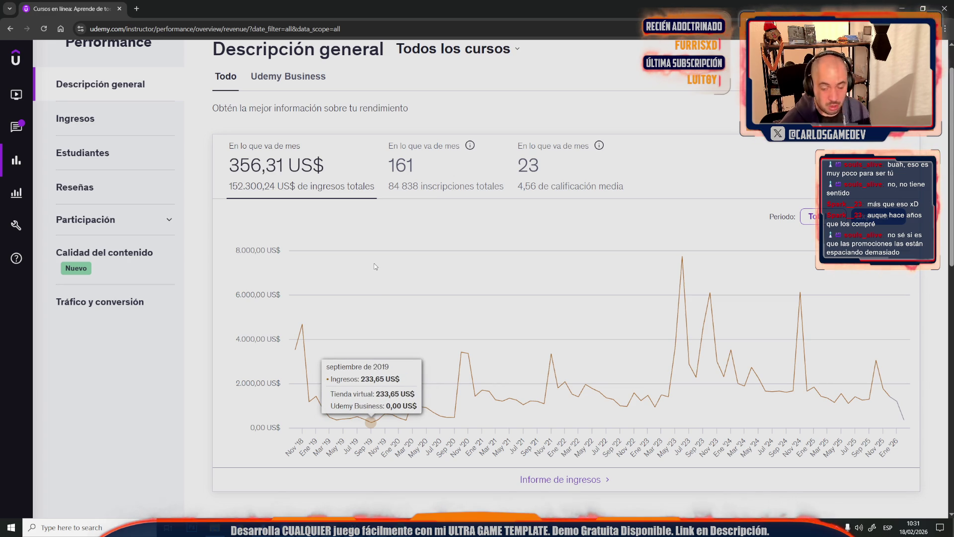
{"action": "key", "text": "alt+Tab"}
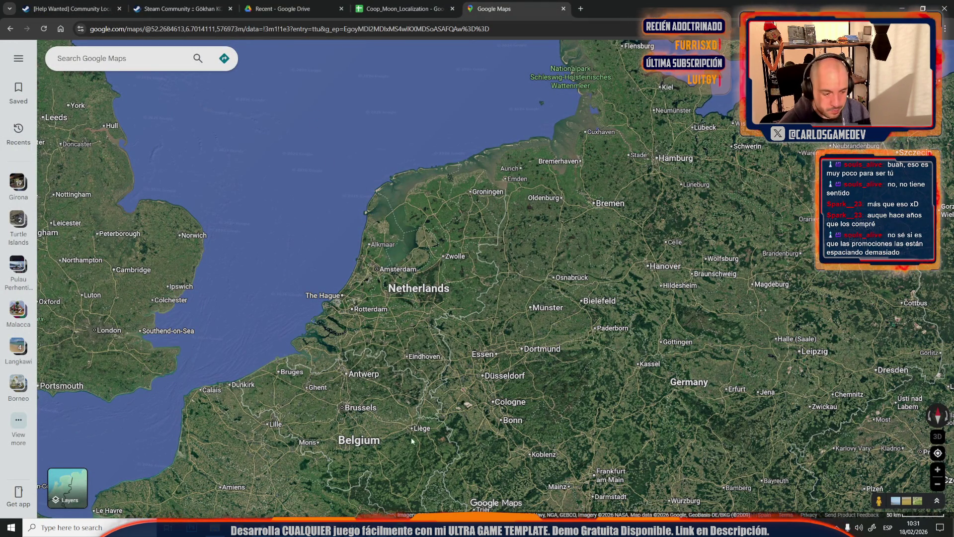
Back in Unreal, frame the SM_Truss_A mesh, zoom onto one of its edges, then clear the selection
{"action": "mouse_move", "coordinate": [354, 528]}
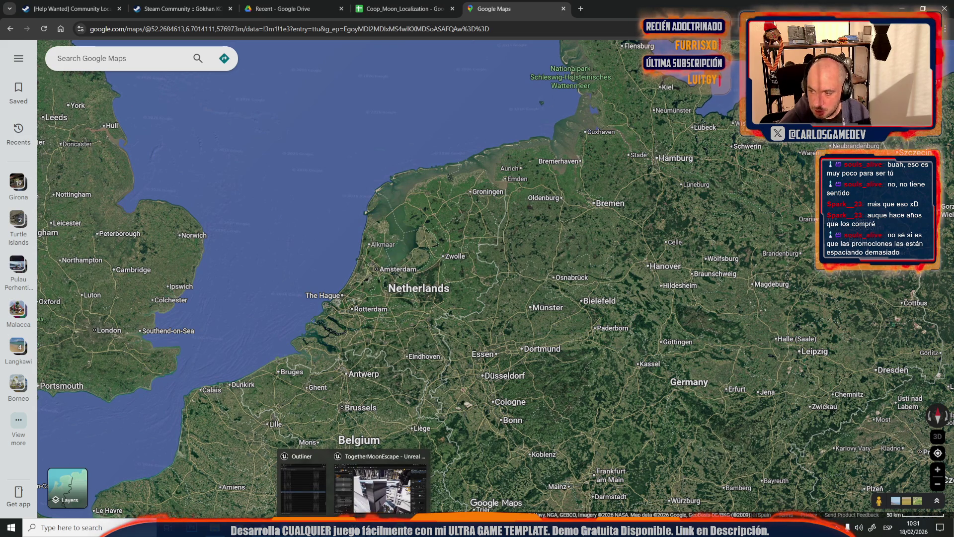
{"action": "left_click", "coordinate": [381, 487]}
{"action": "key", "text": "f"}
{"action": "left_click", "coordinate": [489, 266]}
{"action": "key", "text": "f"}
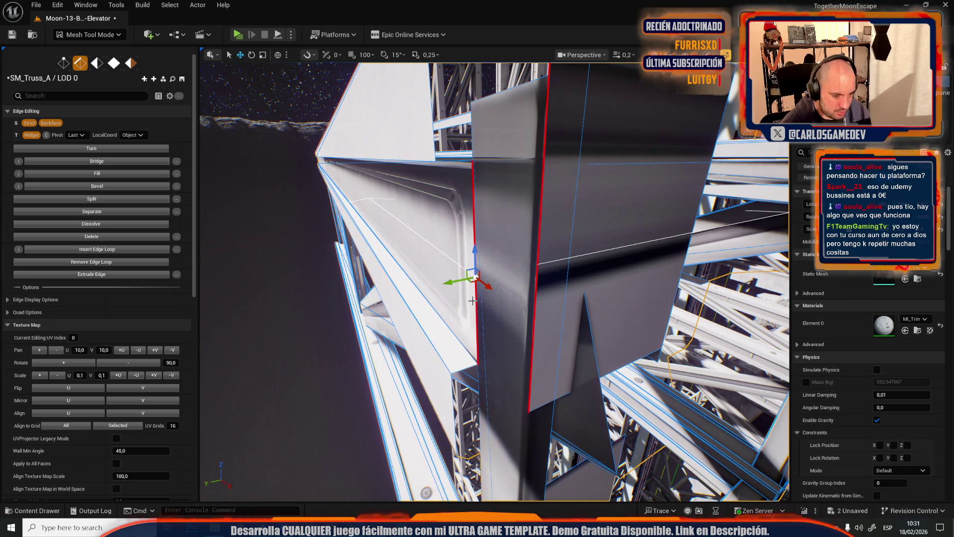
{"action": "key", "text": "Escape"}
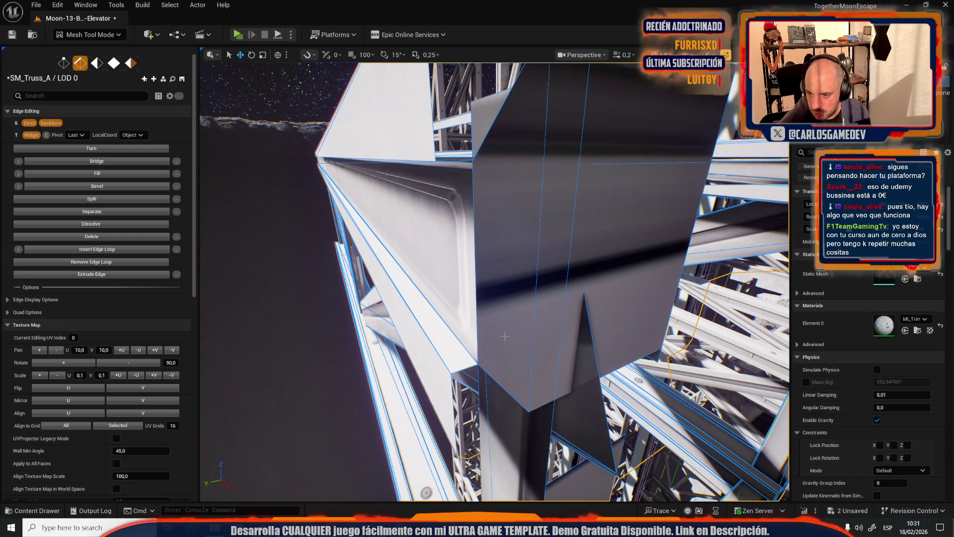
Orbit around the truss, selecting a vertex and the long diagonal edge, then deselect
{"action": "mouse_move", "coordinate": [504, 336]}
{"action": "left_mouse_down"}
{"action": "mouse_move", "coordinate": [492, 323]}
{"action": "mouse_move", "coordinate": [539, 368]}
{"action": "left_mouse_up"}
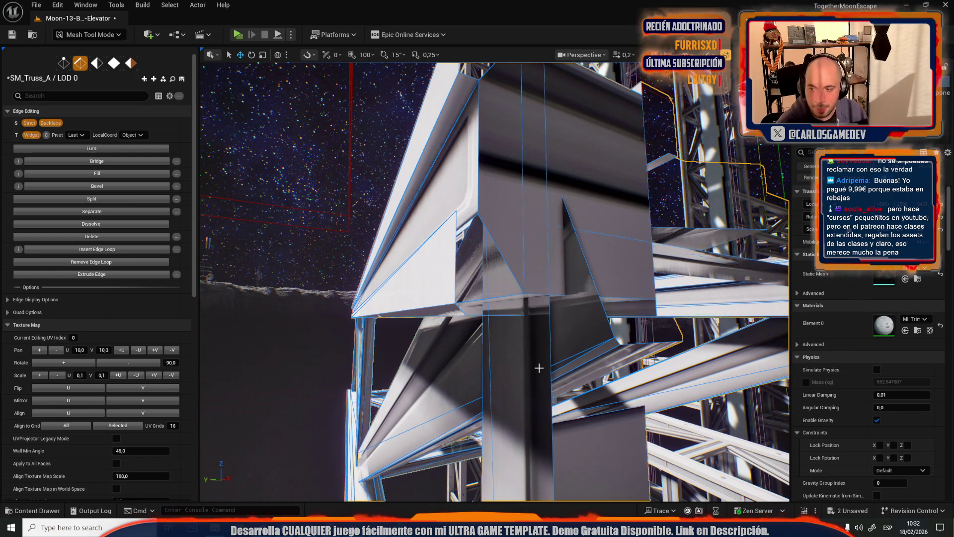
{"action": "left_click_drag", "start_coordinate": [540, 367], "coordinate": [539, 368]}
{"action": "left_click_drag", "start_coordinate": [436, 273], "coordinate": [435, 272]}
{"action": "left_click", "coordinate": [435, 272]}
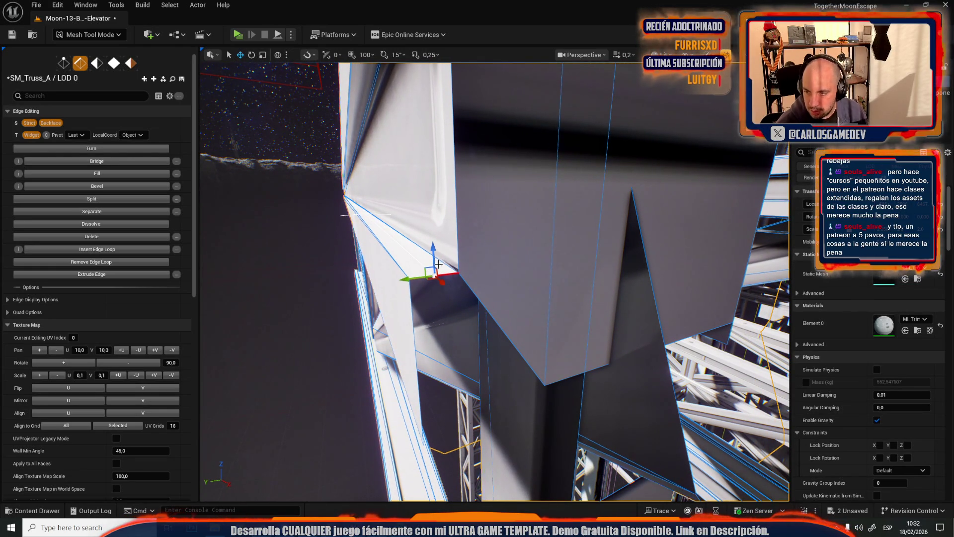
{"action": "left_click_drag", "start_coordinate": [439, 263], "coordinate": [428, 328]}
{"action": "left_click", "coordinate": [423, 302], "text": "shift"}
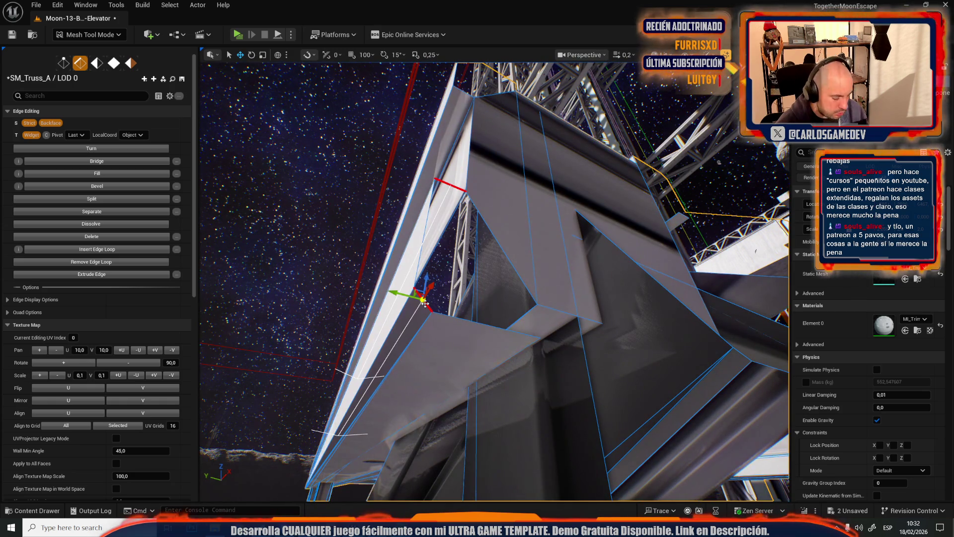
{"action": "left_click", "coordinate": [478, 336]}
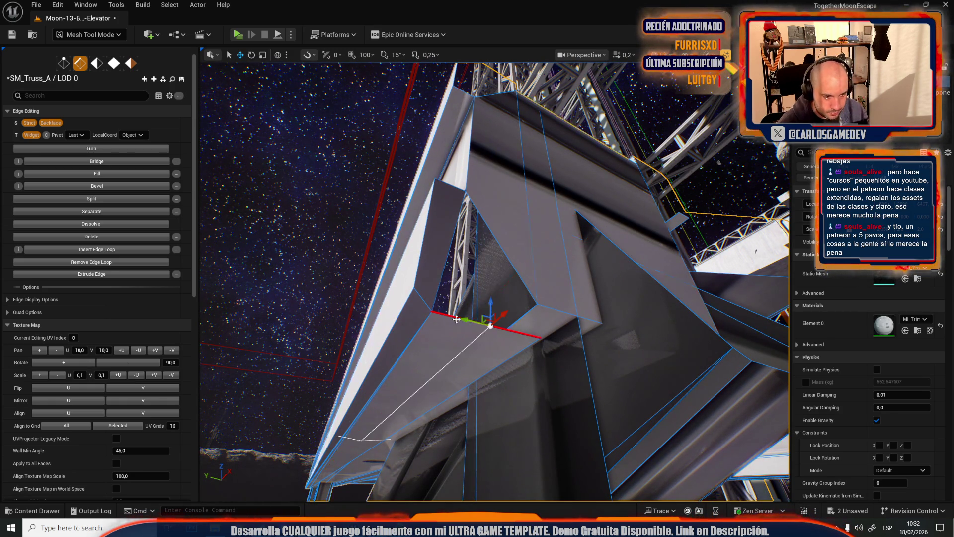
{"action": "scroll", "coordinate": [477, 336], "scroll_direction": "up", "scroll_amount": 3}
{"action": "scroll", "coordinate": [547, 496], "scroll_direction": "down", "scroll_amount": 5}
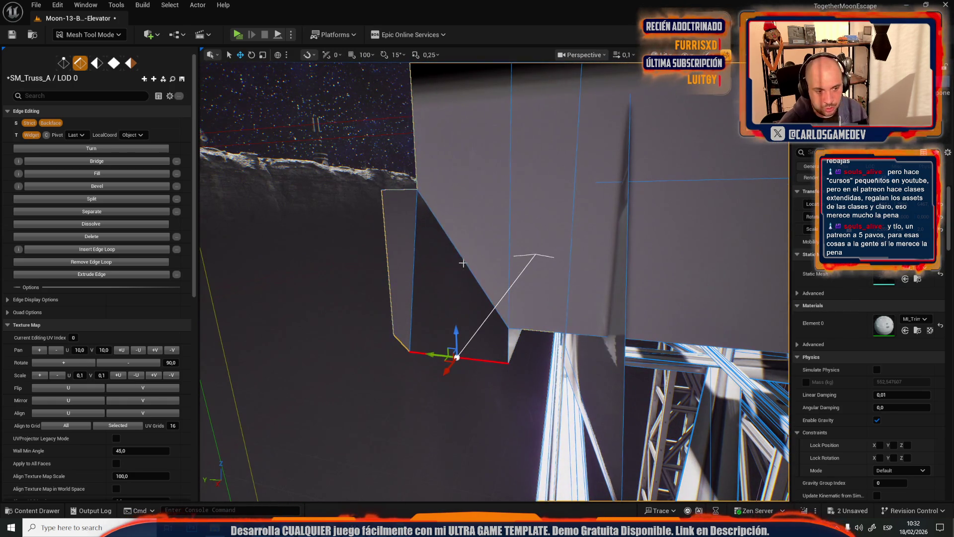
{"action": "left_click", "coordinate": [469, 309]}
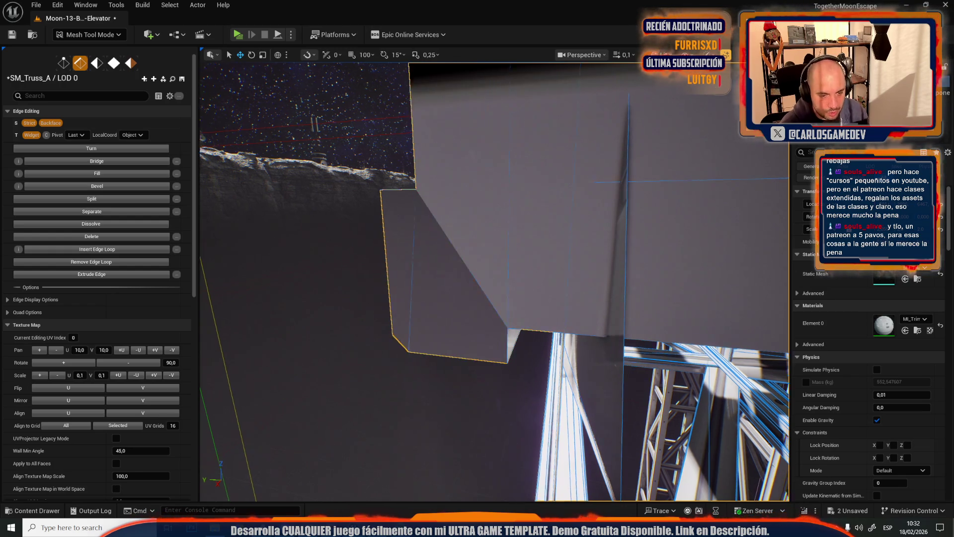
{"action": "mouse_move", "coordinate": [381, 247]}
{"action": "left_mouse_down"}
{"action": "mouse_move", "coordinate": [348, 243]}
{"action": "mouse_move", "coordinate": [370, 239]}
{"action": "mouse_move", "coordinate": [346, 213]}
{"action": "left_mouse_up"}
{"action": "left_click", "coordinate": [167, 527]}
Go to udemy.com in Chrome and open the Instructor courses area
{"action": "left_click", "coordinate": [300, 29]}
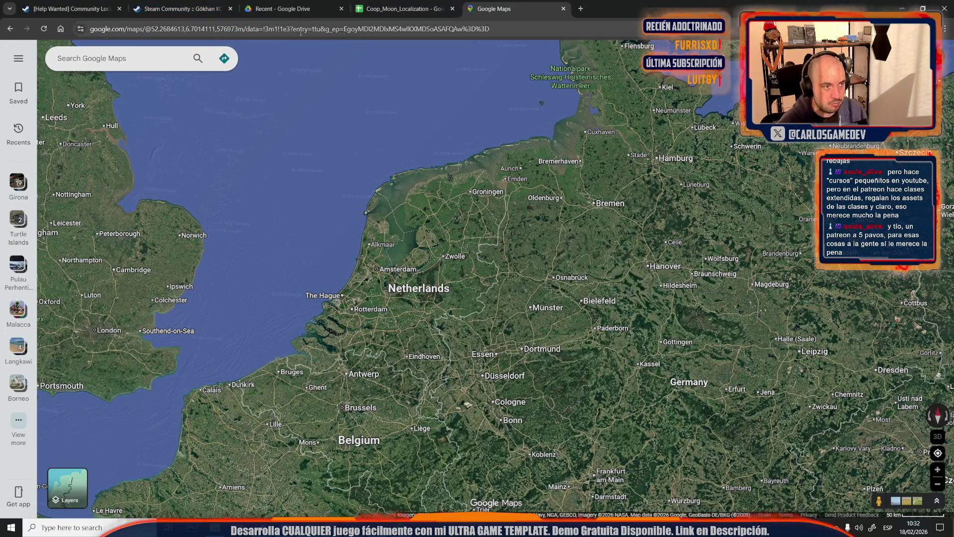
{"action": "type", "text": "ud"}
{"action": "left_click", "coordinate": [234, 44]}
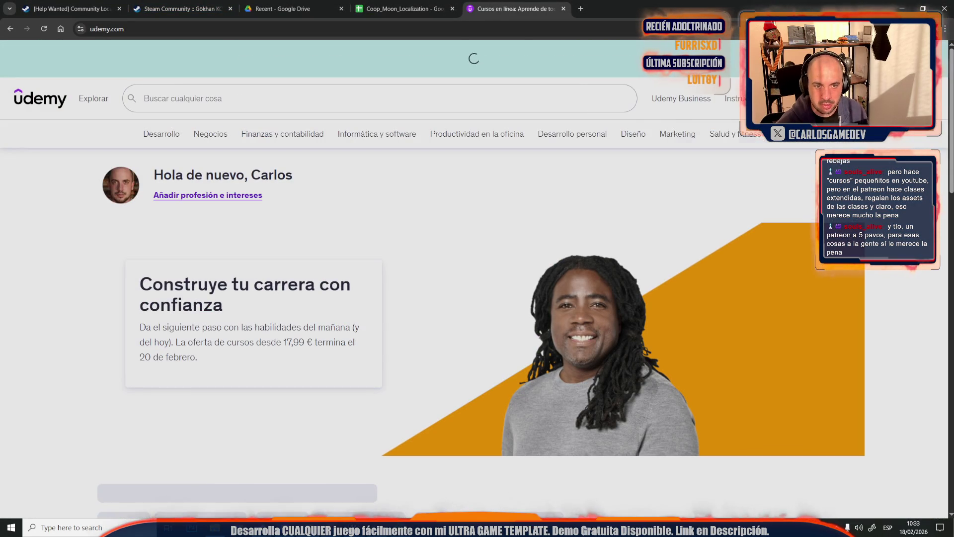
{"action": "mouse_move", "coordinate": [795, 99]}
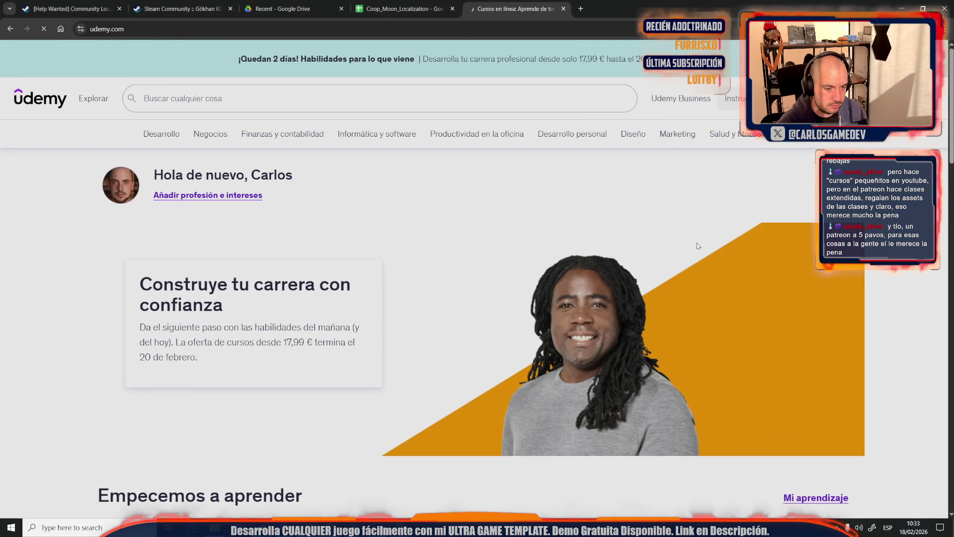
{"action": "left_click", "coordinate": [734, 98]}
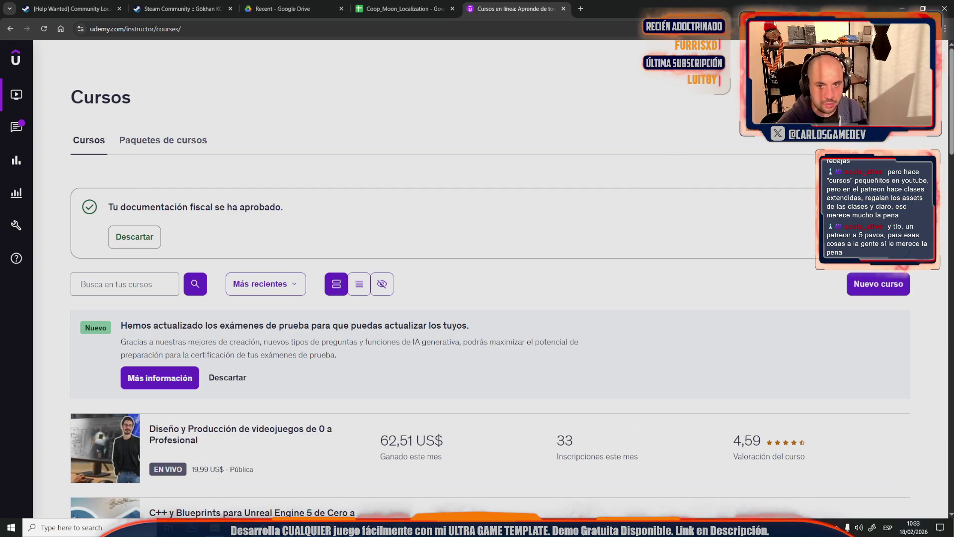
{"action": "left_click", "coordinate": [945, 29]}
{"action": "key", "text": "ctrl+shift+n"}
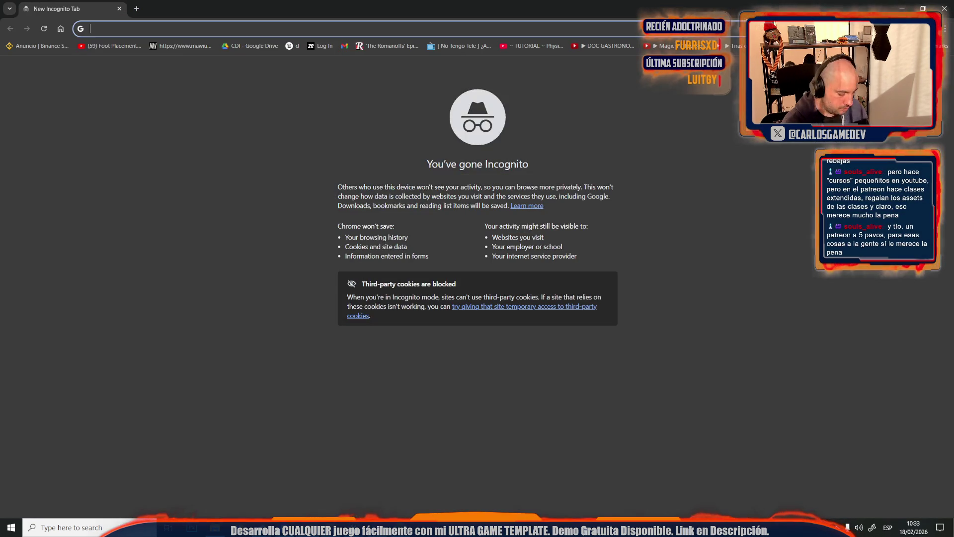
{"action": "type", "text": "udemy carlos coronado"}
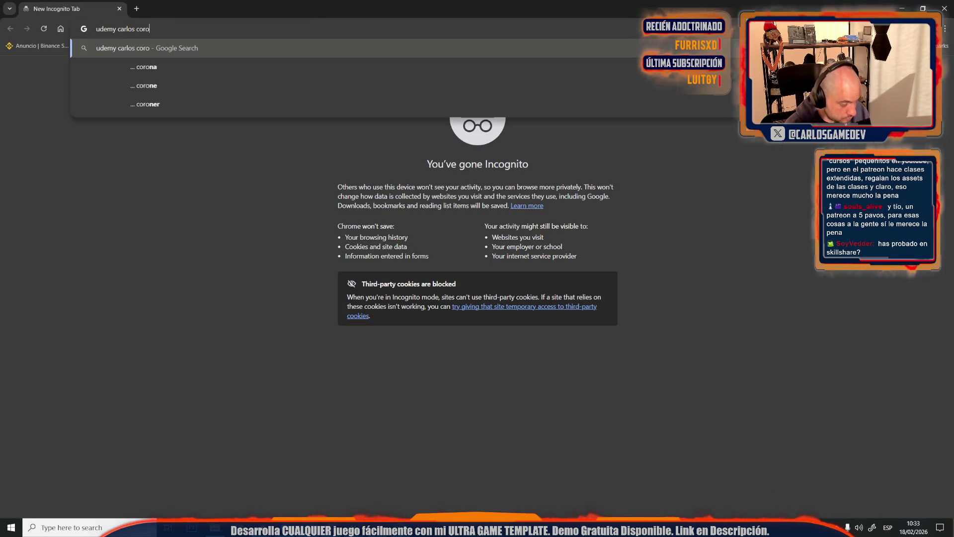
{"action": "key", "text": "Return"}
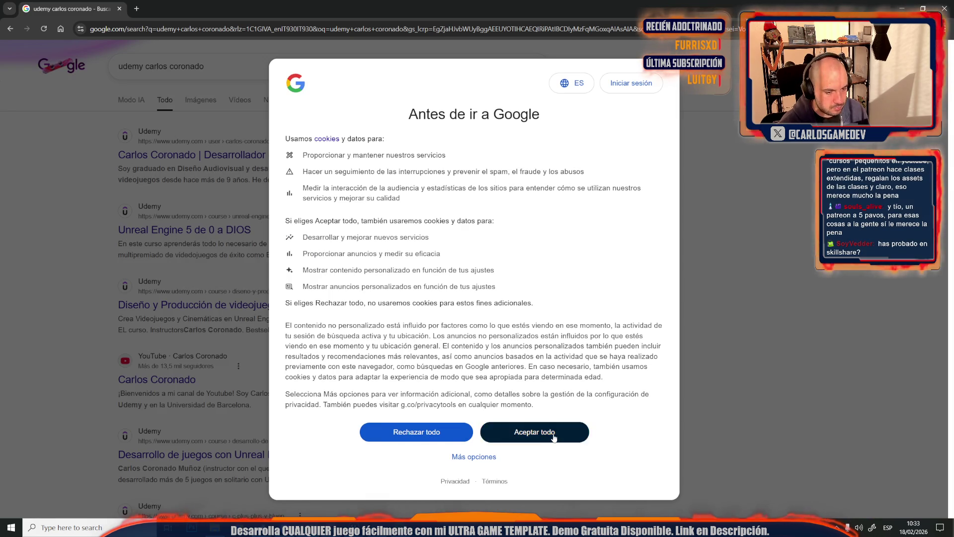
{"action": "left_click", "coordinate": [535, 432]}
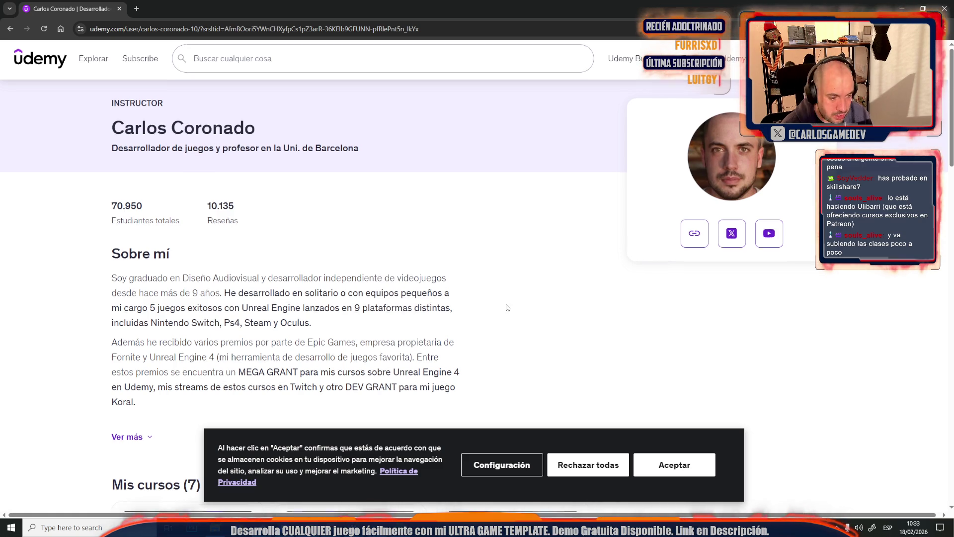
{"action": "scroll", "coordinate": [507, 308], "scroll_direction": "down", "scroll_amount": 7}
{"action": "scroll", "coordinate": [691, 181], "scroll_direction": "down", "scroll_amount": 3}
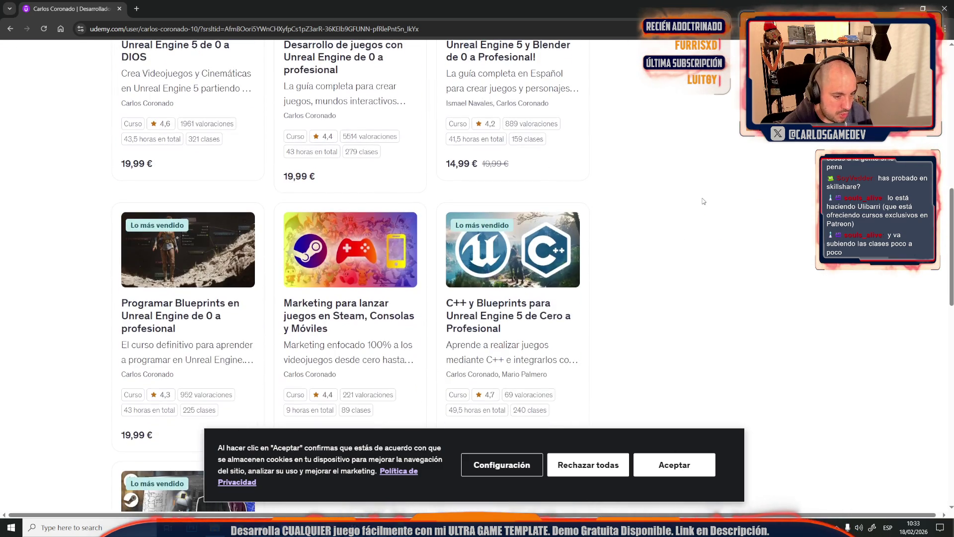
{"action": "scroll", "coordinate": [211, 187], "scroll_direction": "up", "scroll_amount": 4}
{"action": "scroll", "coordinate": [211, 187], "scroll_direction": "down", "scroll_amount": 7}
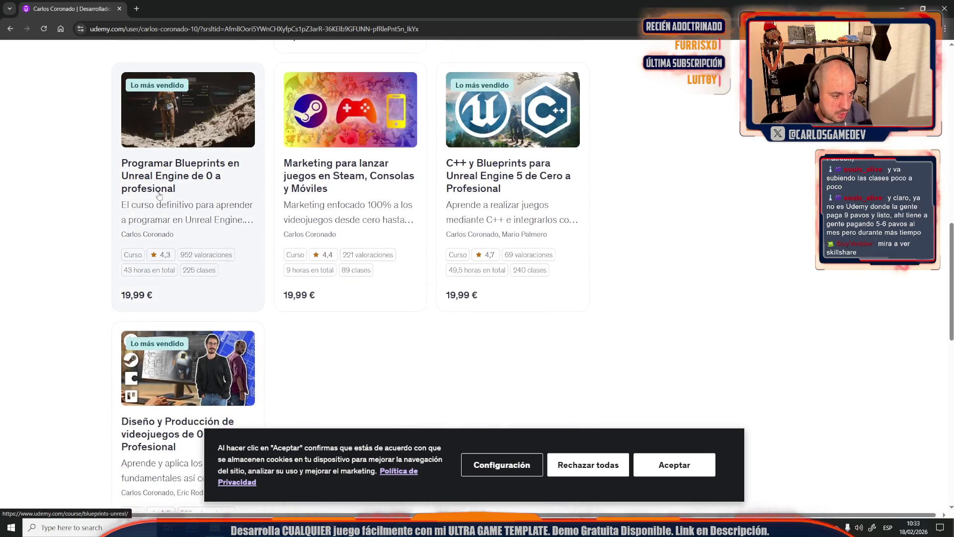
{"action": "scroll", "coordinate": [298, 264], "scroll_direction": "down", "scroll_amount": 4}
{"action": "scroll", "coordinate": [383, 343], "scroll_direction": "up", "scroll_amount": 3}
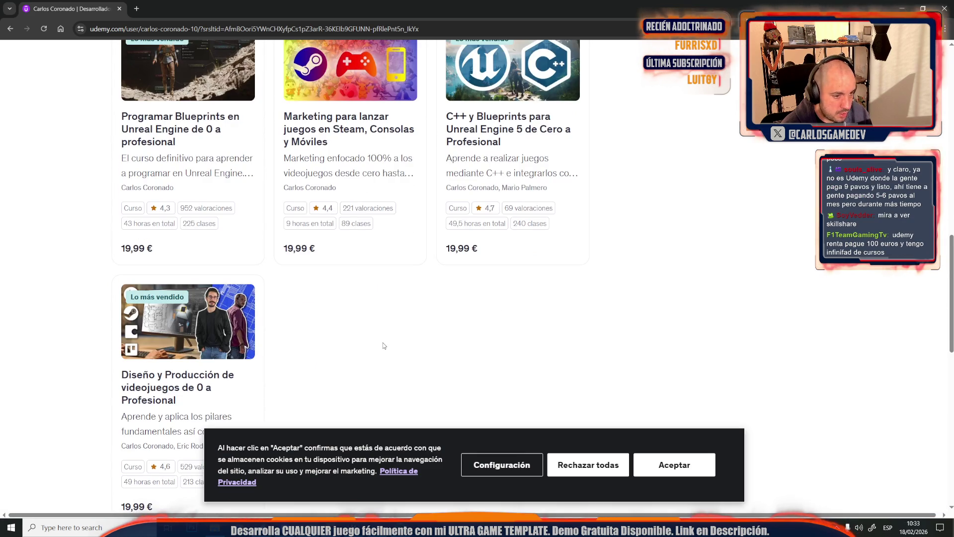
{"action": "scroll", "coordinate": [383, 343], "scroll_direction": "up", "scroll_amount": 6}
{"action": "key", "text": "ctrl+w"}
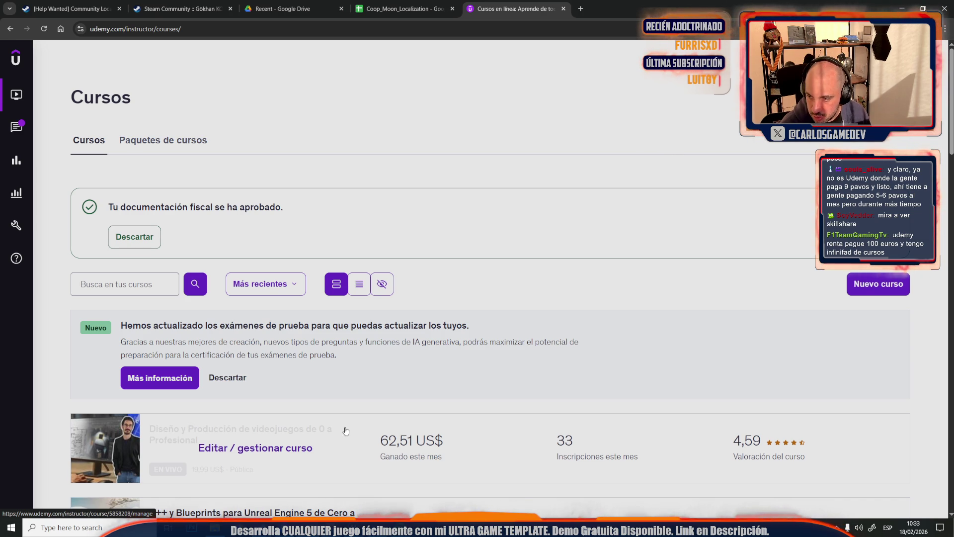
{"action": "key", "text": "alt+Tab"}
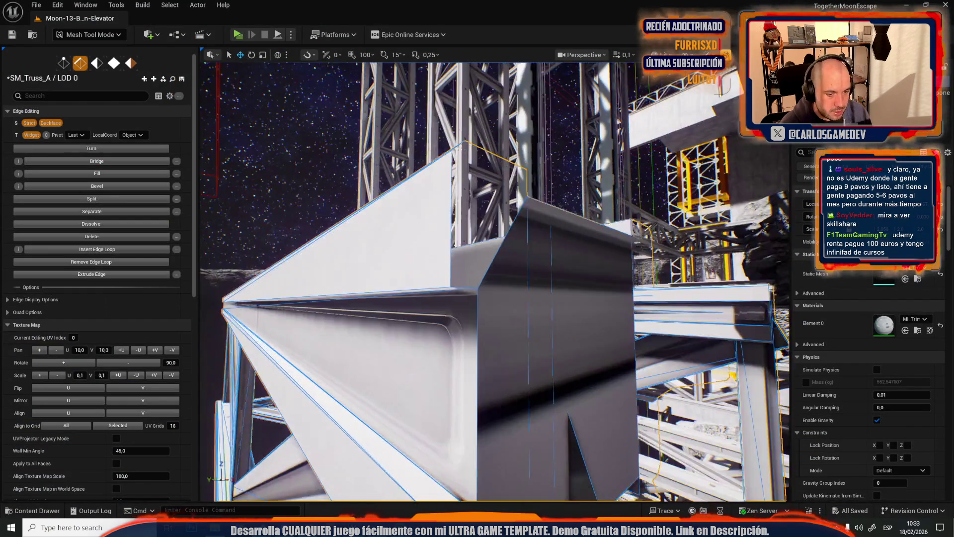
Select the vertical edge and short top edge beside the gap and fill them with a triangular face
{"action": "left_click_drag", "start_coordinate": [438, 199], "coordinate": [438, 199]}
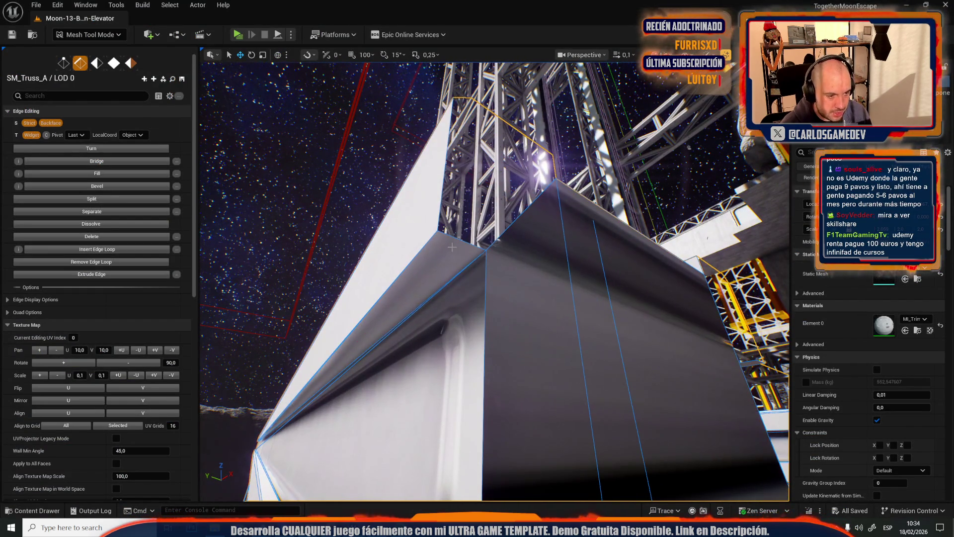
{"action": "left_click", "coordinate": [438, 199]}
{"action": "left_click", "coordinate": [518, 222], "text": "shift"}
{"action": "key", "text": "f"}
{"action": "left_click_drag", "start_coordinate": [490, 204], "coordinate": [539, 196]}
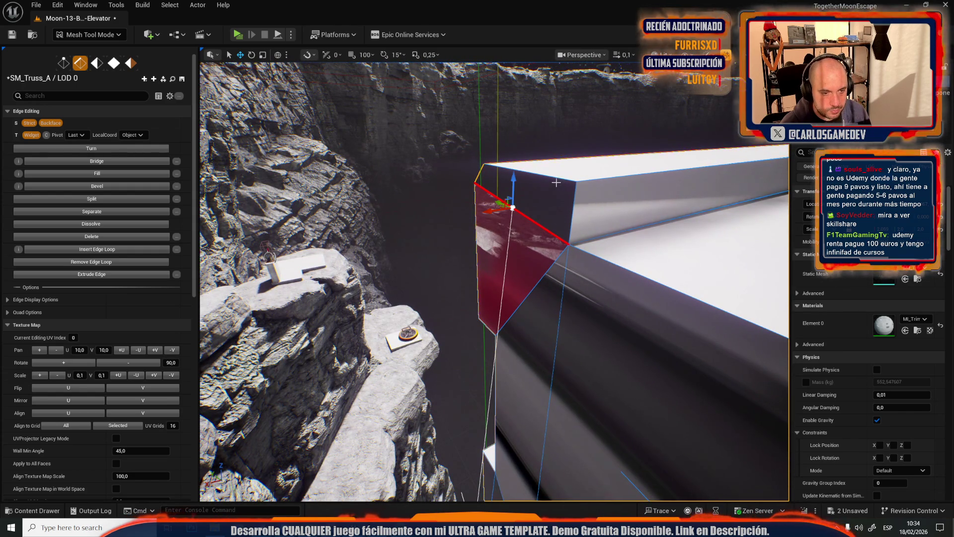
{"action": "mouse_move", "coordinate": [555, 183]}
{"action": "left_mouse_down"}
{"action": "mouse_move", "coordinate": [478, 204]}
{"action": "mouse_move", "coordinate": [556, 264]}
{"action": "left_mouse_up"}
Extrude a cliff-side edge into a parallel edge, then undo the bridged geometry across the opening
{"action": "left_click", "coordinate": [535, 167]}
{"action": "left_click_drag", "start_coordinate": [534, 166], "coordinate": [454, 313]}
{"action": "left_click_drag", "start_coordinate": [468, 200], "coordinate": [484, 204]}
{"action": "left_click_drag", "start_coordinate": [446, 311], "coordinate": [461, 272]}
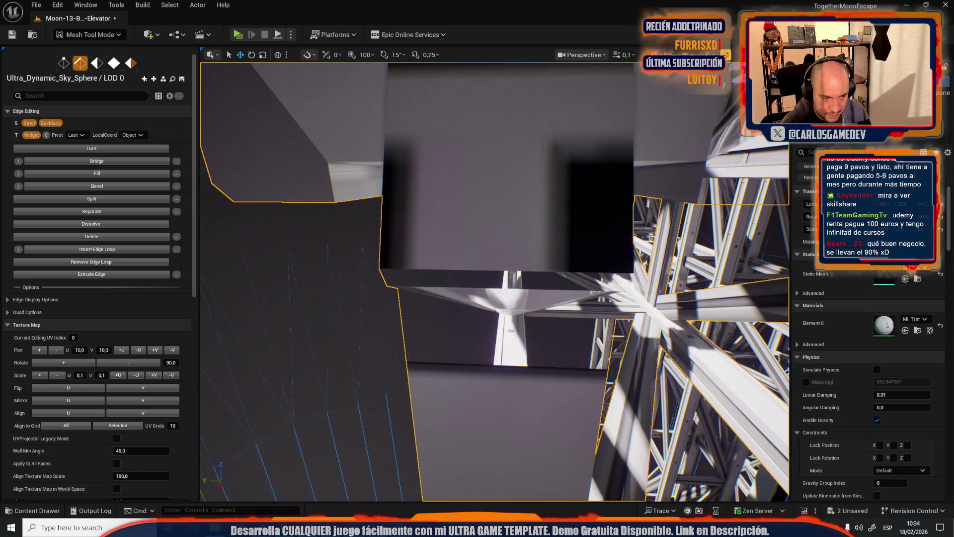
{"action": "left_click", "coordinate": [460, 271]}
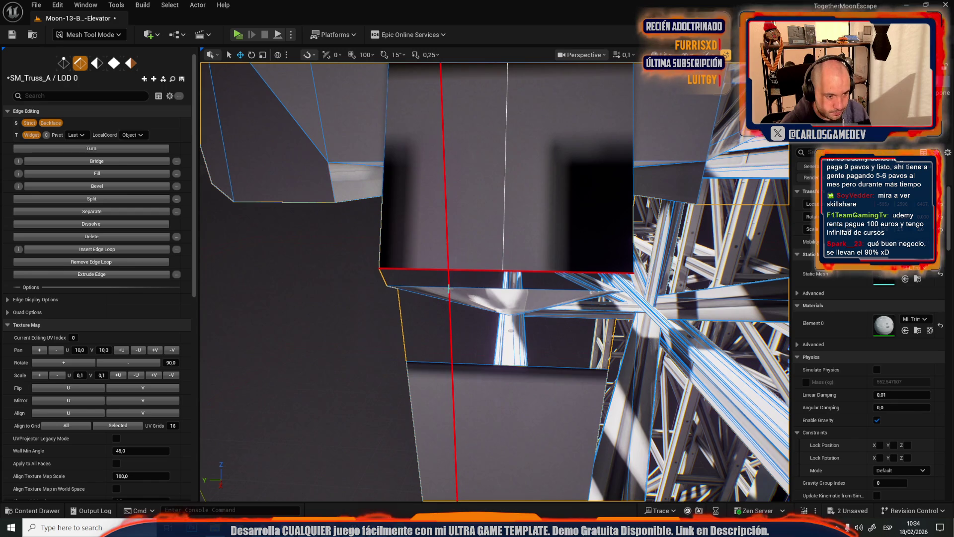
{"action": "key", "text": "ctrl+z"}
{"action": "left_click", "coordinate": [449, 289]}
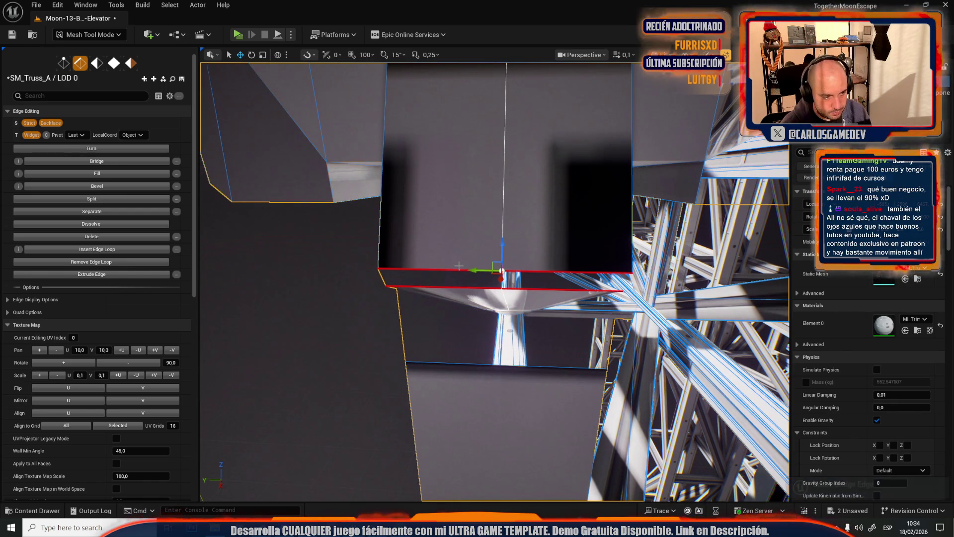
Save all unsaved changes to the level and the SM_Truss_A mesh
{"action": "key", "text": "ctrl+space"}
{"action": "left_click", "coordinate": [303, 275]}
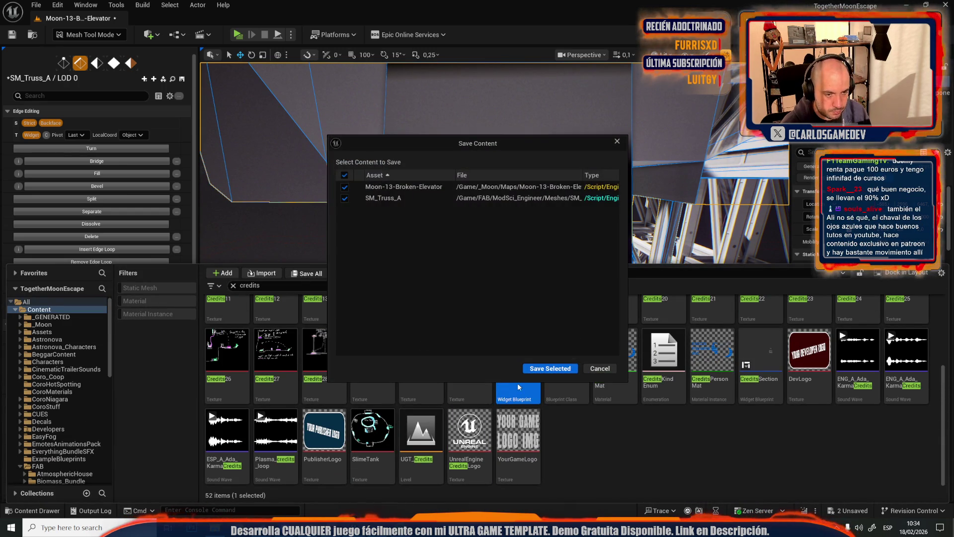
{"action": "left_click", "coordinate": [529, 366]}
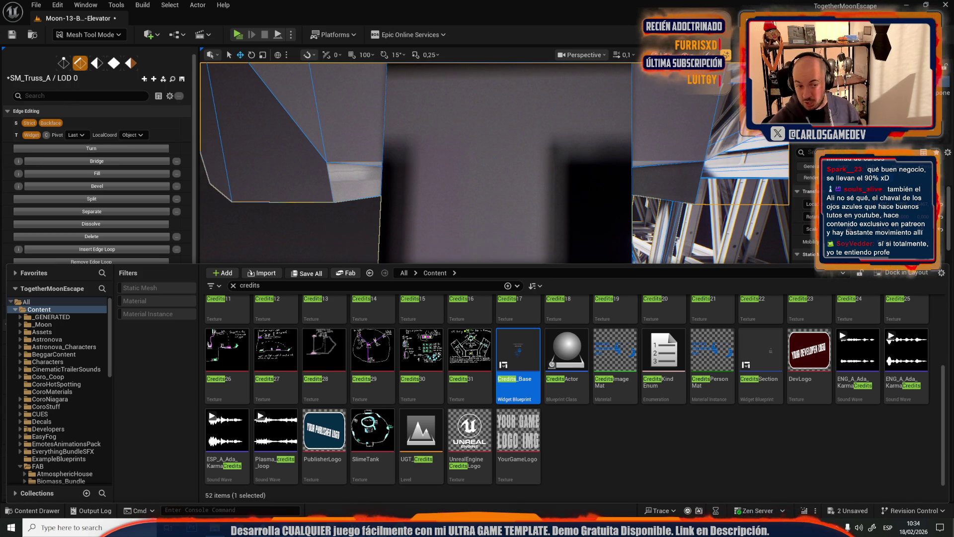
{"action": "left_click", "coordinate": [585, 454]}
Select two truss edges sharing a vertex before switching to the browser
{"action": "mouse_move", "coordinate": [496, 188]}
{"action": "left_mouse_down"}
{"action": "mouse_move", "coordinate": [473, 213]}
{"action": "mouse_move", "coordinate": [495, 215]}
{"action": "left_mouse_up"}
{"action": "left_click", "coordinate": [474, 213]}
{"action": "left_click", "coordinate": [514, 203], "text": "shift"}
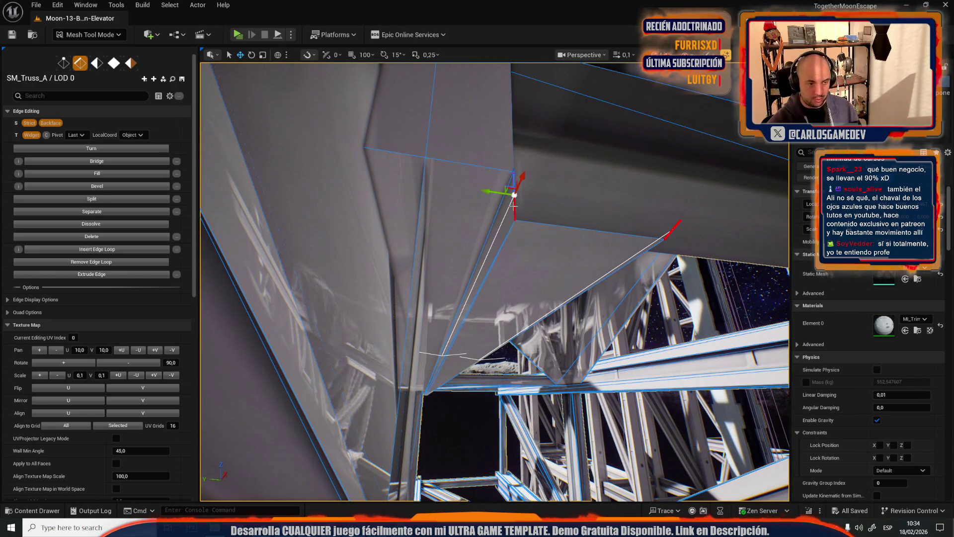
{"action": "key", "text": "alt+Tab"}
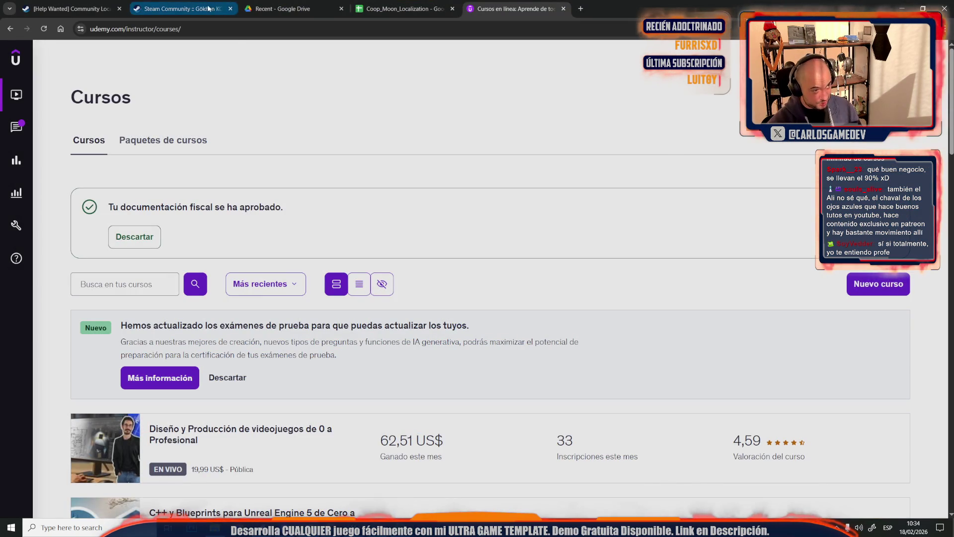
Open x.com in a new tab, find the Catalan dubbing post in Notifications and copy its URL
{"action": "left_click", "coordinate": [580, 8]}
{"action": "type", "text": "x"}
{"action": "key", "text": "Return"}
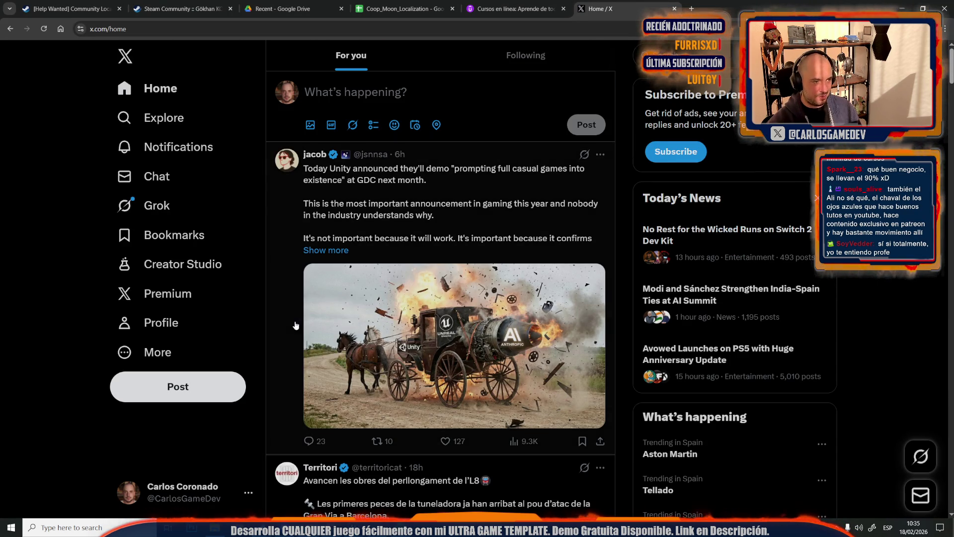
{"action": "left_click", "coordinate": [171, 147]}
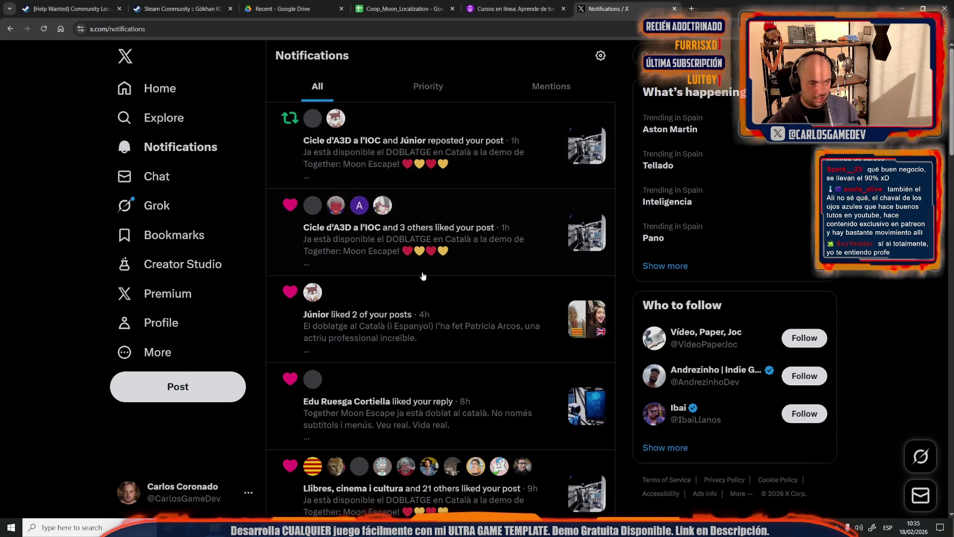
{"action": "left_click", "coordinate": [461, 187]}
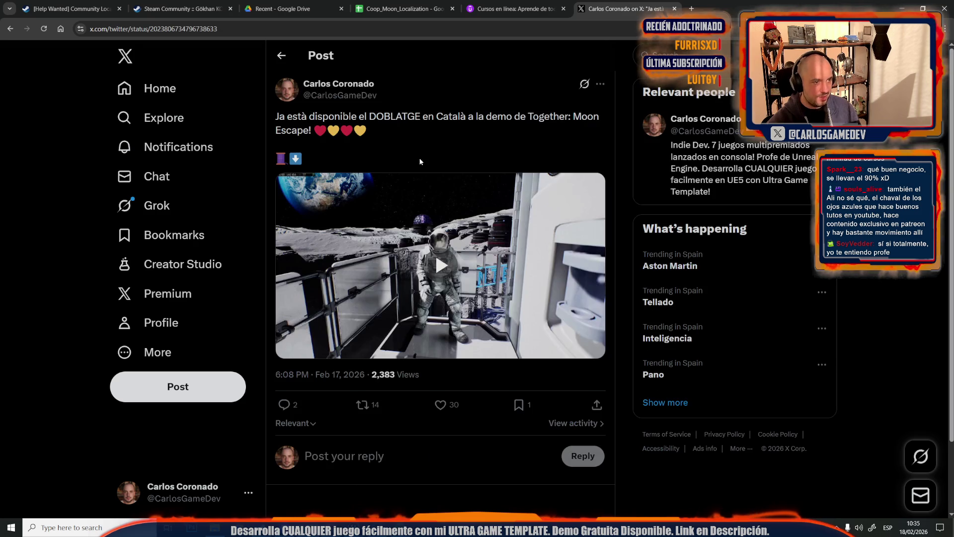
{"action": "left_click", "coordinate": [217, 27]}
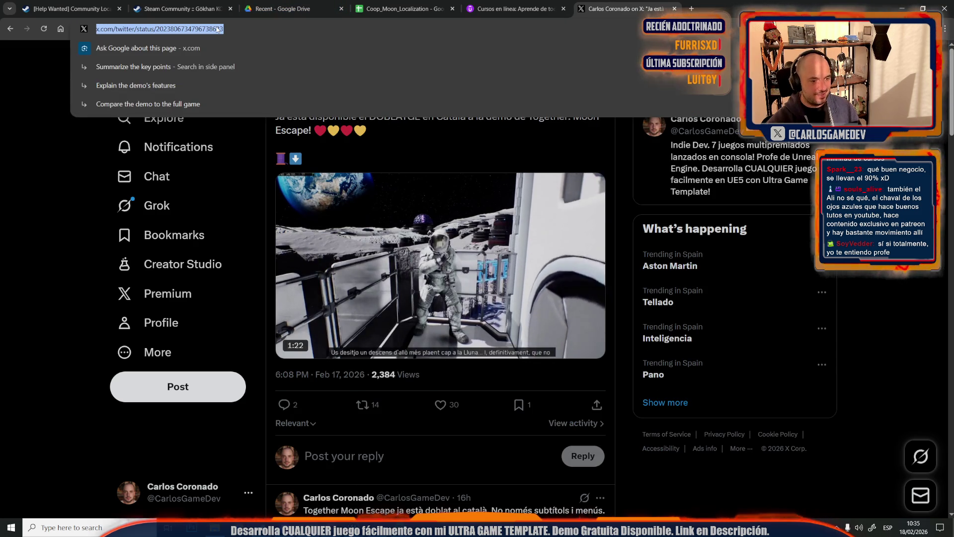
{"action": "key", "text": "Escape"}
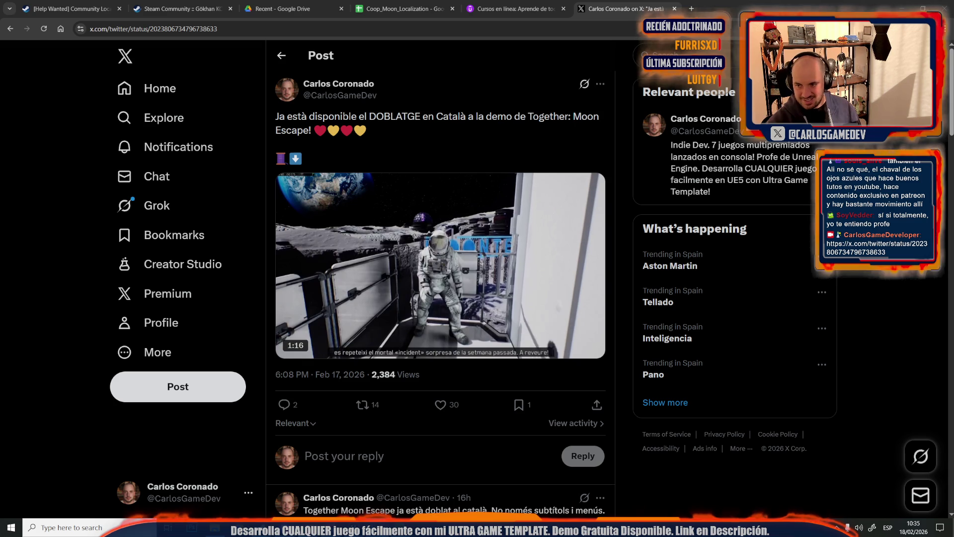
Pause the post's video, rewind it to the start and make it full screen
{"action": "mouse_move", "coordinate": [412, 228]}
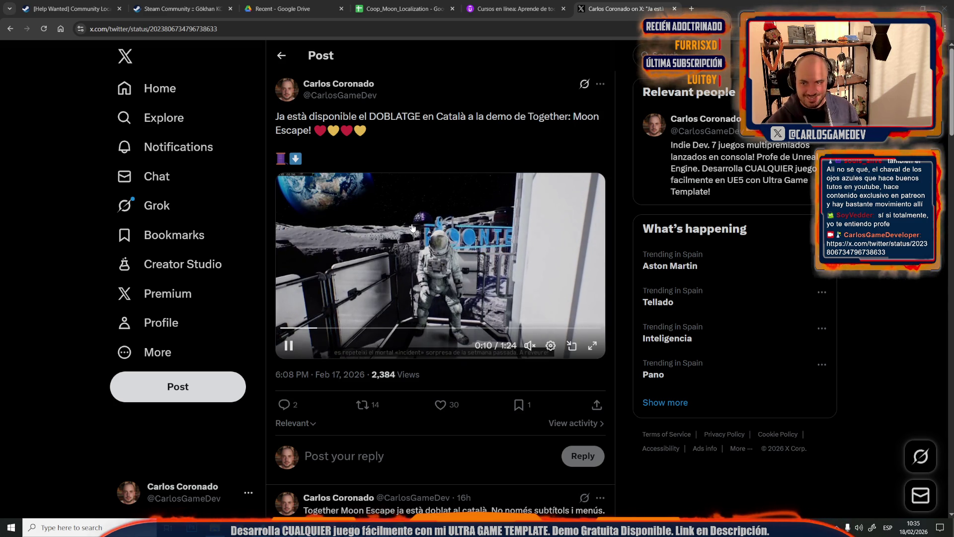
{"action": "left_click", "coordinate": [289, 345]}
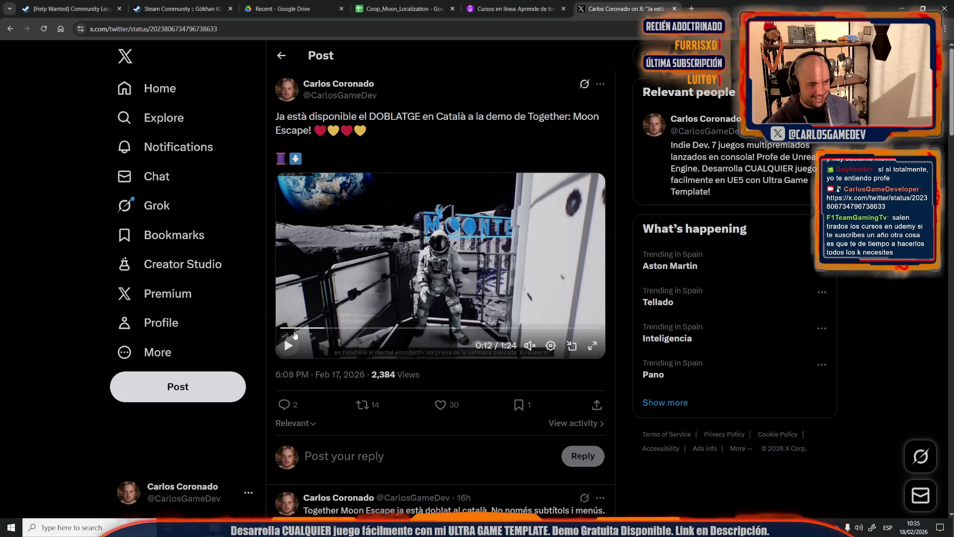
{"action": "left_click_drag", "start_coordinate": [266, 330], "coordinate": [266, 330]}
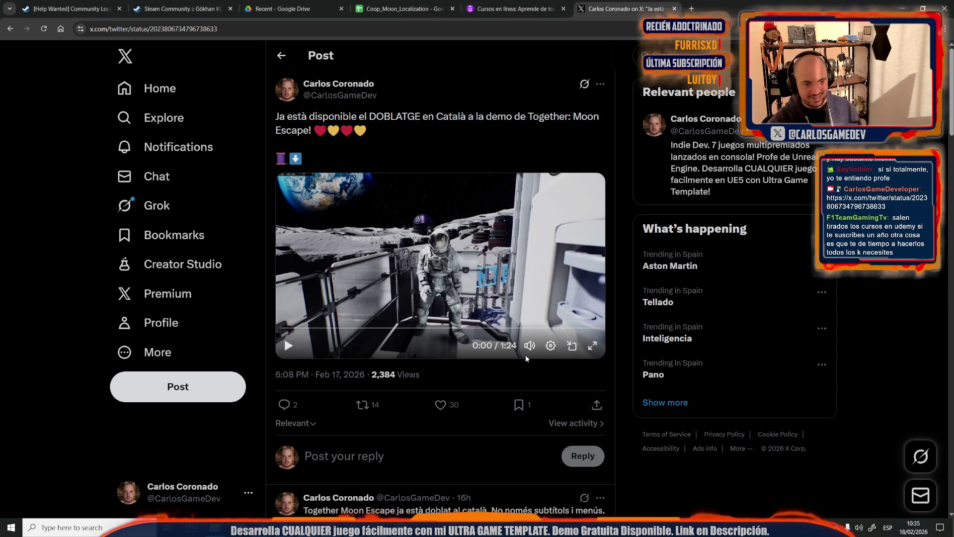
{"action": "mouse_move", "coordinate": [531, 319]}
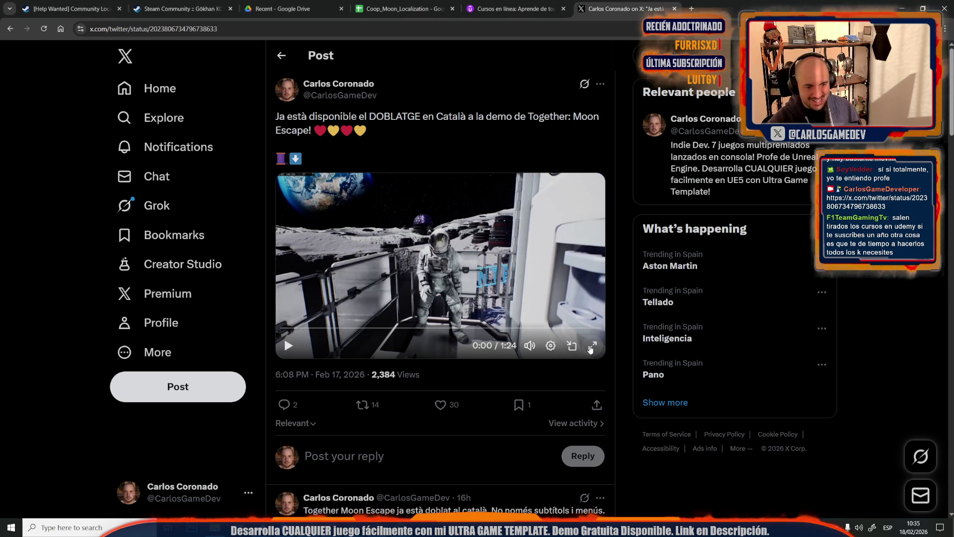
{"action": "left_click", "coordinate": [592, 346]}
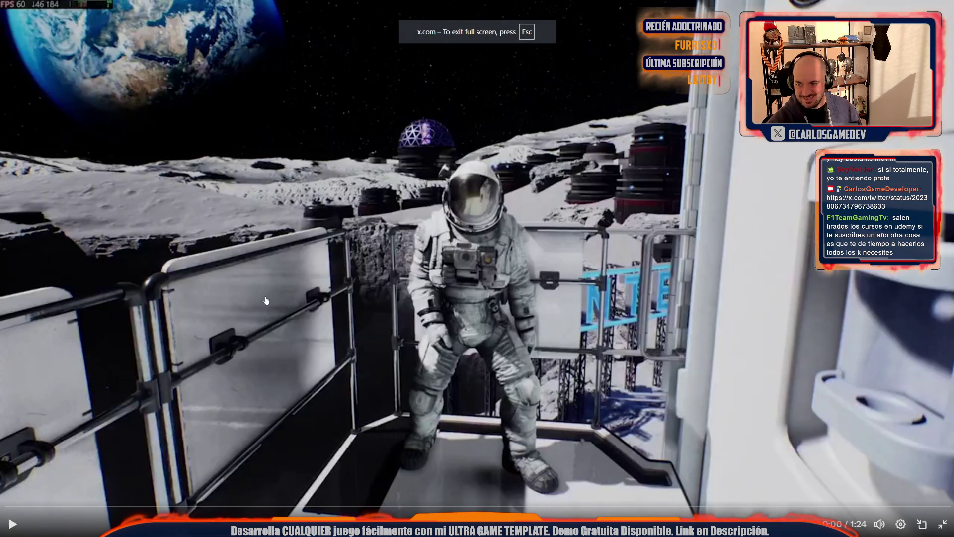
Play the full-screen trailer to its 1:24 end, exit full screen and return to Unreal
{"action": "left_click", "coordinate": [266, 300]}
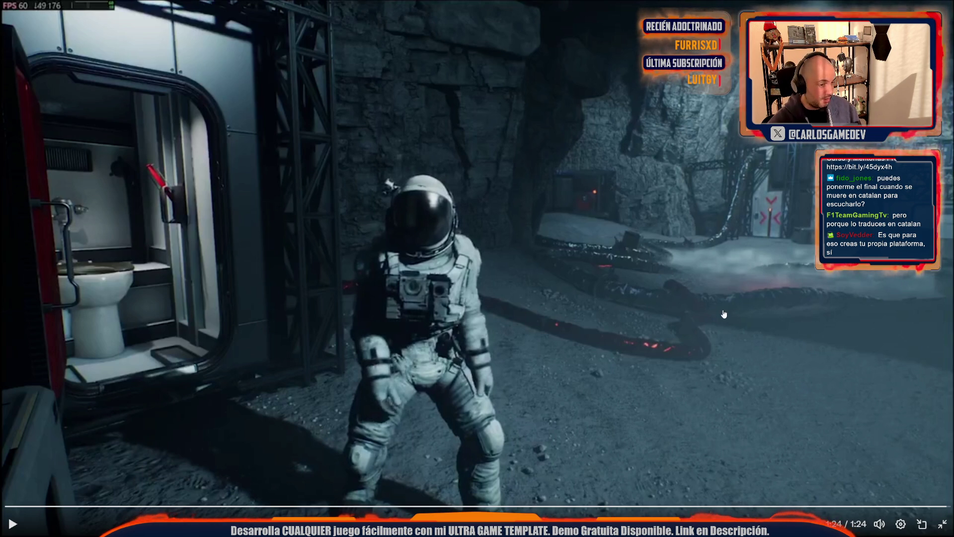
{"action": "key", "text": "Escape"}
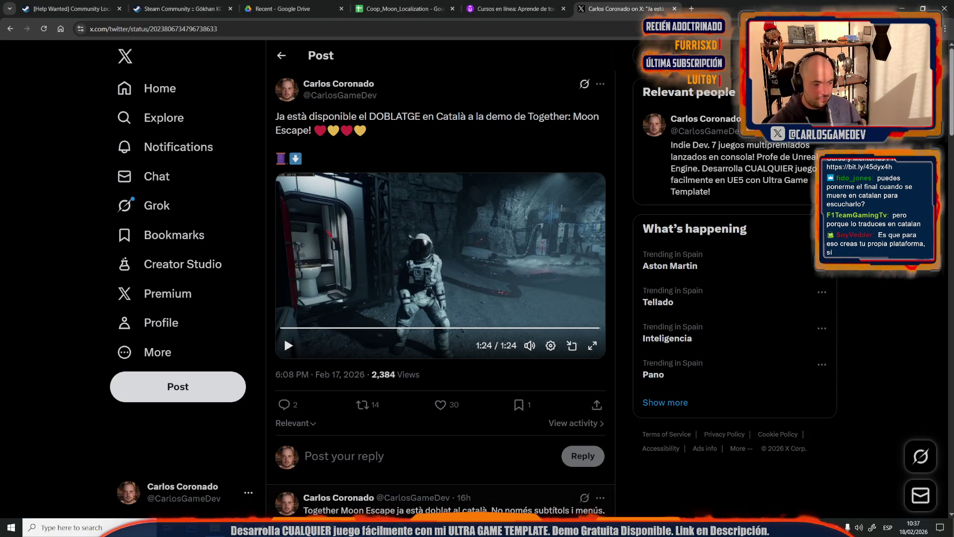
{"action": "key", "text": "alt+Tab"}
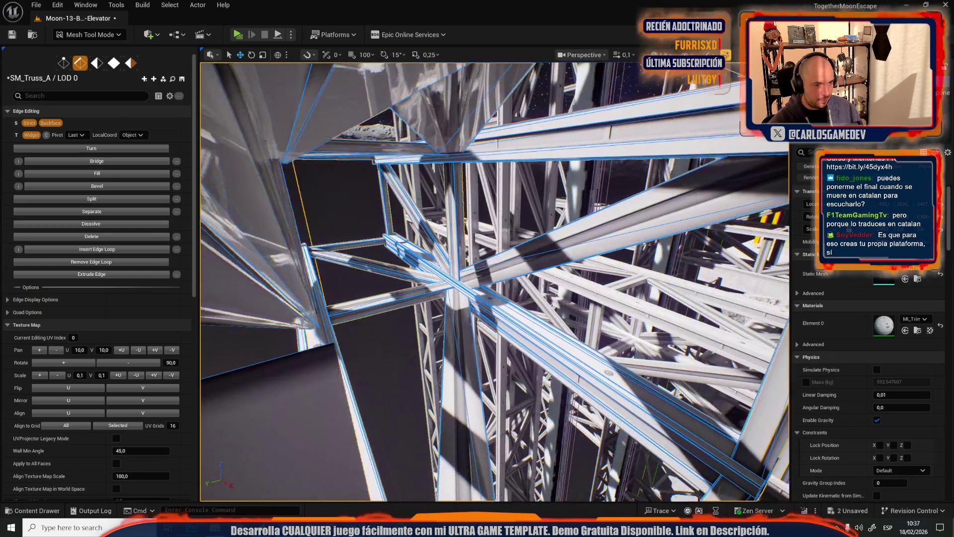
Frame the truss, switch from Mesh Tool Mode to Selection mode and save the Moon-13-Broken-Elevator map
{"action": "key", "text": "f"}
{"action": "left_click", "coordinate": [90, 35]}
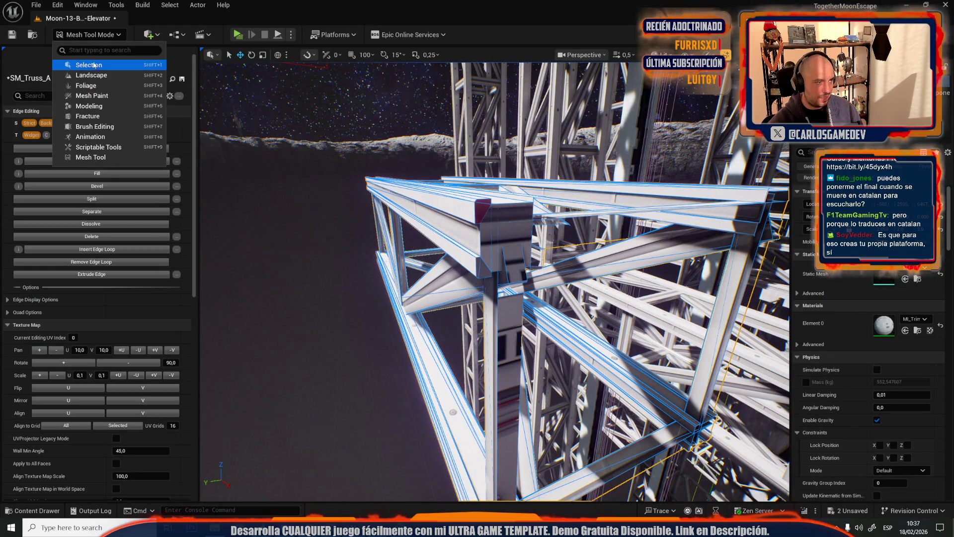
{"action": "left_click", "coordinate": [89, 64]}
{"action": "key", "text": "ctrl+s"}
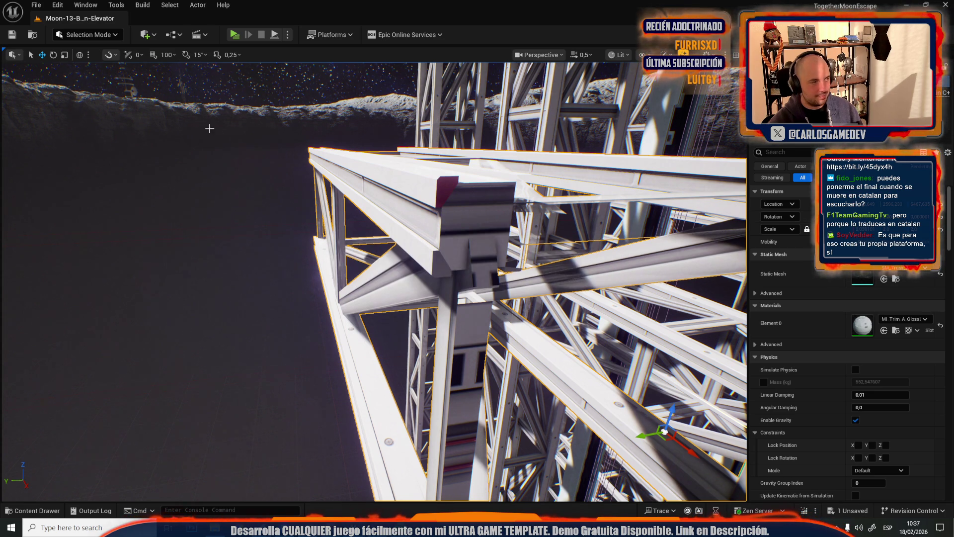
{"action": "left_click", "coordinate": [36, 5]}
Bring up the Open Level browser and navigate to the _Moon levels folder
{"action": "left_click", "coordinate": [50, 49]}
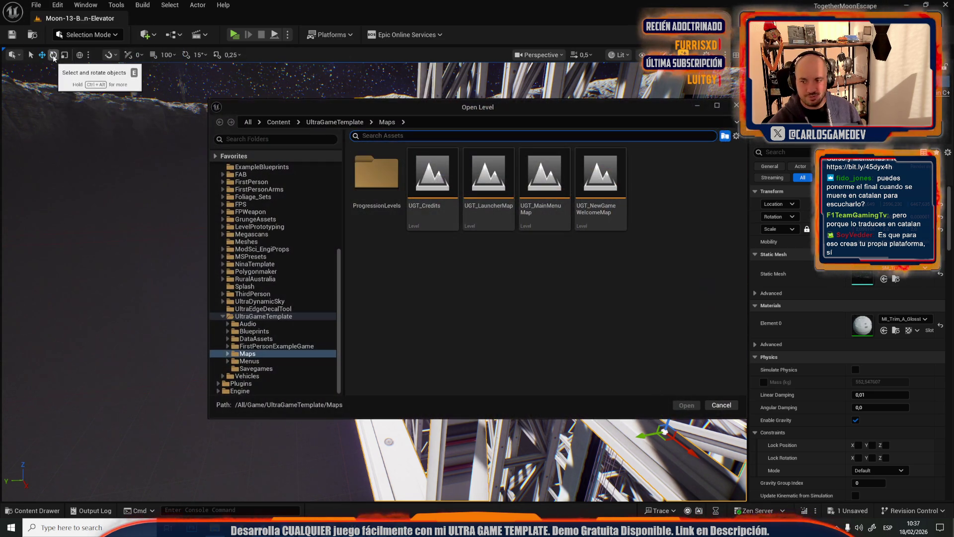
{"action": "double_click", "coordinate": [597, 184]}
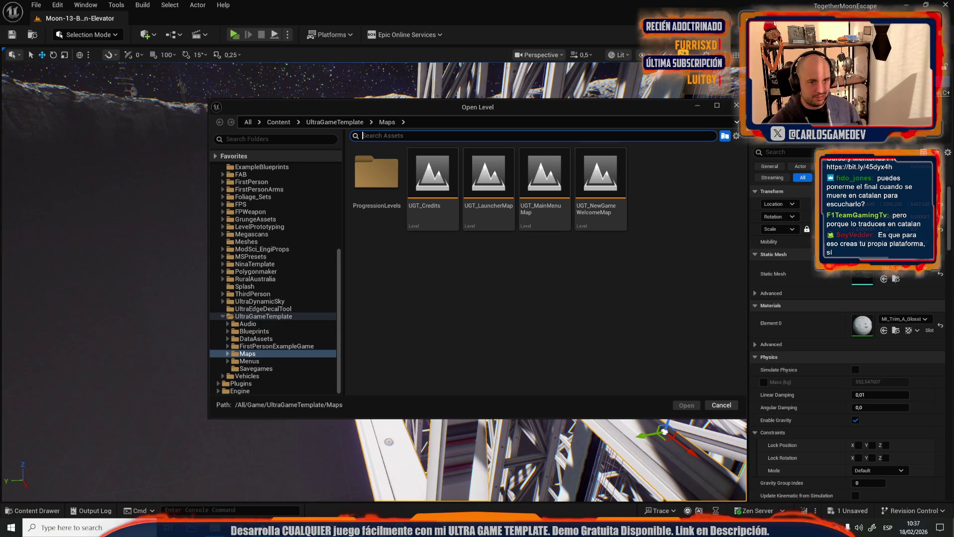
{"action": "left_click", "coordinate": [36, 5]}
{"action": "mouse_move", "coordinate": [98, 74]}
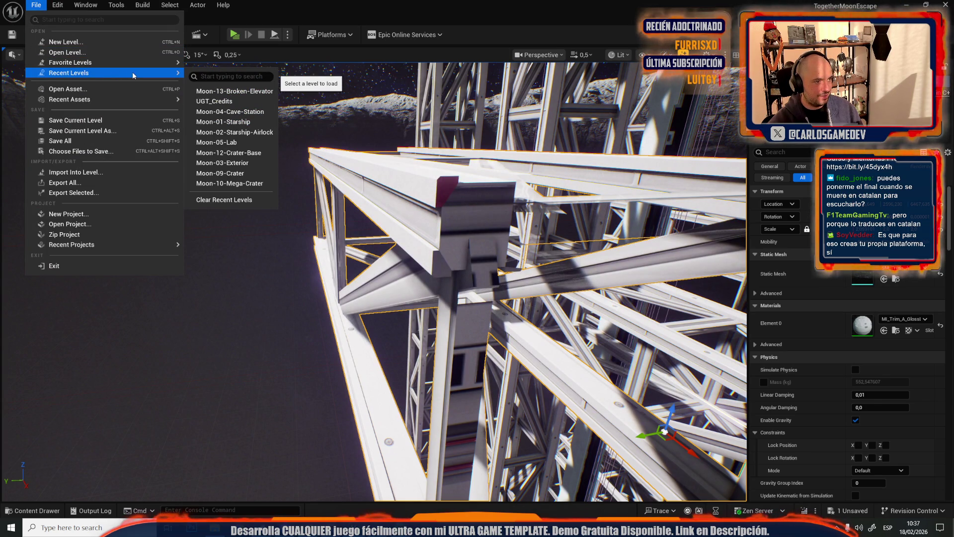
{"action": "left_click", "coordinate": [64, 52]}
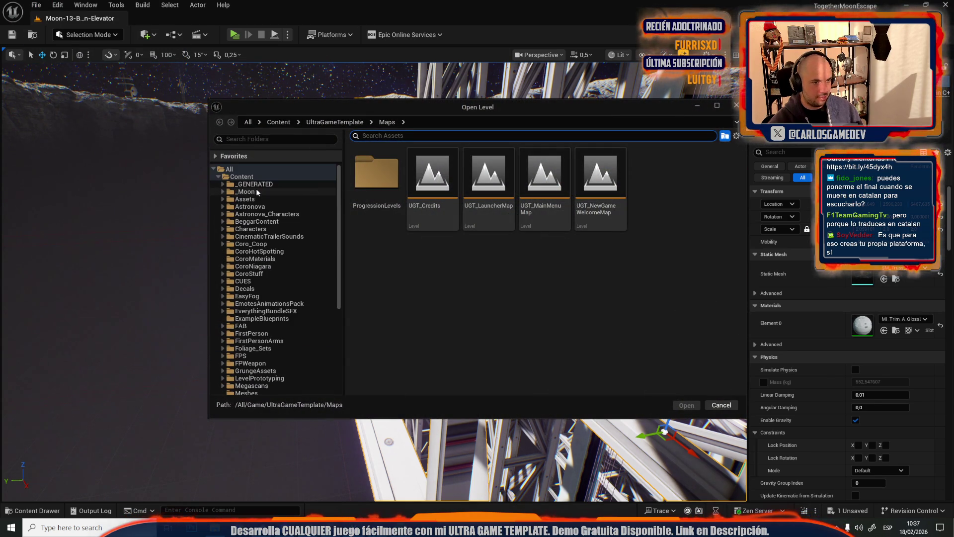
{"action": "left_click", "coordinate": [256, 192]}
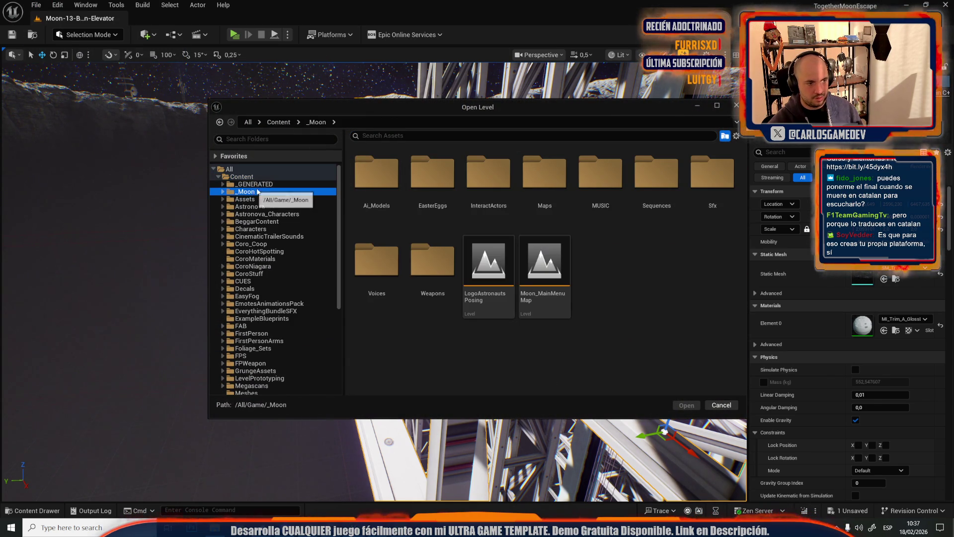
Open Moon-16-Servers from the Maps folder, saving the modified SM_Truss_A mesh when prompted
{"action": "double_click", "coordinate": [545, 172]}
{"action": "scroll", "coordinate": [490, 248], "scroll_direction": "down", "scroll_amount": 1}
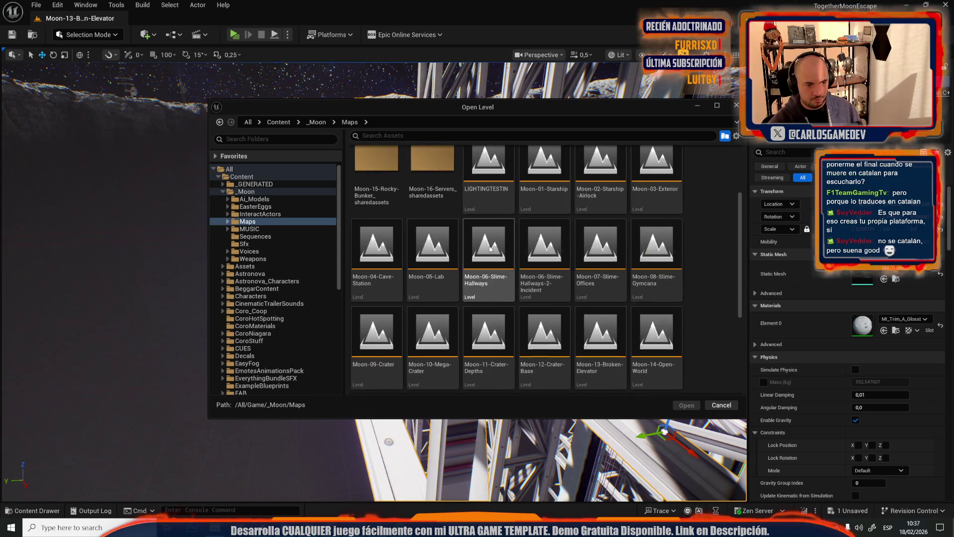
{"action": "scroll", "coordinate": [490, 249], "scroll_direction": "down", "scroll_amount": 2}
{"action": "double_click", "coordinate": [435, 294]}
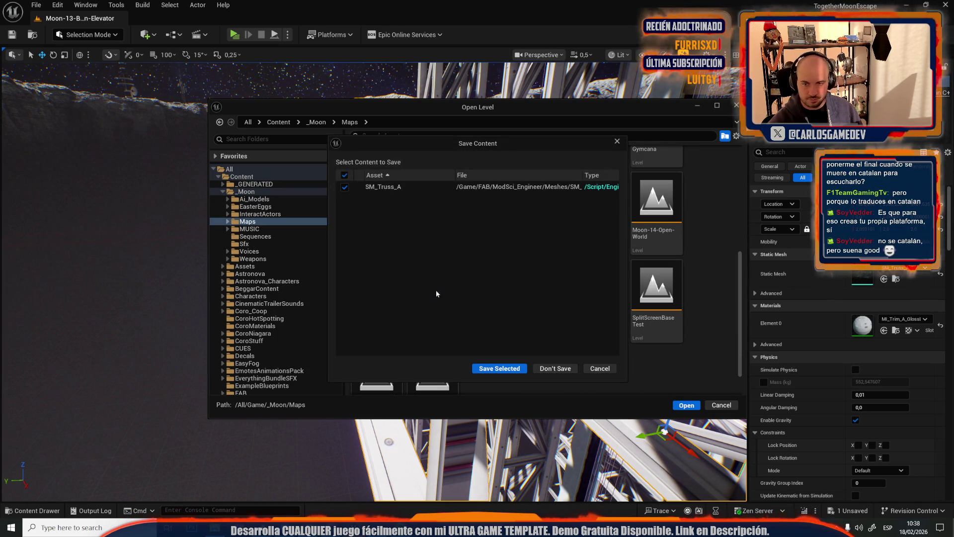
{"action": "left_click", "coordinate": [499, 366]}
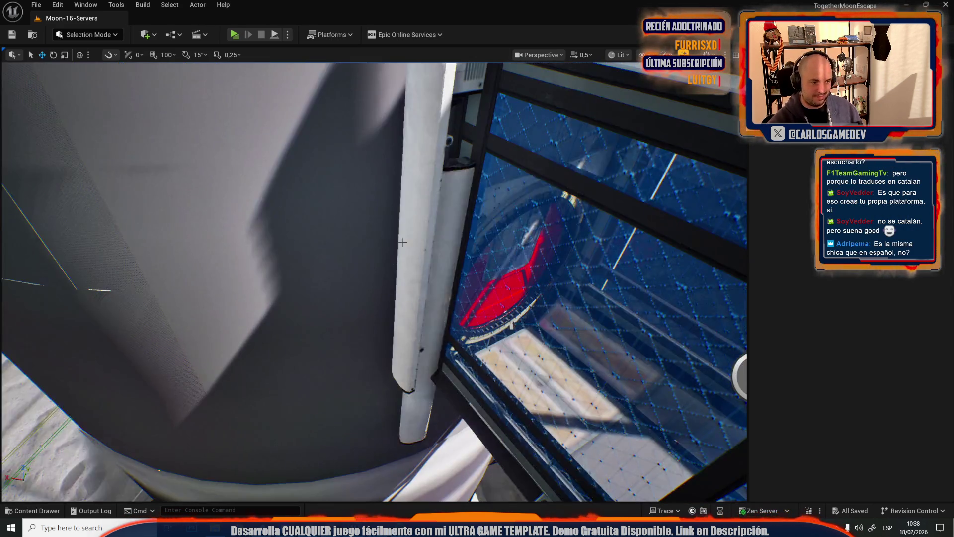
{"action": "scroll", "coordinate": [372, 278], "scroll_direction": "up", "scroll_amount": 2}
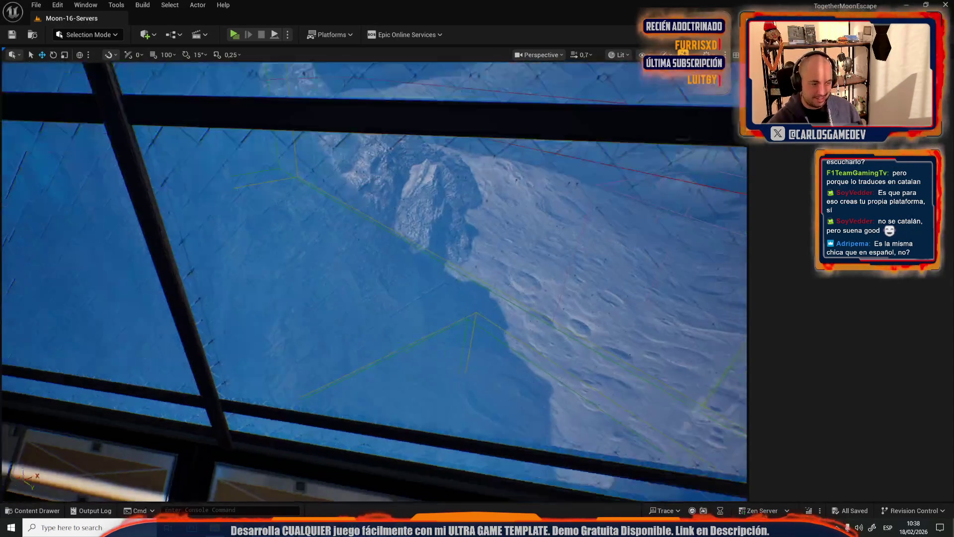
{"action": "key", "text": "alt+Tab"}
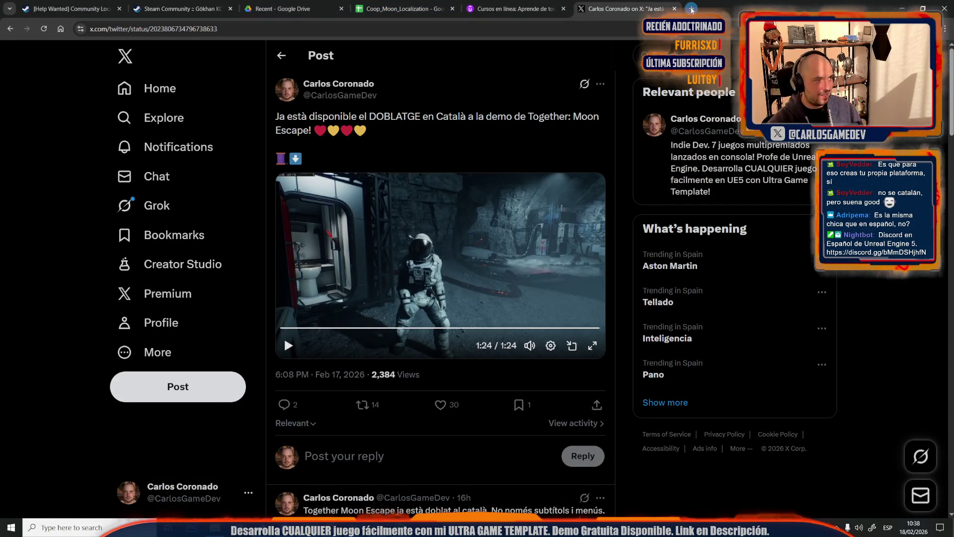
Open the Together: Moon Escape Steam page and its voice-cast update news page
{"action": "left_click", "coordinate": [691, 9]}
{"action": "left_click", "coordinate": [172, 67]}
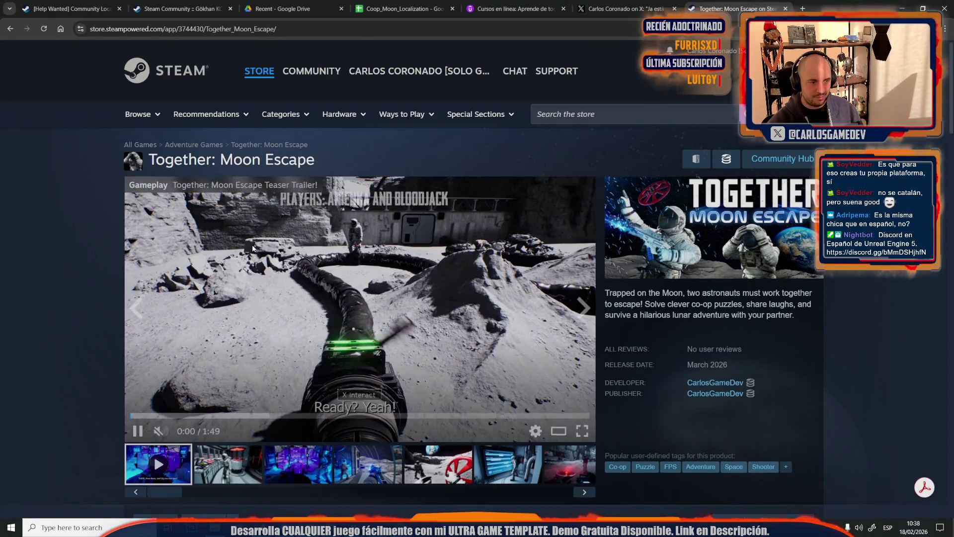
{"action": "scroll", "coordinate": [212, 267], "scroll_direction": "down", "scroll_amount": 7}
{"action": "scroll", "coordinate": [213, 267], "scroll_direction": "down", "scroll_amount": 4}
{"action": "left_click", "coordinate": [245, 338]}
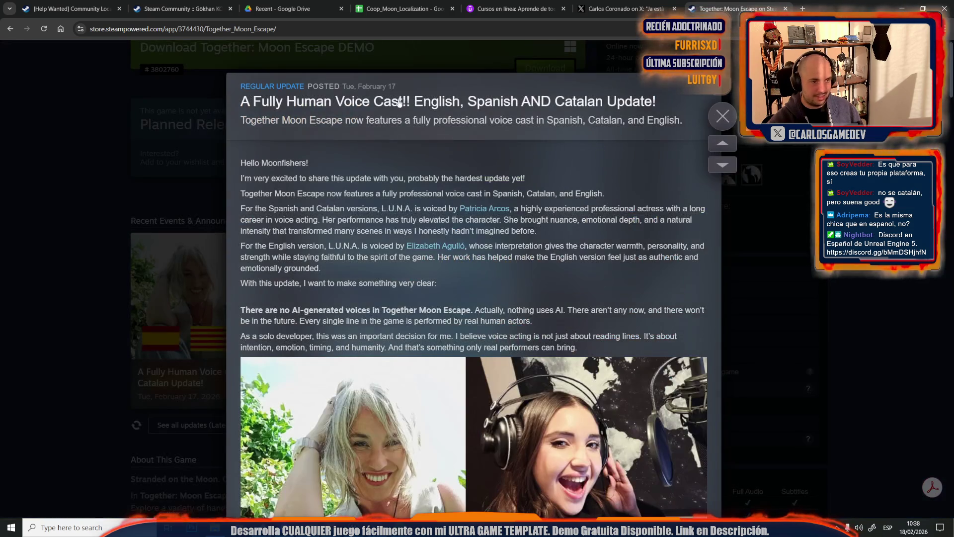
{"action": "left_click", "coordinate": [446, 102]}
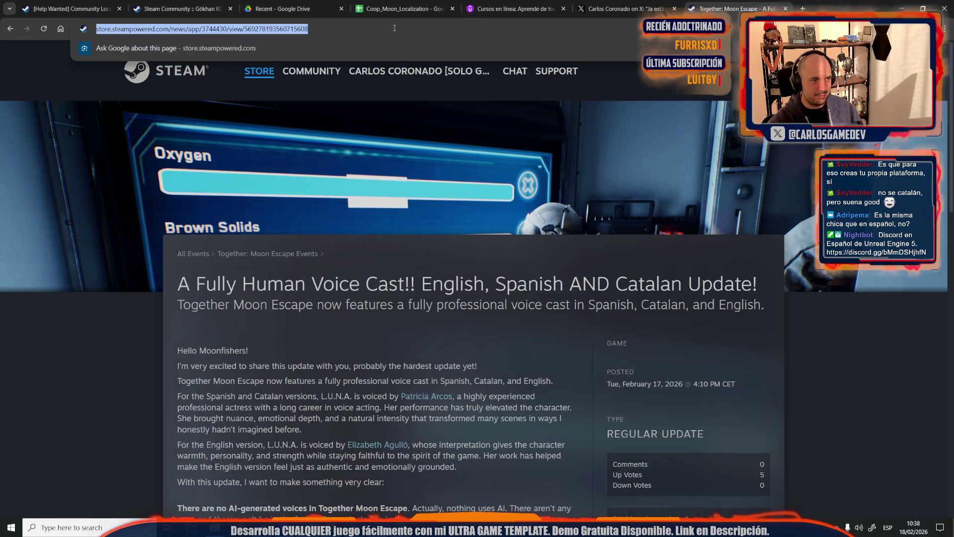
Copy the voice-cast news page's web address, then return to the Unreal Editor
{"action": "scroll", "coordinate": [237, 204], "scroll_direction": "down", "scroll_amount": 5}
{"action": "scroll", "coordinate": [237, 208], "scroll_direction": "down", "scroll_amount": 3}
{"action": "left_click", "coordinate": [237, 208]}
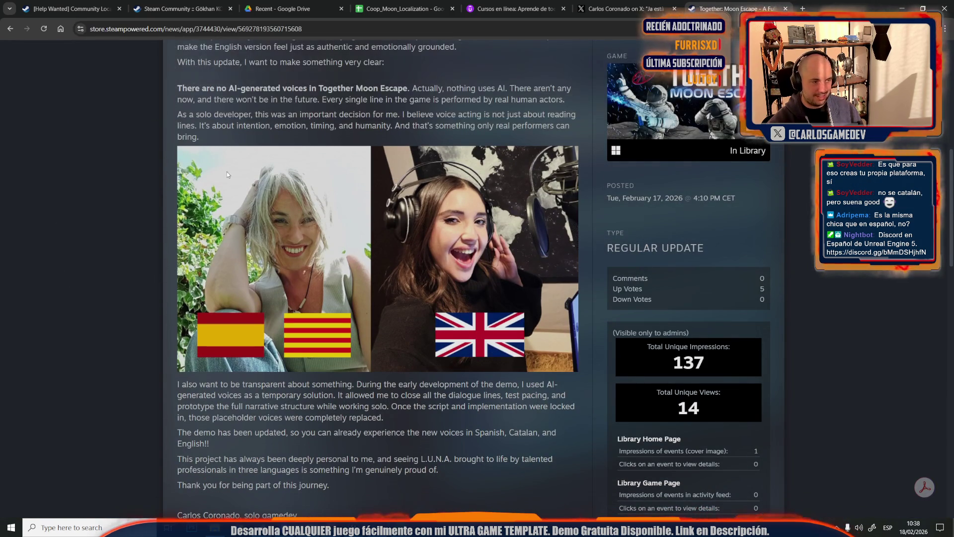
{"action": "left_click", "coordinate": [247, 29]}
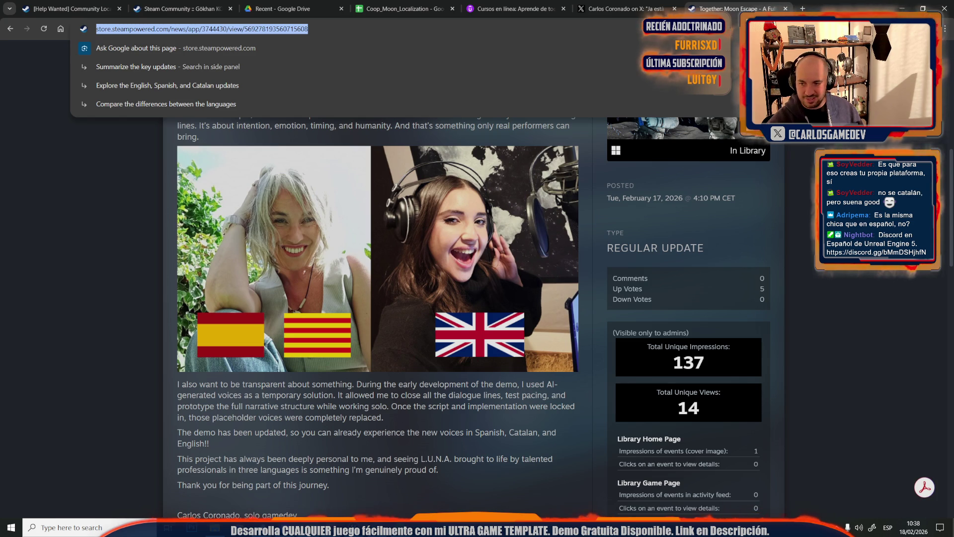
{"action": "key", "text": "Escape"}
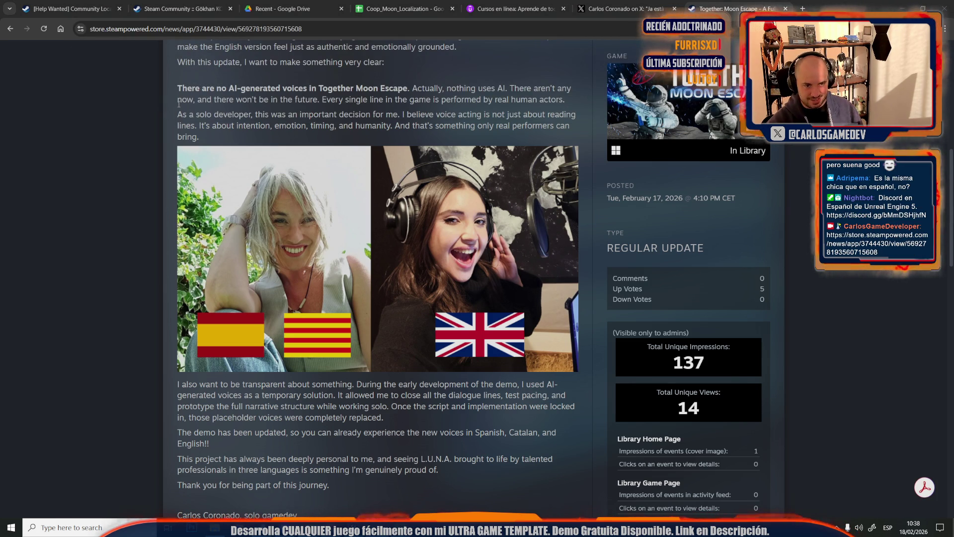
{"action": "mouse_move", "coordinate": [360, 527]}
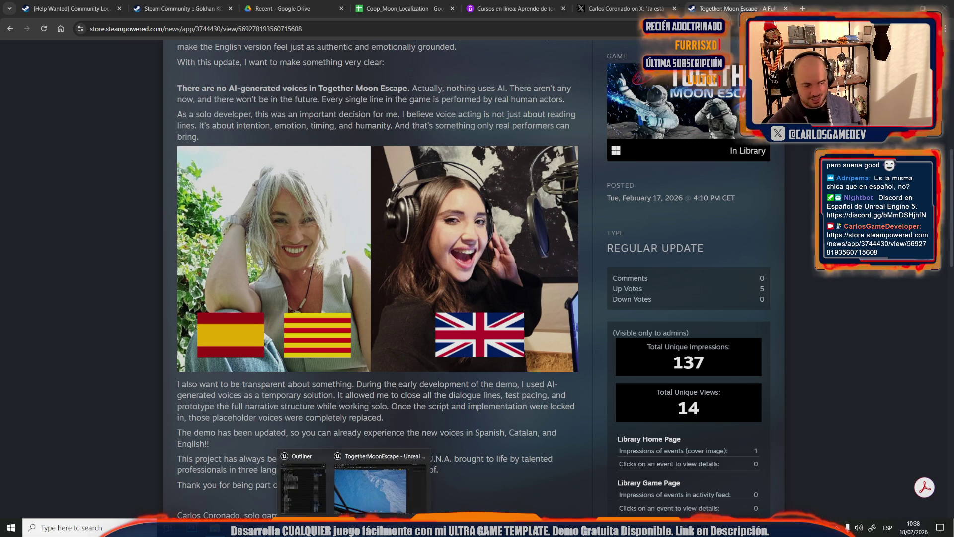
{"action": "left_click", "coordinate": [380, 477]}
Start the Moon-16-Servers playtest, pull the first lever and check the Àudio settings
{"action": "key", "text": "alt+Tab"}
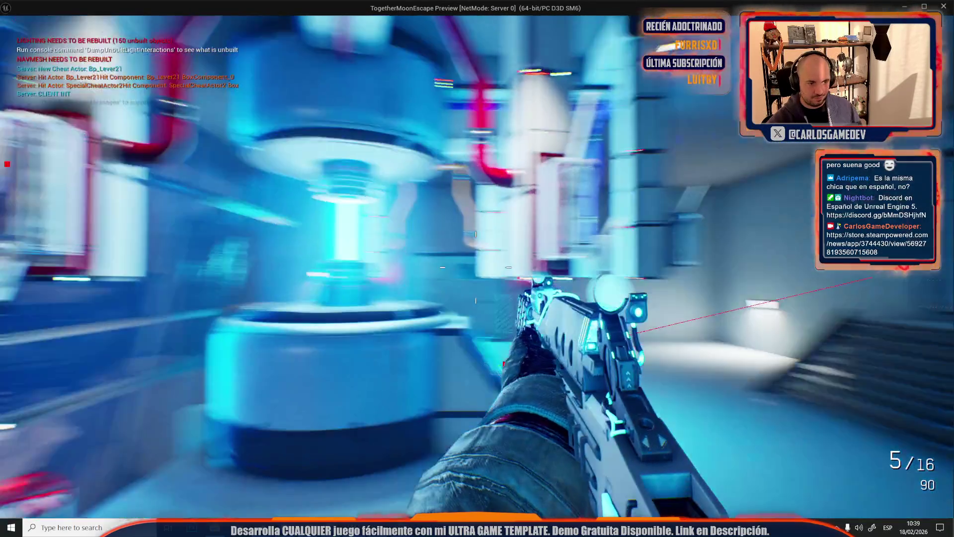
{"action": "key", "text": "e"}
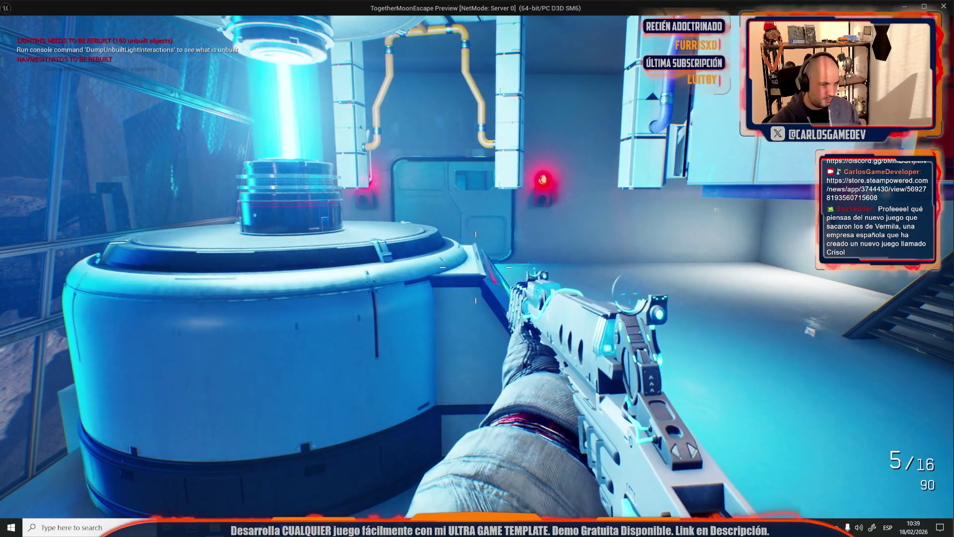
{"action": "key", "text": "Escape"}
{"action": "left_click", "coordinate": [139, 207]}
{"action": "left_click", "coordinate": [127, 162]}
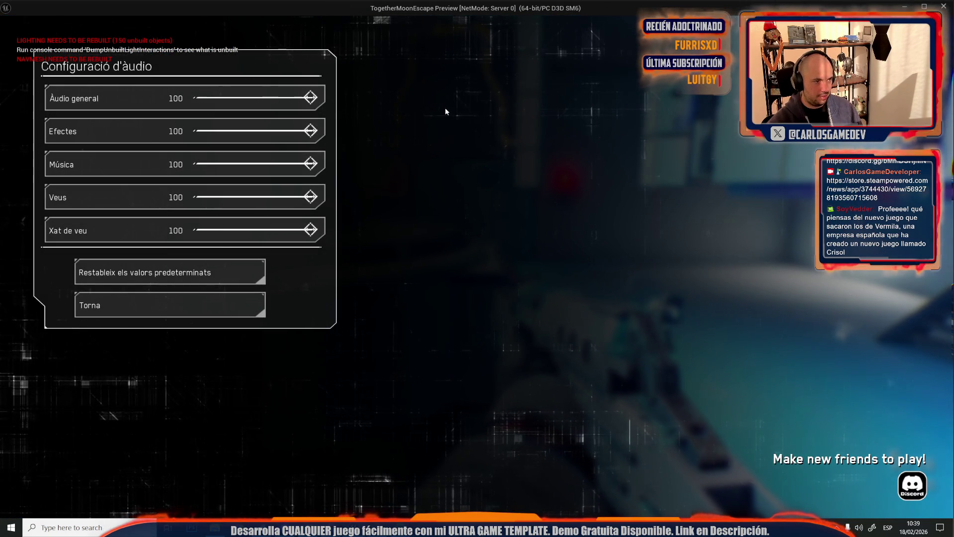
{"action": "key", "text": "Escape"}
{"action": "key", "text": "Escape"}
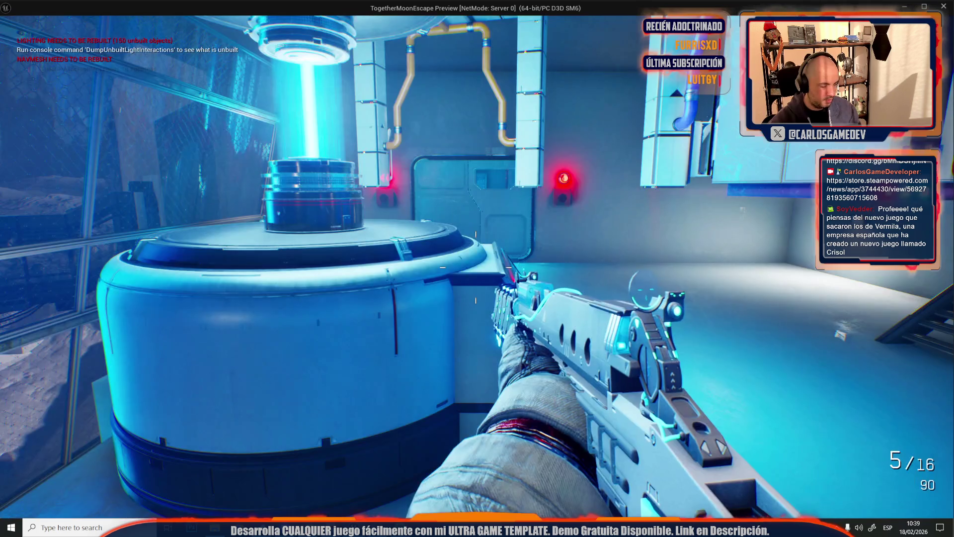
Operate the wall lever, reach the console's L.U.N.A. error screen, then stop the play session
{"action": "key", "text": "w"}
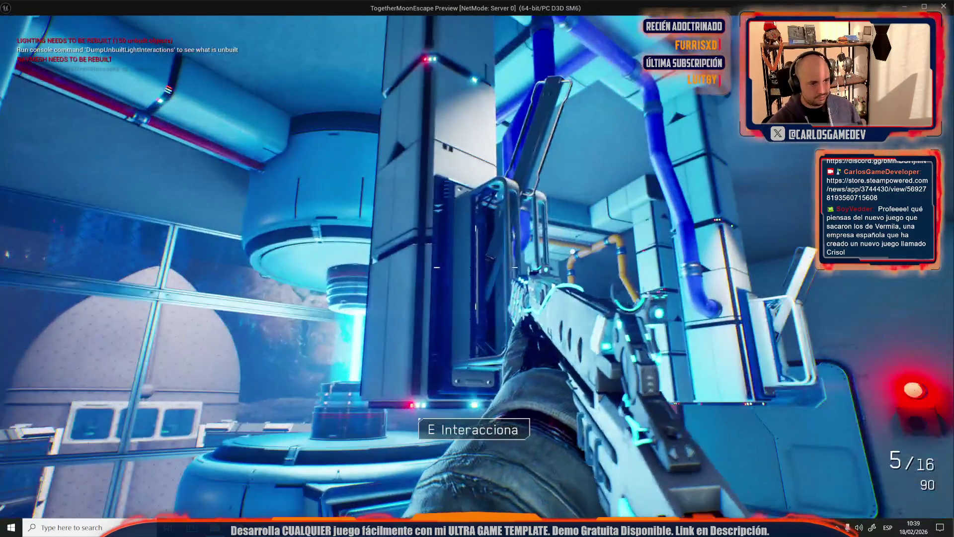
{"action": "key", "text": "w"}
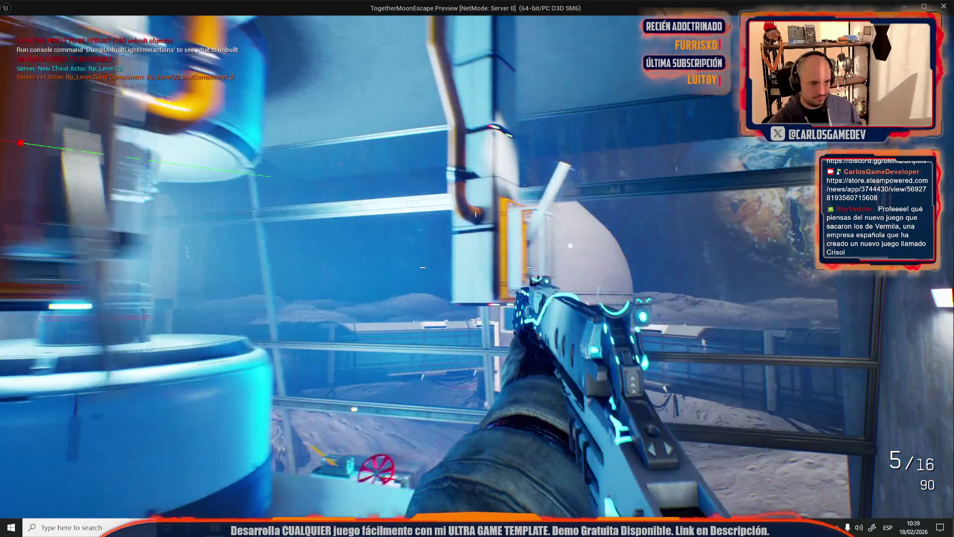
{"action": "key", "text": "e"}
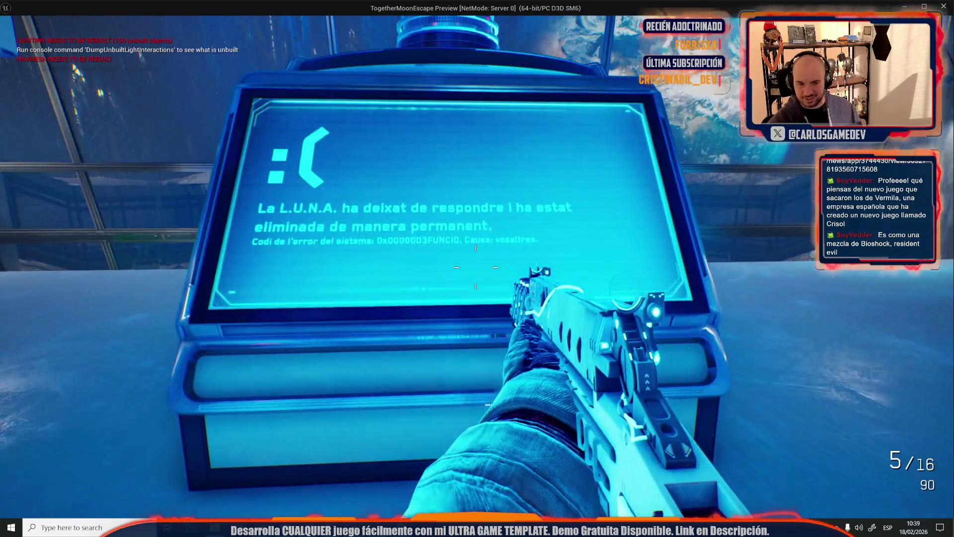
{"action": "key", "text": "w"}
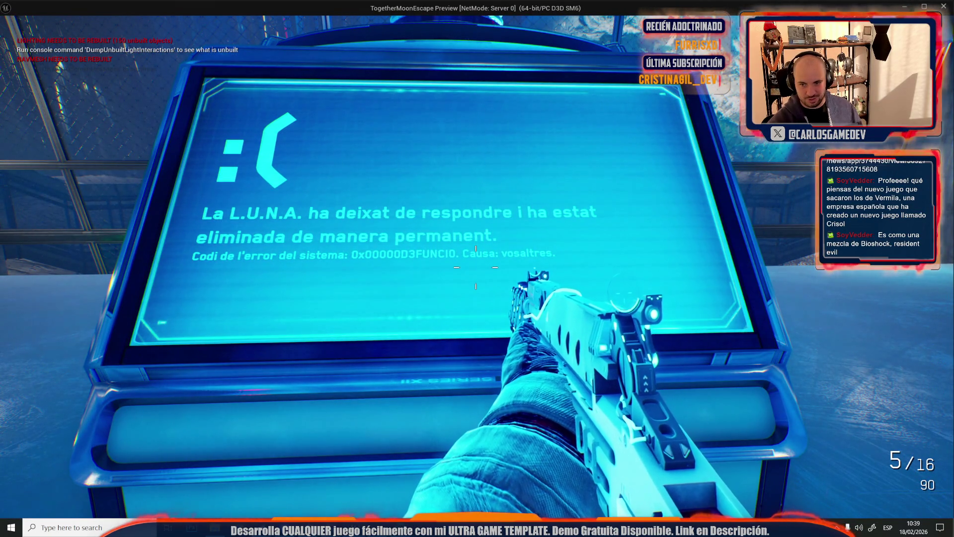
{"action": "key", "text": "s"}
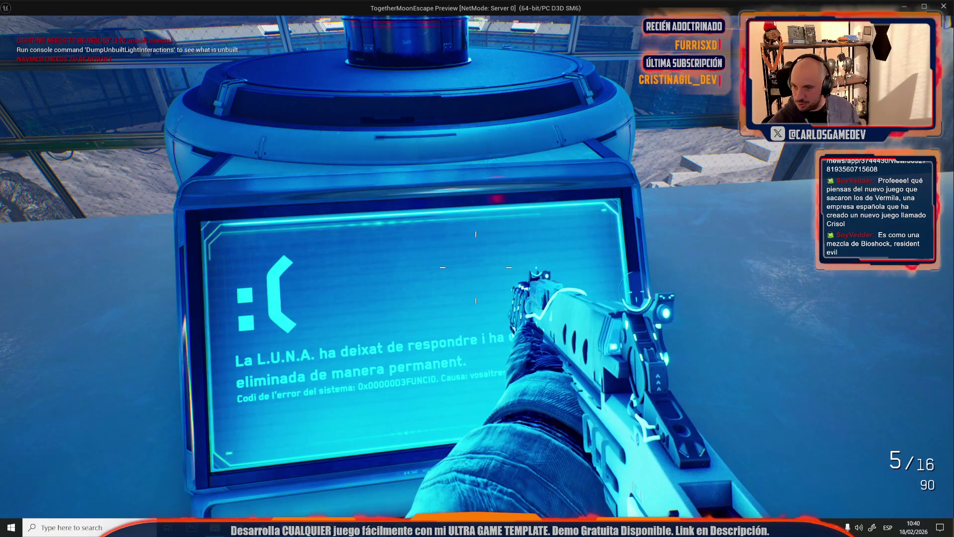
{"action": "key", "text": "s"}
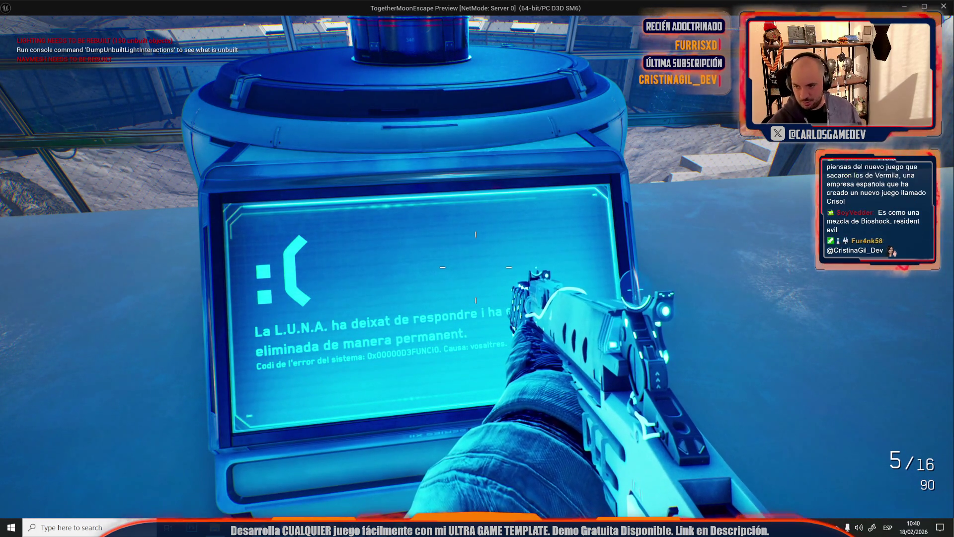
{"action": "key", "text": "s"}
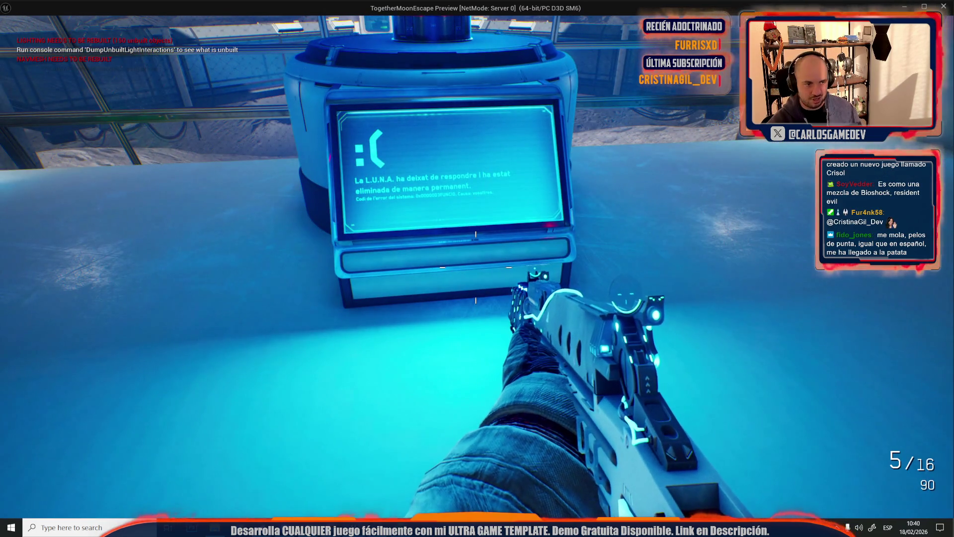
{"action": "key", "text": "Escape"}
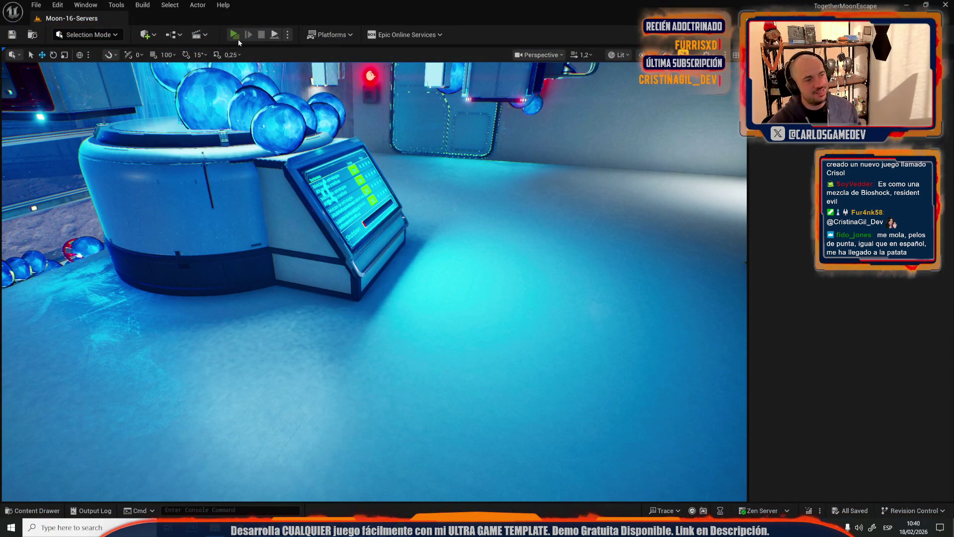
In the game settings, set both text and audio language to Español
{"action": "left_click", "coordinate": [237, 40]}
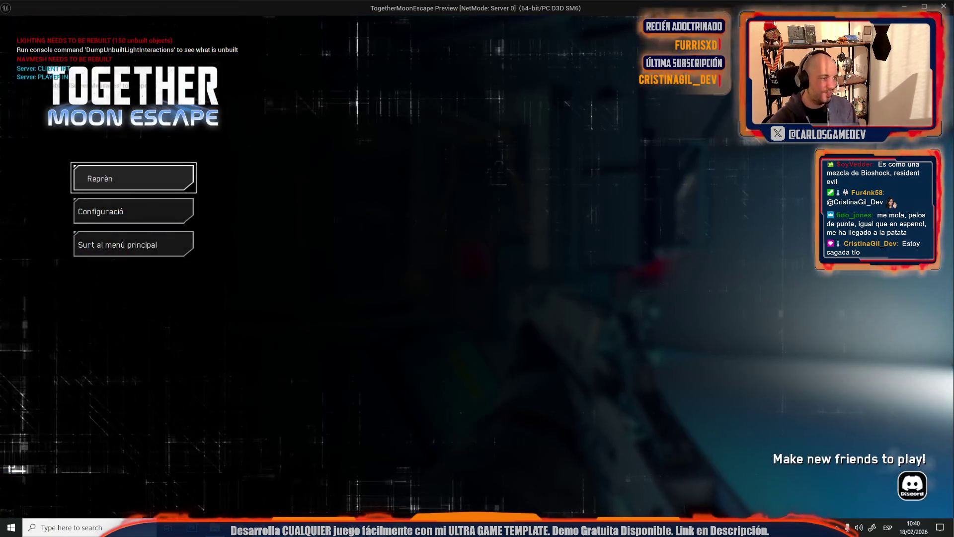
{"action": "left_click", "coordinate": [89, 208]}
{"action": "left_click", "coordinate": [207, 67]}
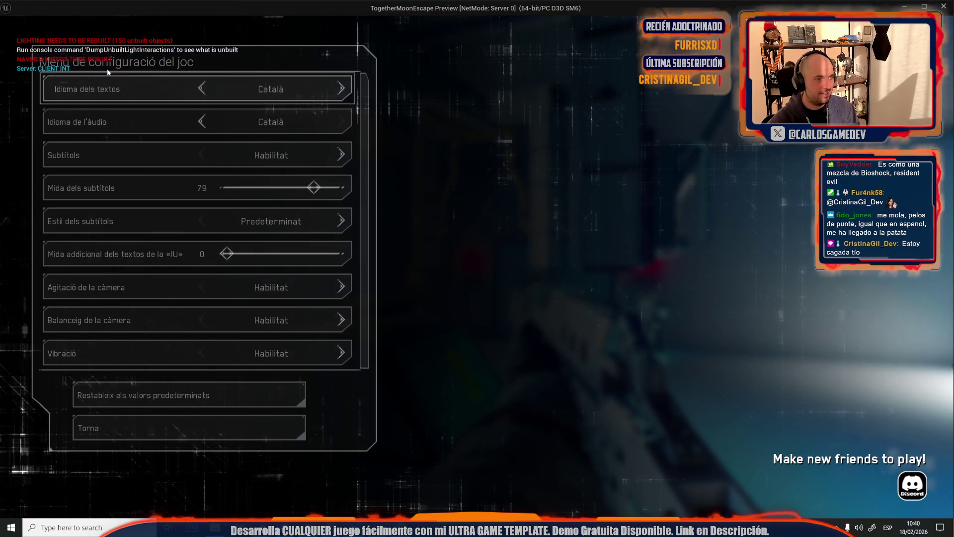
{"action": "left_click", "coordinate": [202, 88]}
{"action": "left_click", "coordinate": [202, 121]}
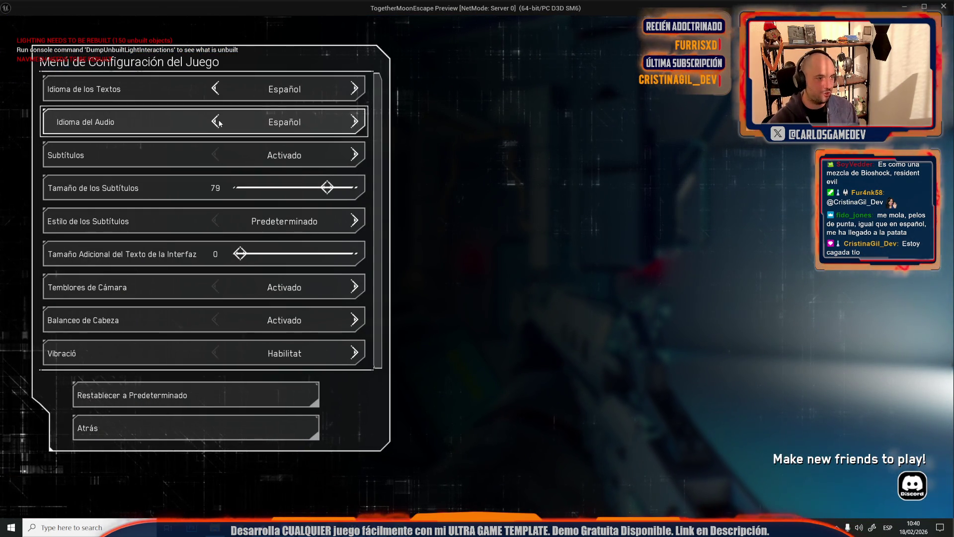
{"action": "key", "text": "Escape"}
{"action": "key", "text": "Escape"}
{"action": "key", "text": "Escape"}
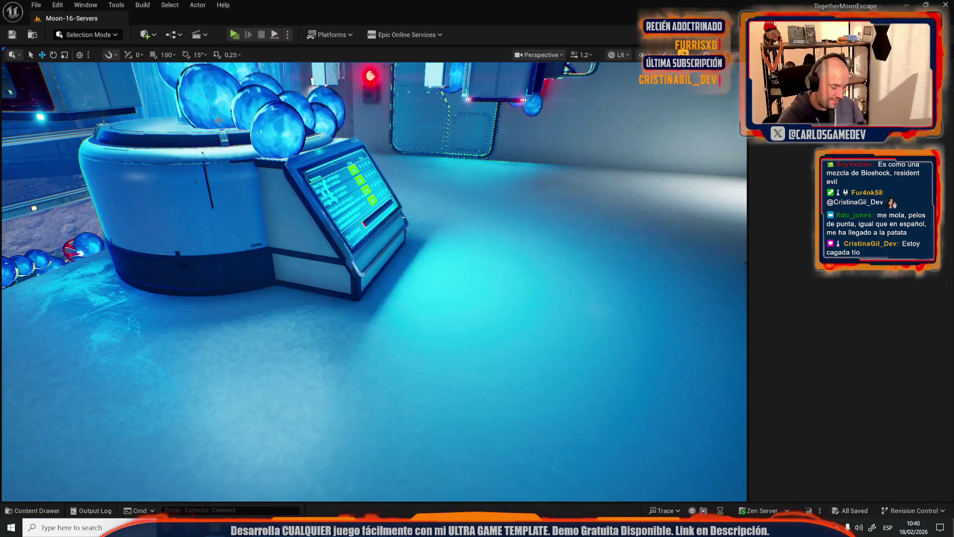
Playtest the level again in Spanish up to the tank console, then pause
{"action": "key", "text": "alt+p"}
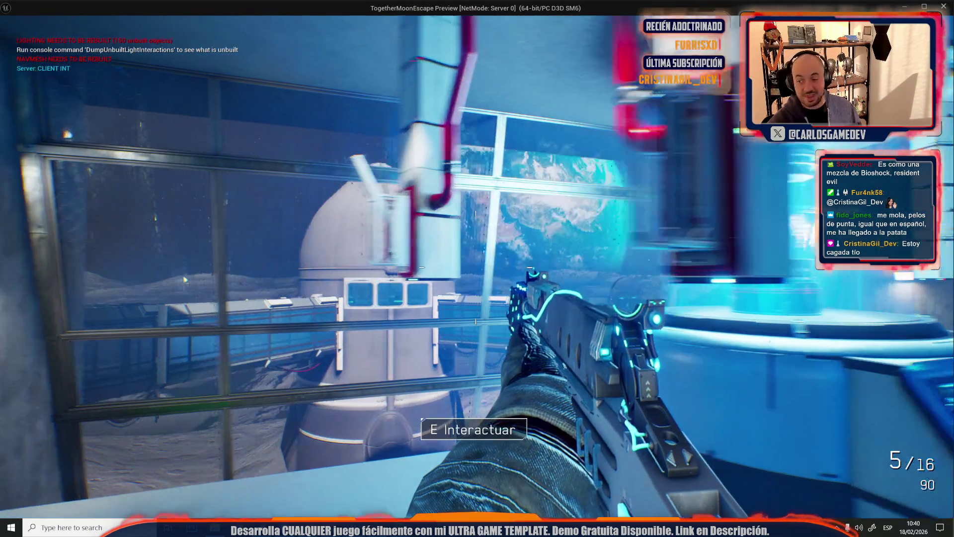
{"action": "key", "text": "d"}
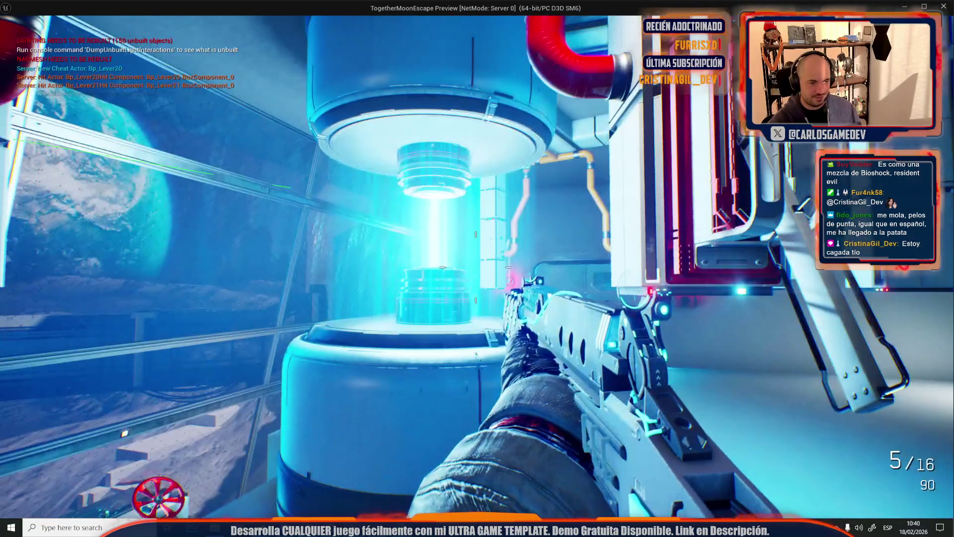
{"action": "key", "text": "w"}
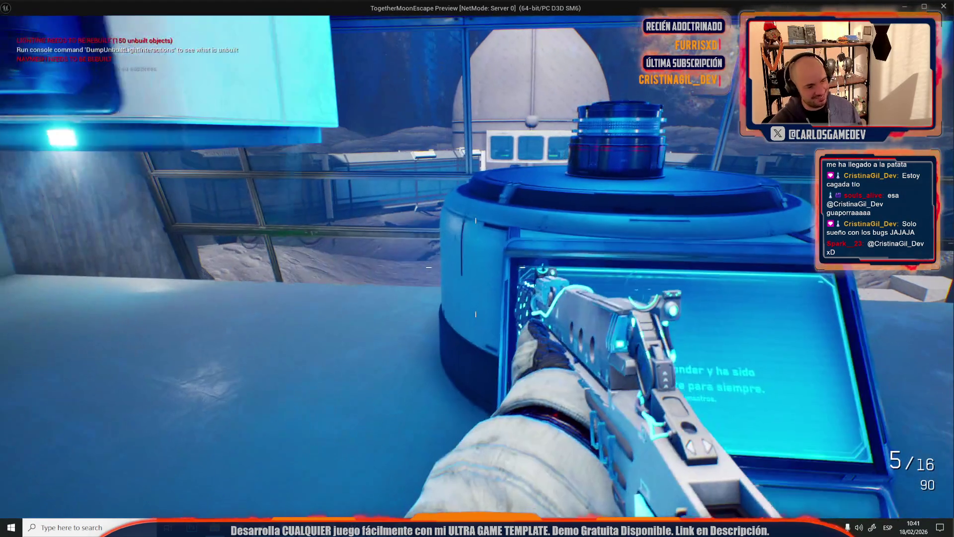
{"action": "key", "text": "Escape"}
Reset the Juego game settings to defaults, leave the preview and start a new play session
{"action": "left_click", "coordinate": [117, 200]}
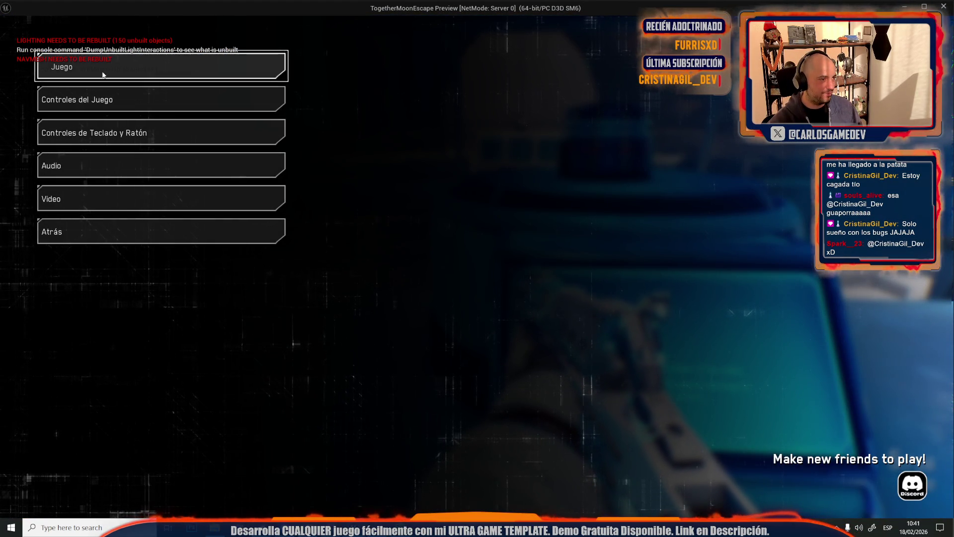
{"action": "left_click", "coordinate": [122, 67]}
{"action": "left_click", "coordinate": [139, 393]}
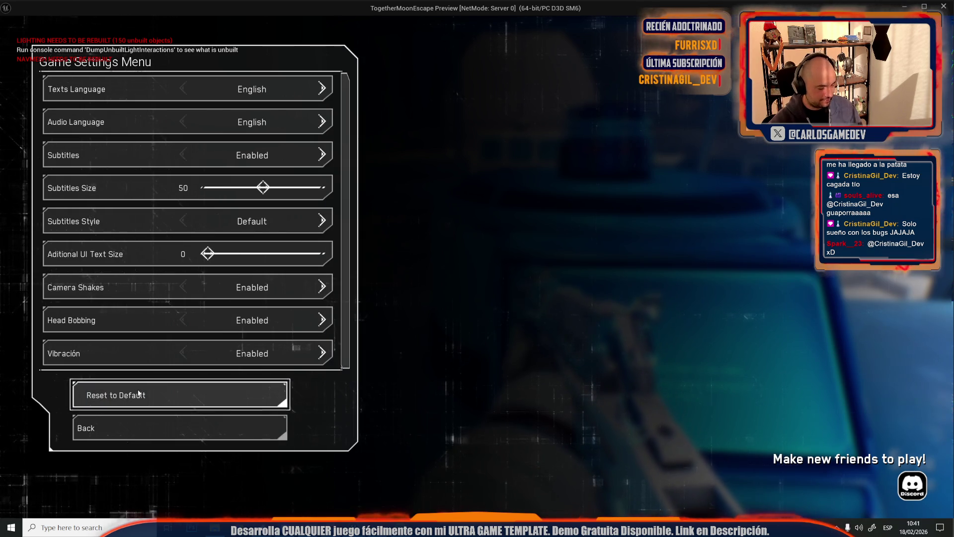
{"action": "key", "text": "shift+Escape"}
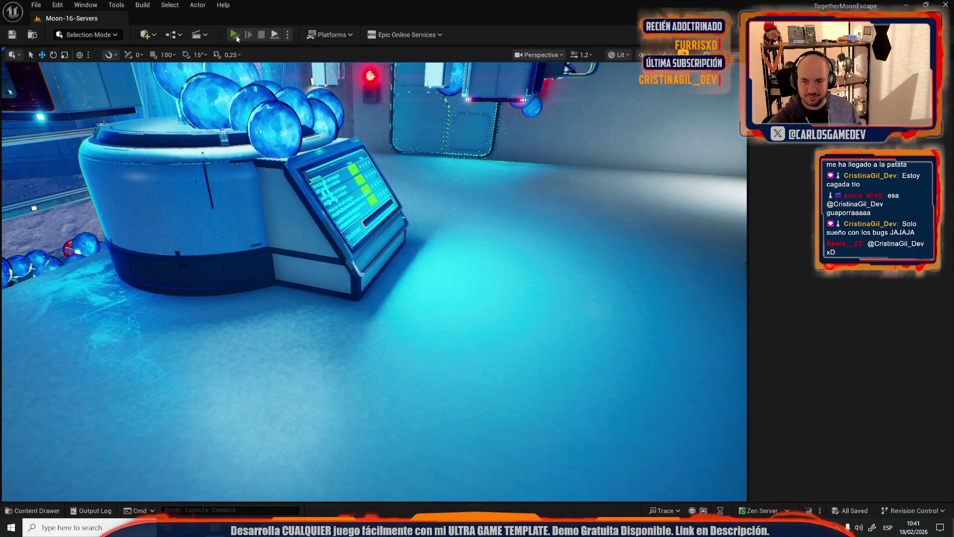
{"action": "left_click", "coordinate": [236, 35]}
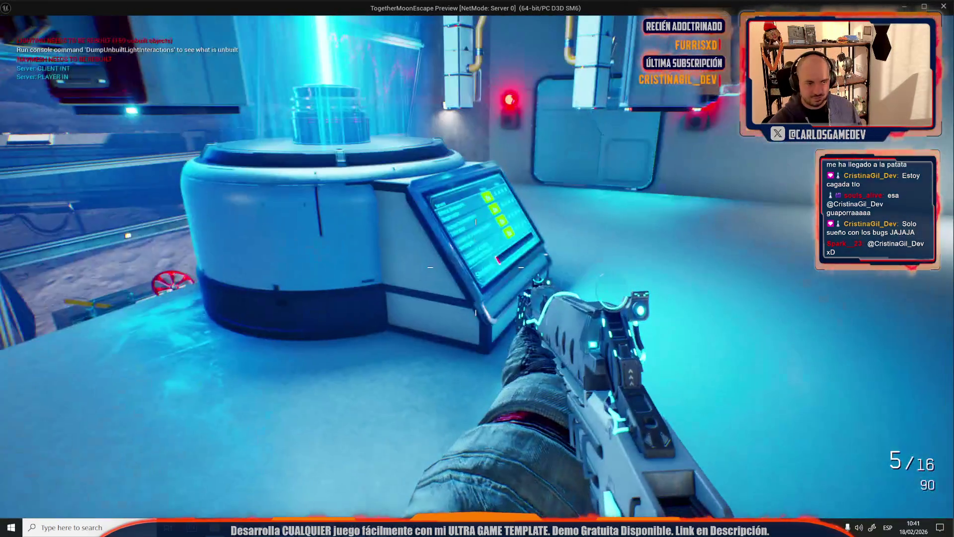
Walk past the reactor beam and door, pulling each wall lever with E until everything shuts down
{"action": "key", "text": "w"}
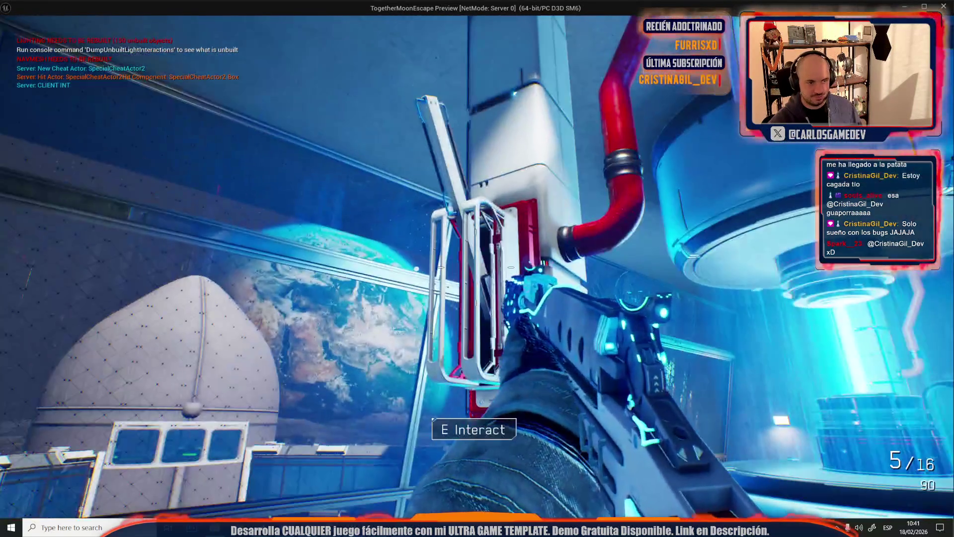
{"action": "key", "text": "s"}
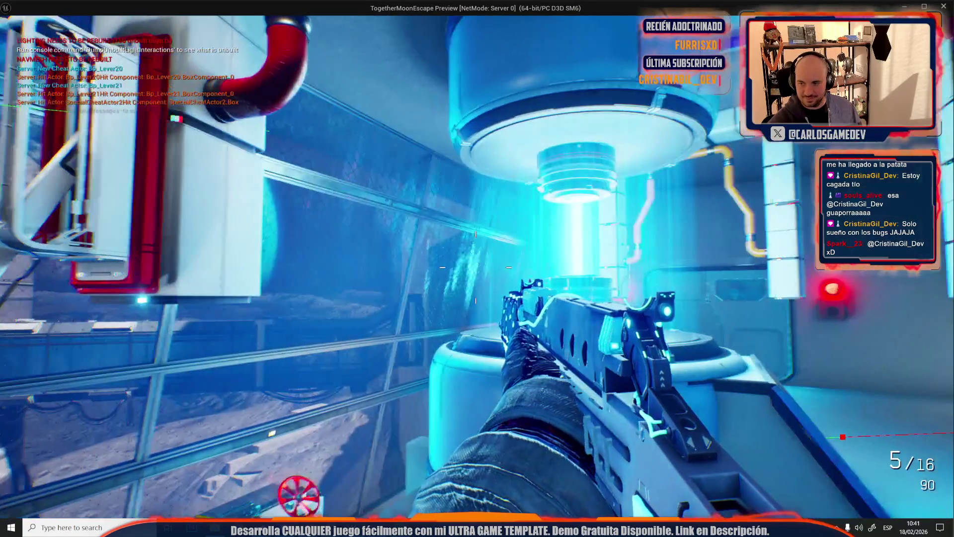
{"action": "key", "text": "w"}
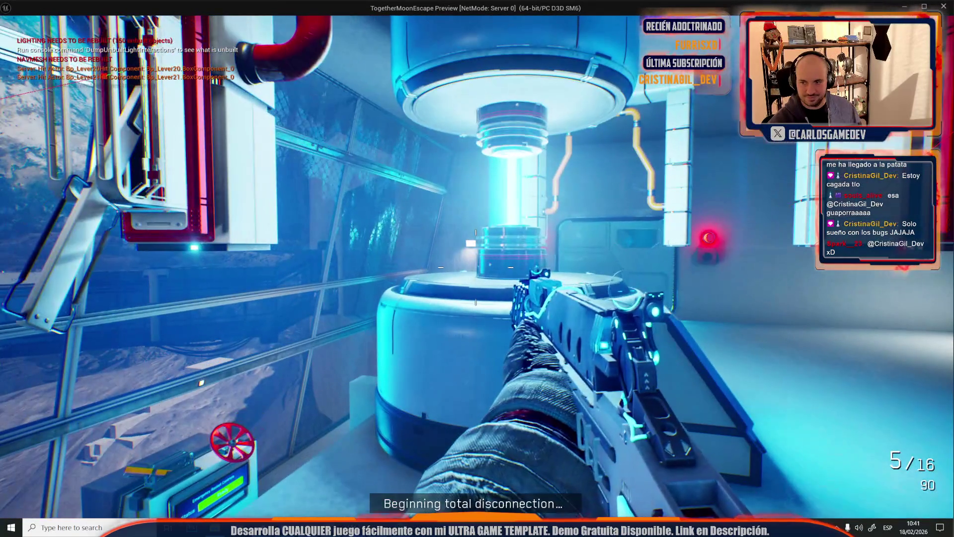
{"action": "key", "text": "d"}
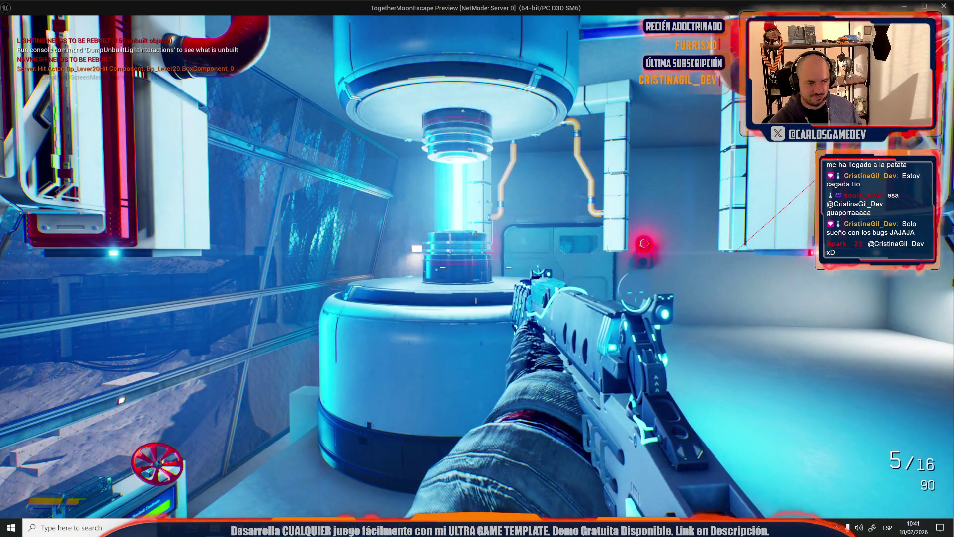
{"action": "key", "text": "d"}
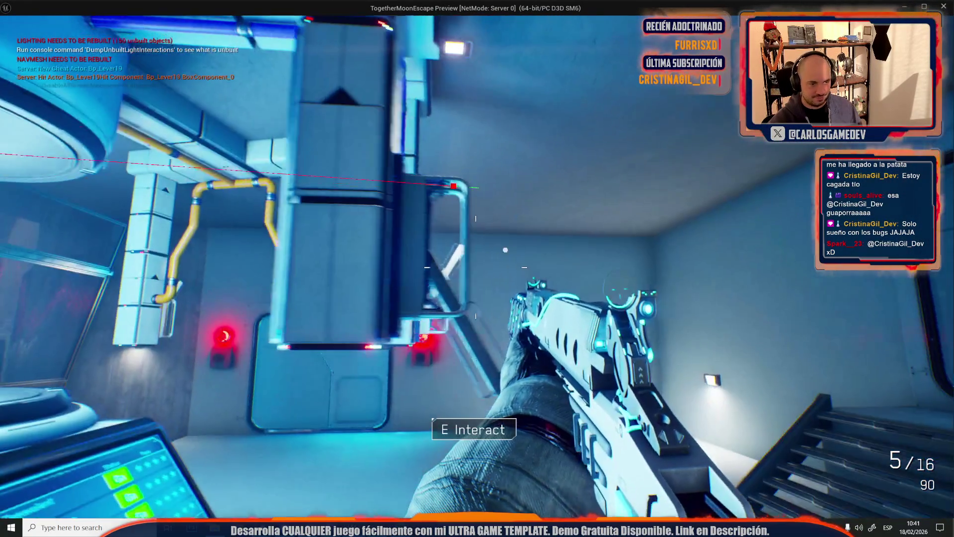
{"action": "key", "text": "e"}
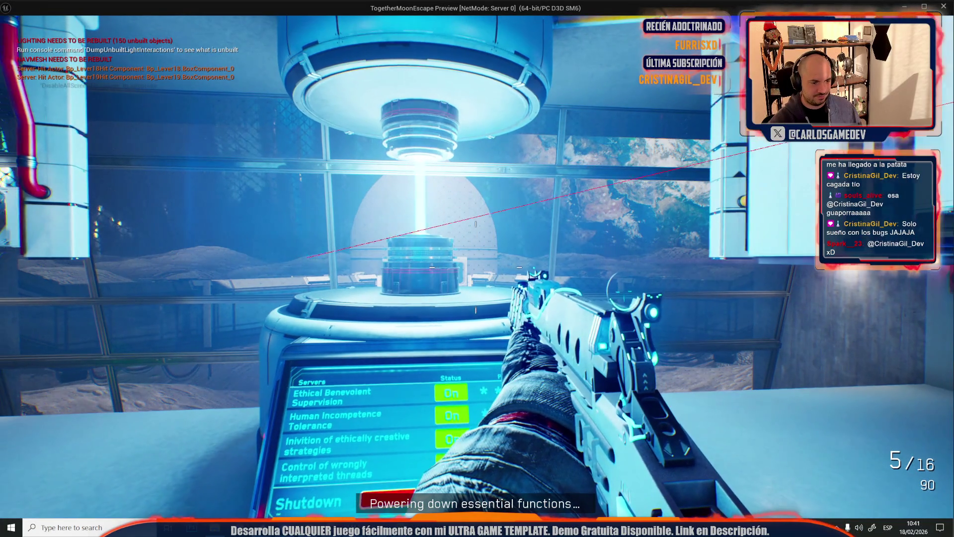
{"action": "key", "text": "a"}
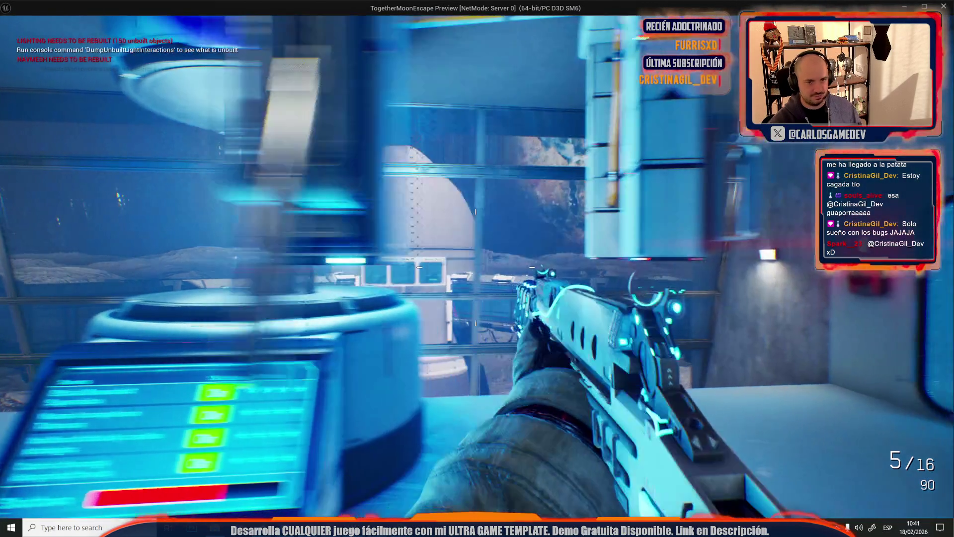
{"action": "key", "text": "e"}
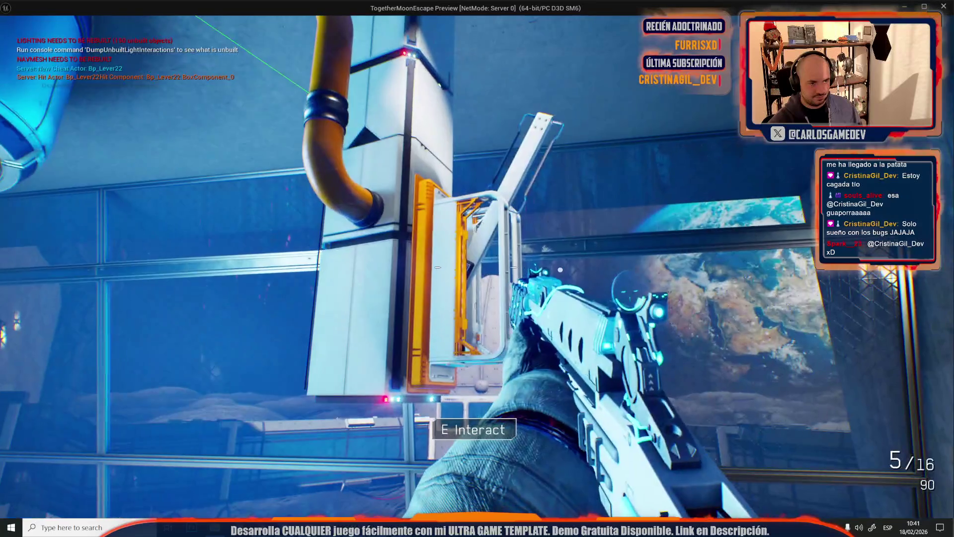
{"action": "key", "text": "e"}
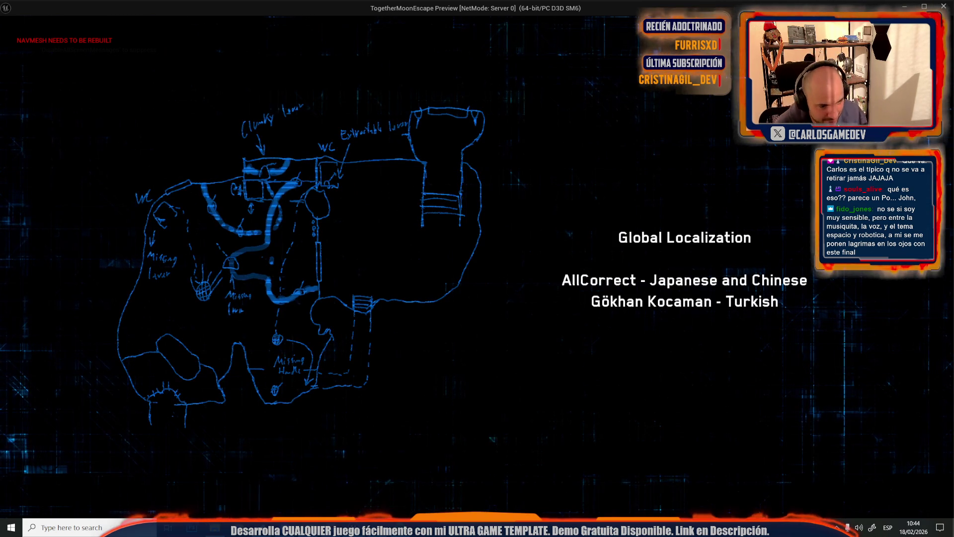
Press Esc to stop Play In Editor and return to the Moon-16-Servers viewport
{"action": "key", "text": "Escape"}
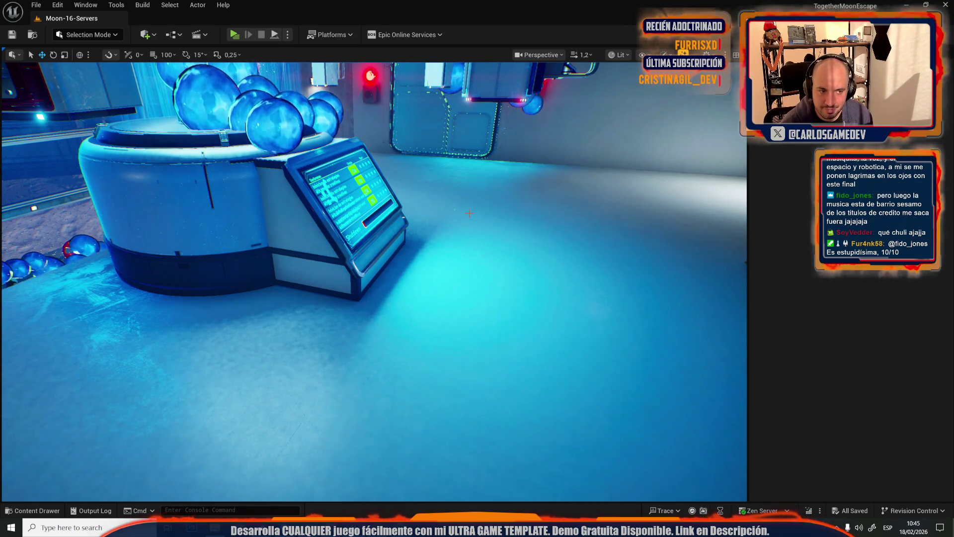
{"action": "key", "text": "g"}
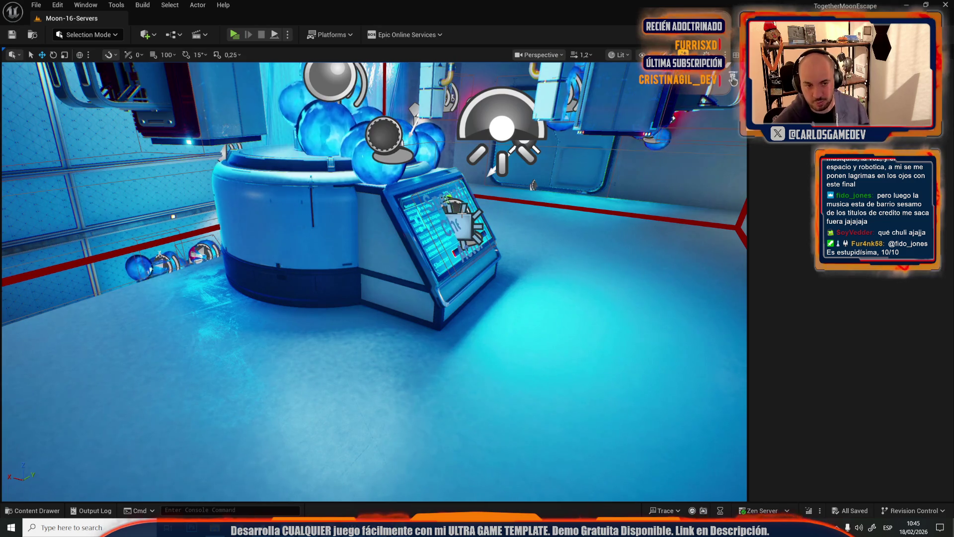
{"action": "key", "text": "g"}
{"action": "scroll", "coordinate": [733, 80], "scroll_direction": "down", "scroll_amount": 2}
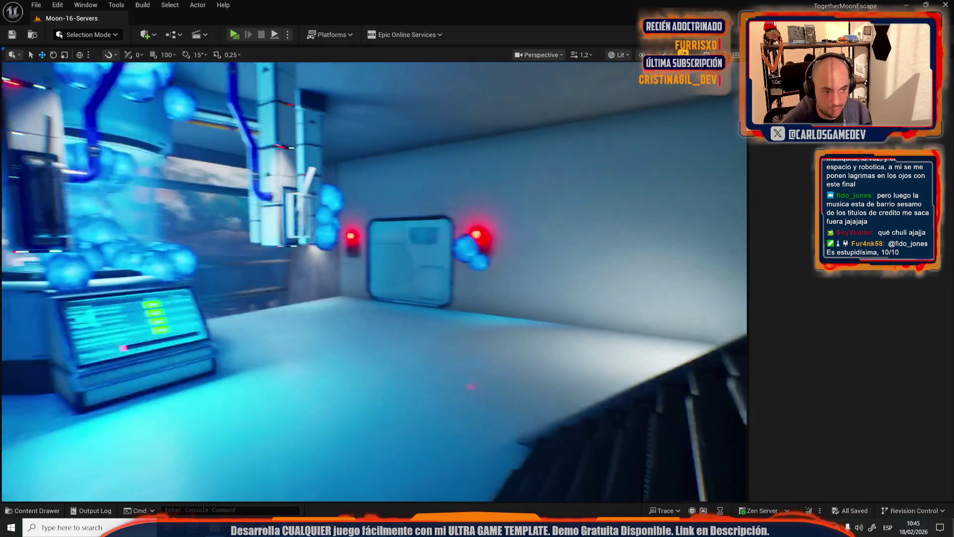
{"action": "left_click_drag", "start_coordinate": [531, 158], "coordinate": [530, 158]}
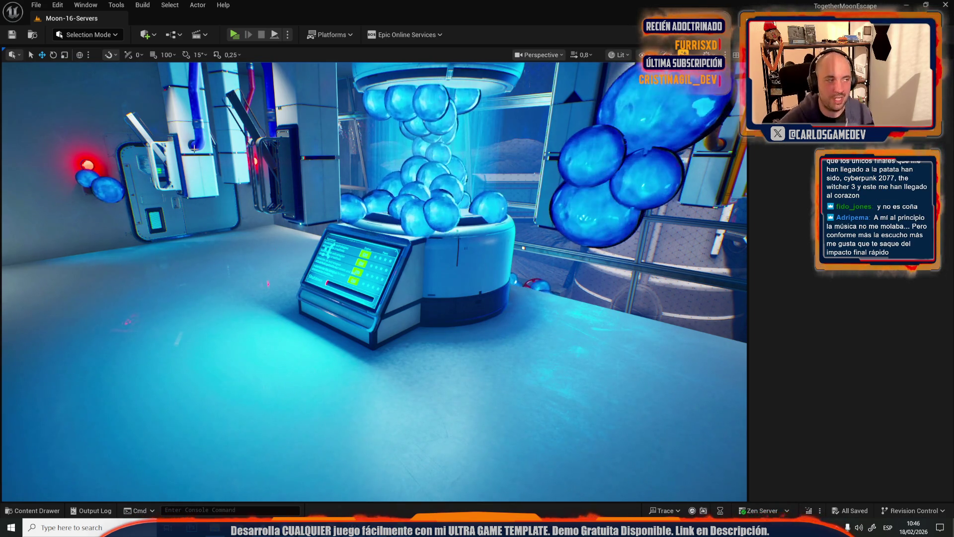
{"action": "left_click", "coordinate": [37, 5]}
Open Moon-13-Broken-Elevator from Recent Levels and select the SM_Truss_A truss mesh
{"action": "mouse_move", "coordinate": [124, 73]}
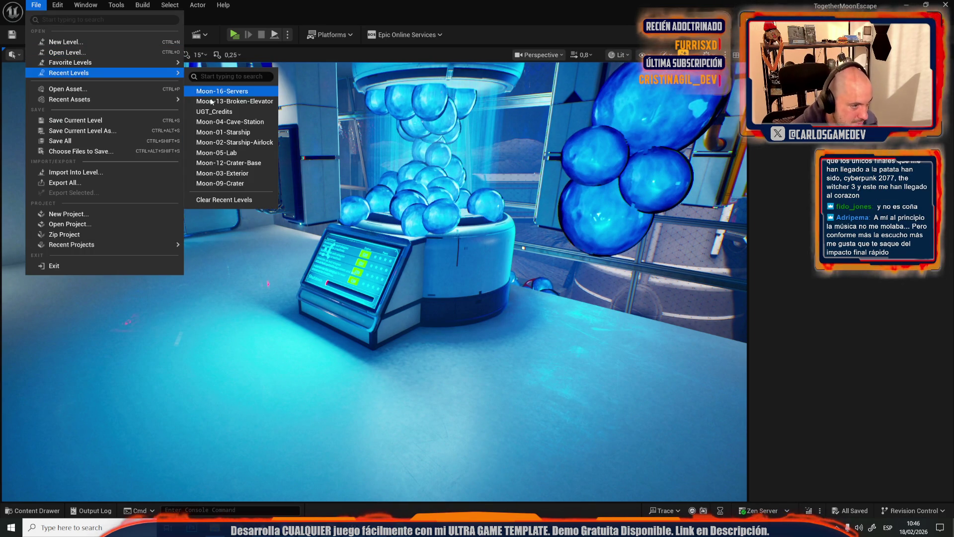
{"action": "left_click", "coordinate": [211, 102]}
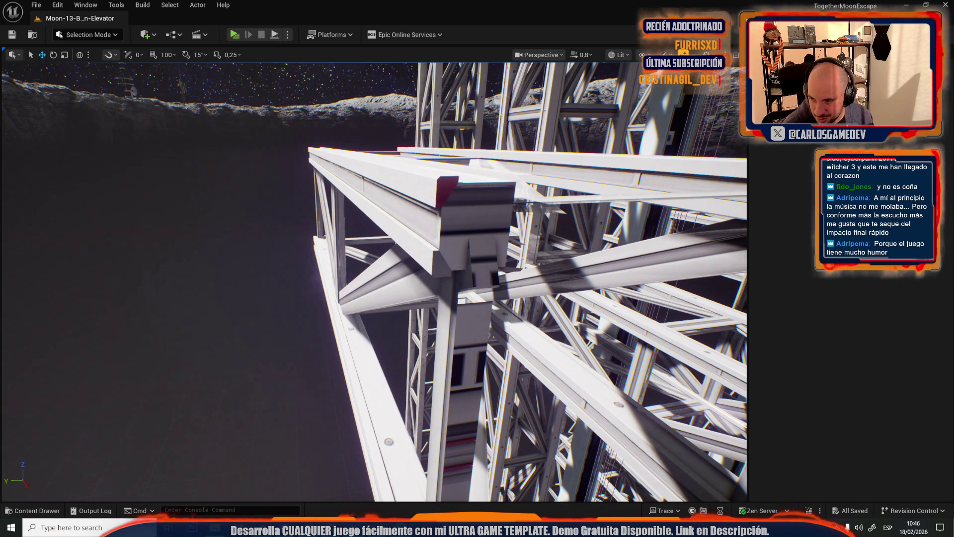
{"action": "left_click", "coordinate": [447, 239]}
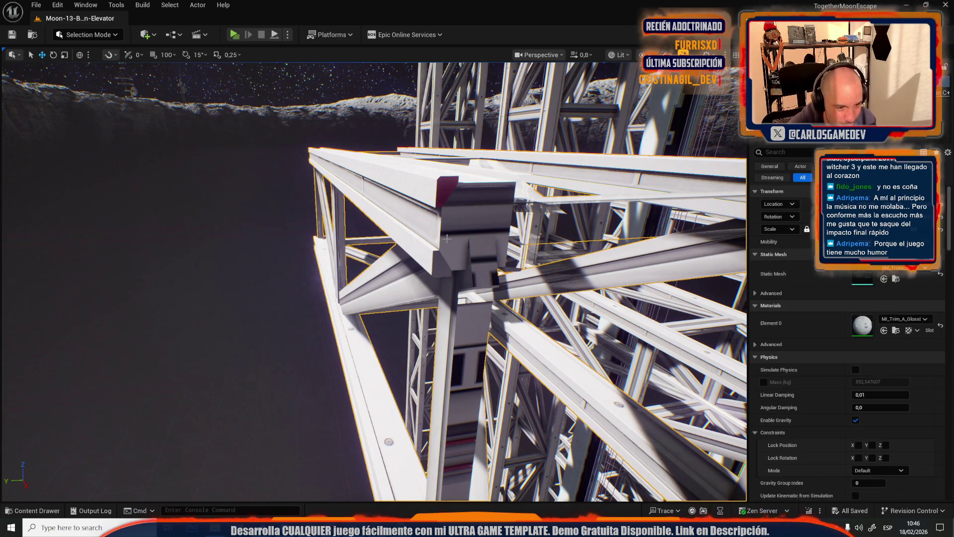
{"action": "scroll", "coordinate": [243, 85], "scroll_direction": "down", "scroll_amount": 3}
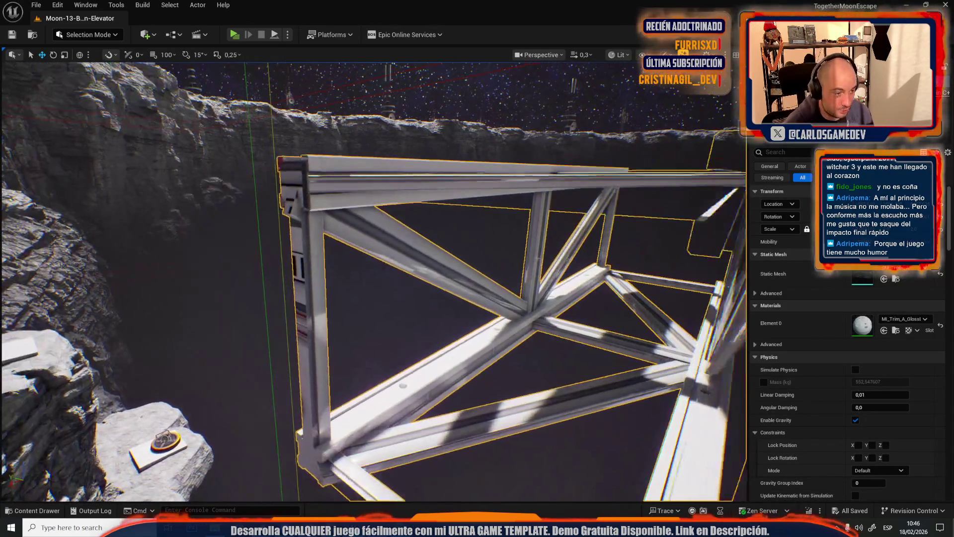
{"action": "left_click", "coordinate": [91, 38]}
Enter mesh editing on the truss and try edge picks on the truss end, undoing the wrong ones
{"action": "left_click", "coordinate": [95, 154]}
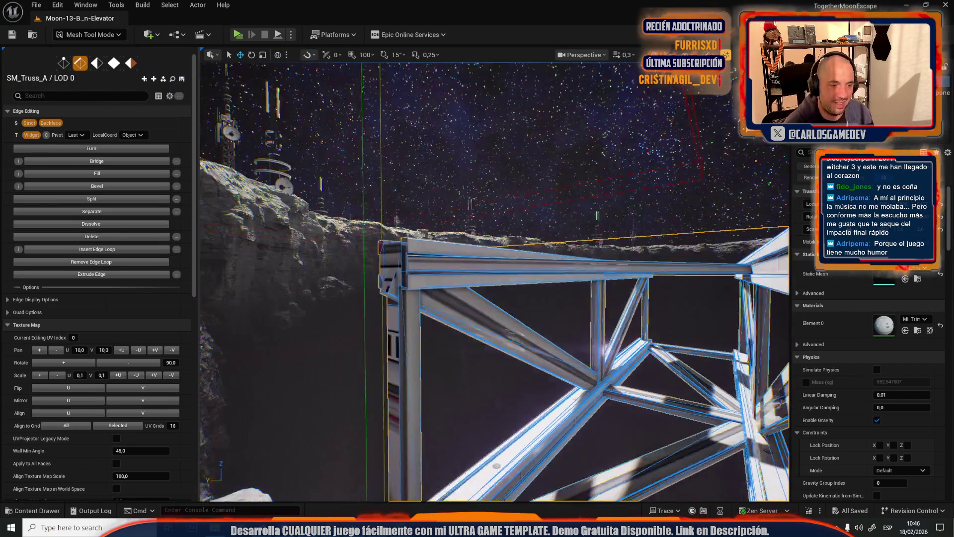
{"action": "key", "text": "w"}
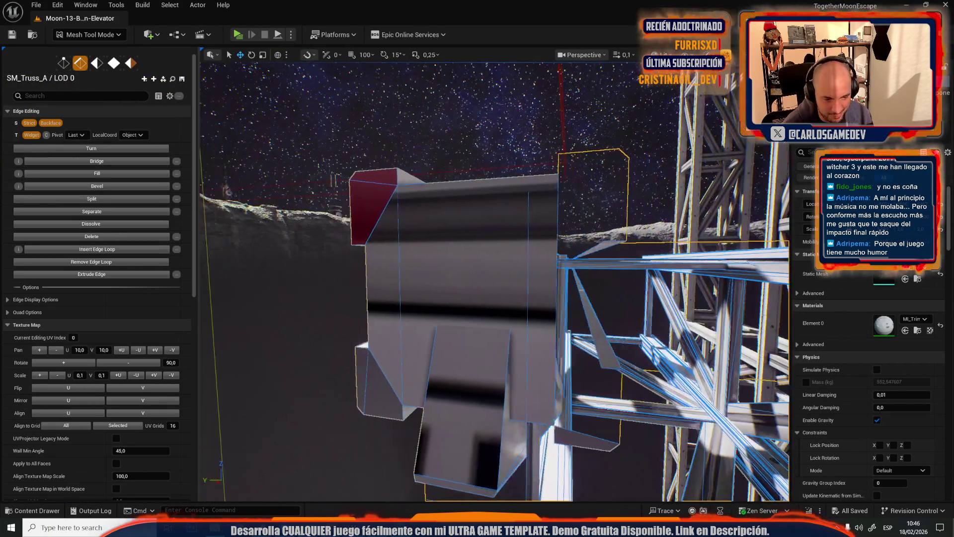
{"action": "key", "text": "w"}
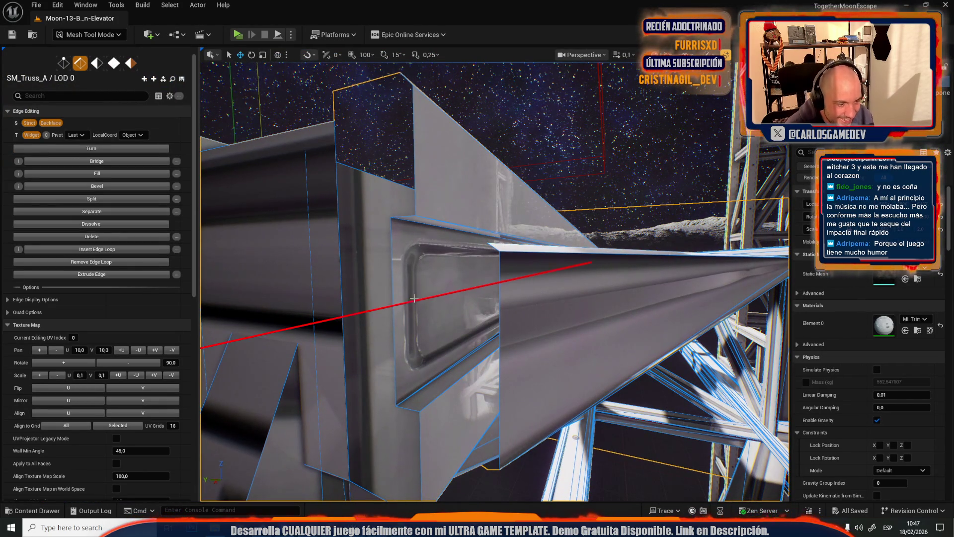
{"action": "left_click", "coordinate": [344, 290]}
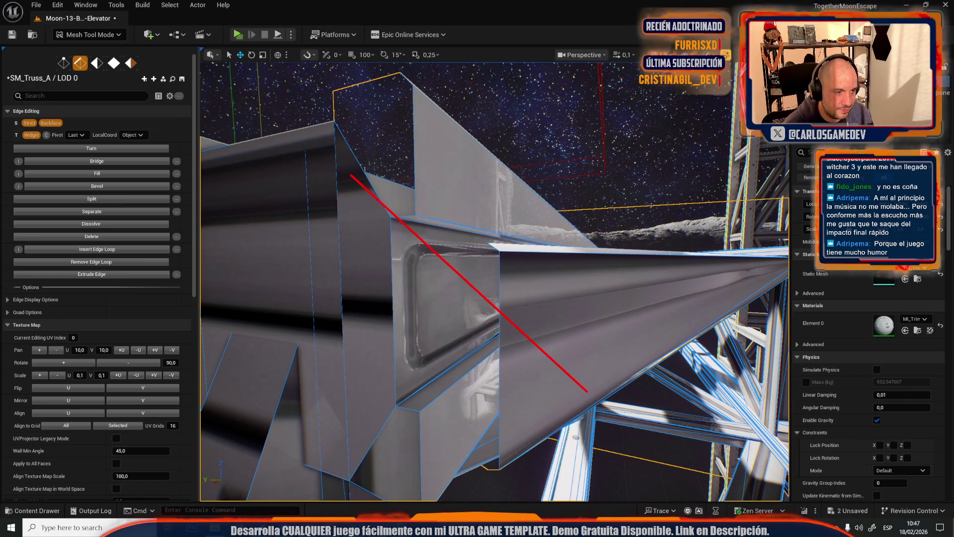
{"action": "key", "text": "ctrl+z"}
{"action": "left_click", "coordinate": [414, 202]}
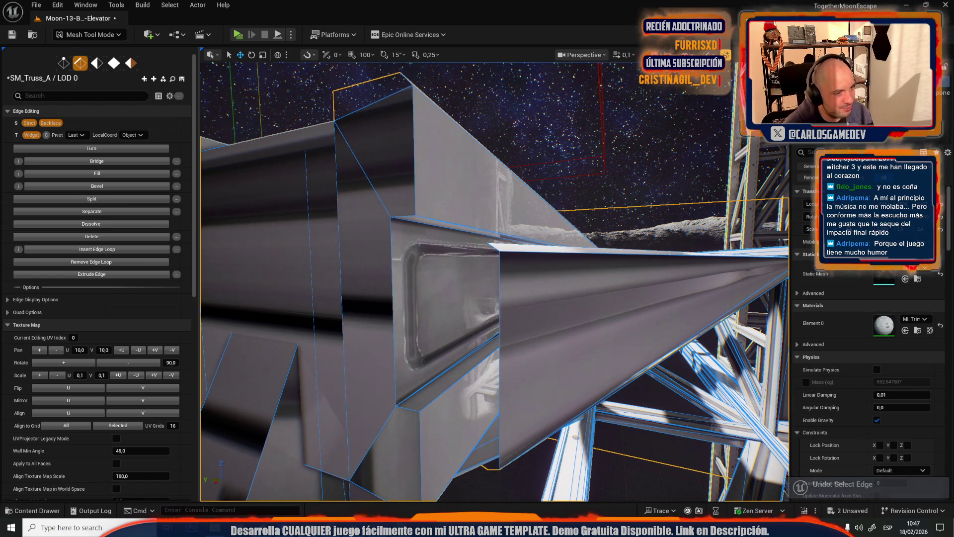
{"action": "left_click_drag", "start_coordinate": [603, 253], "coordinate": [411, 196]}
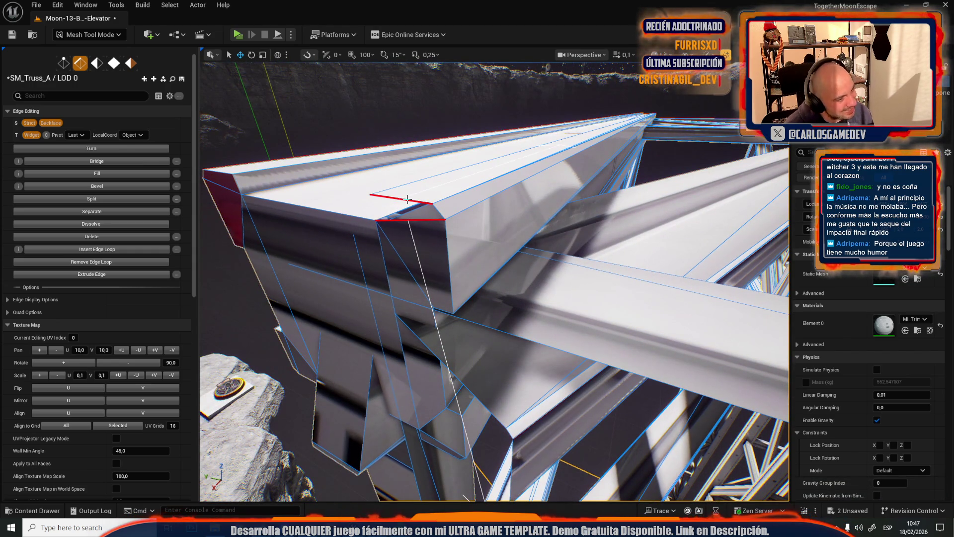
{"action": "left_click", "coordinate": [408, 198]}
{"action": "left_click_drag", "start_coordinate": [408, 260], "coordinate": [472, 279]}
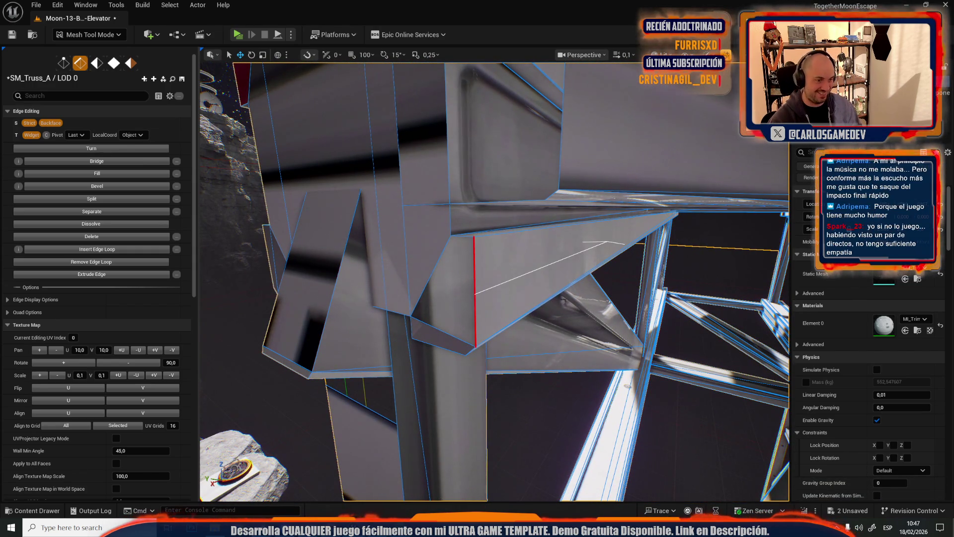
{"action": "key", "text": "ctrl+z"}
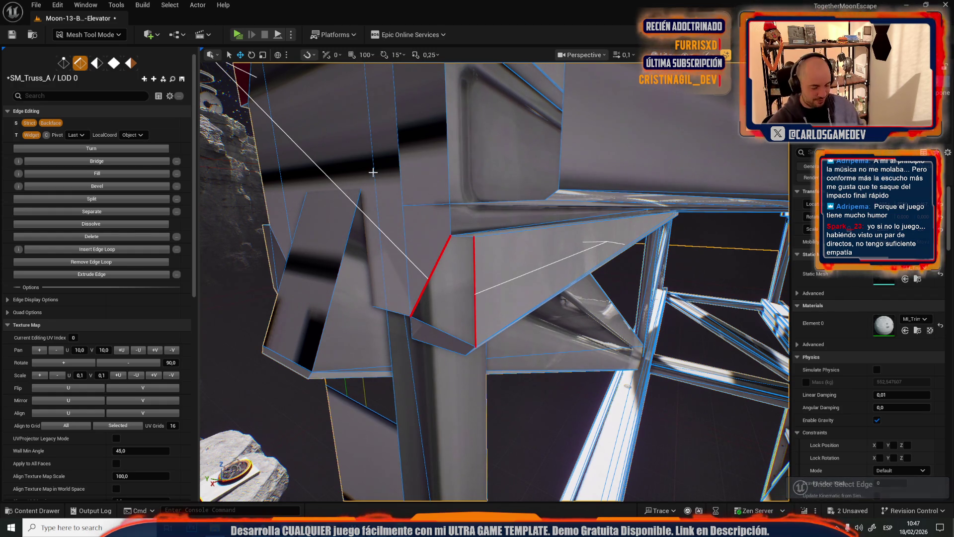
{"action": "mouse_move", "coordinate": [323, 224]}
{"action": "left_mouse_down"}
{"action": "mouse_move", "coordinate": [407, 188]}
{"action": "mouse_move", "coordinate": [488, 328]}
{"action": "left_mouse_up"}
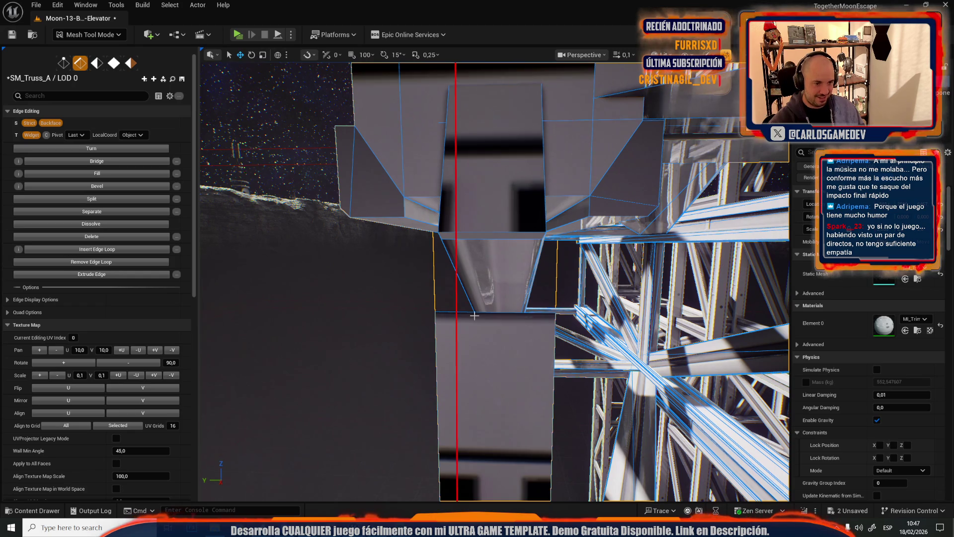
{"action": "left_click_drag", "start_coordinate": [453, 315], "coordinate": [492, 323]}
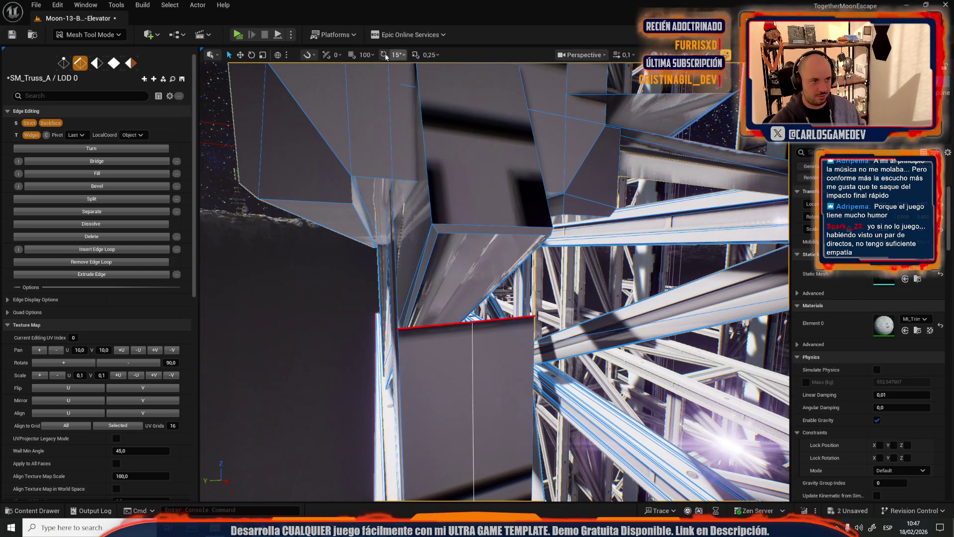
With the Translate tool, select a beam edge and pull it upward along Z
{"action": "left_click", "coordinate": [252, 54]}
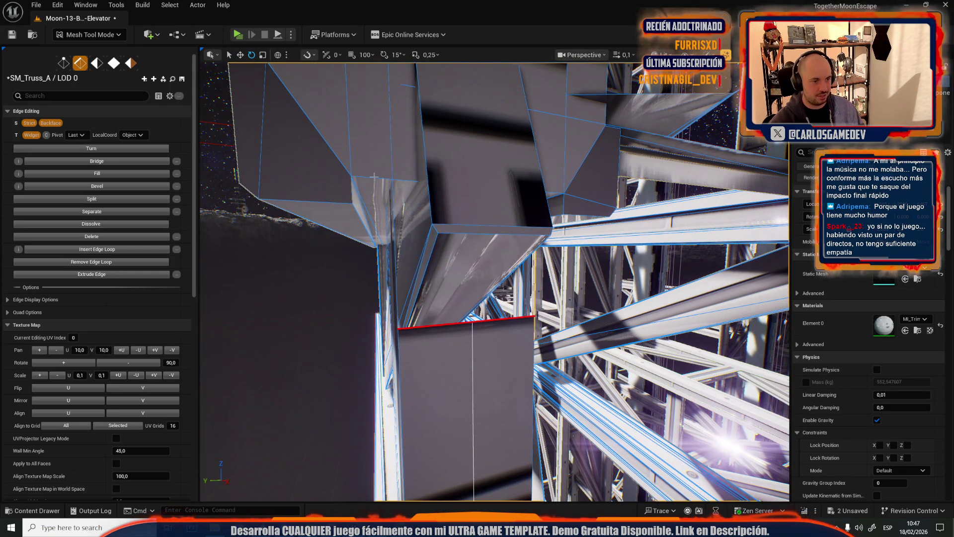
{"action": "left_click", "coordinate": [240, 55]}
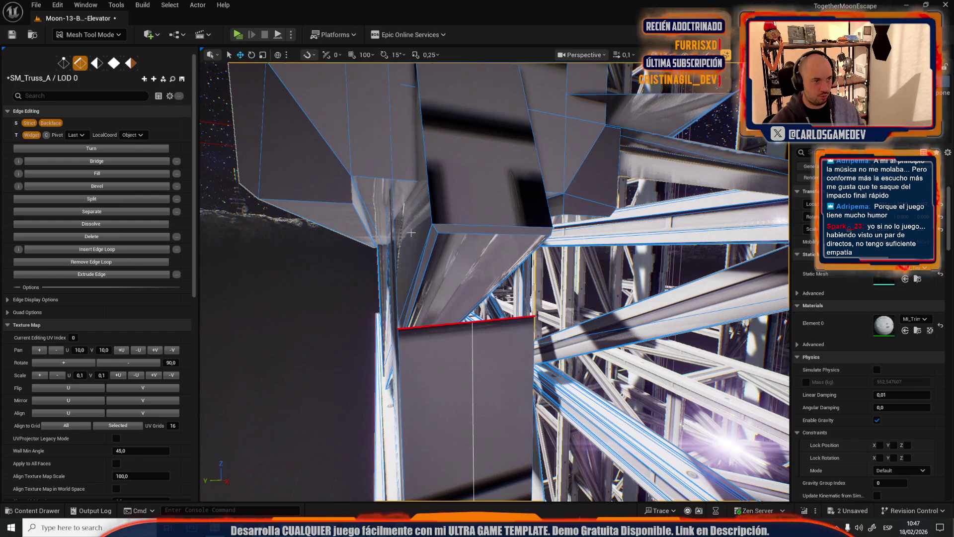
{"action": "left_click_drag", "start_coordinate": [413, 232], "coordinate": [378, 234]}
{"action": "left_click", "coordinate": [528, 282]}
{"action": "left_click_drag", "start_coordinate": [529, 252], "coordinate": [528, 162]}
{"action": "key", "text": "f"}
{"action": "left_click_drag", "start_coordinate": [536, 294], "coordinate": [536, 231]}
{"action": "mouse_move", "coordinate": [503, 261]}
{"action": "left_mouse_down"}
{"action": "mouse_move", "coordinate": [428, 283]}
{"action": "mouse_move", "coordinate": [462, 268]}
{"action": "left_mouse_up"}
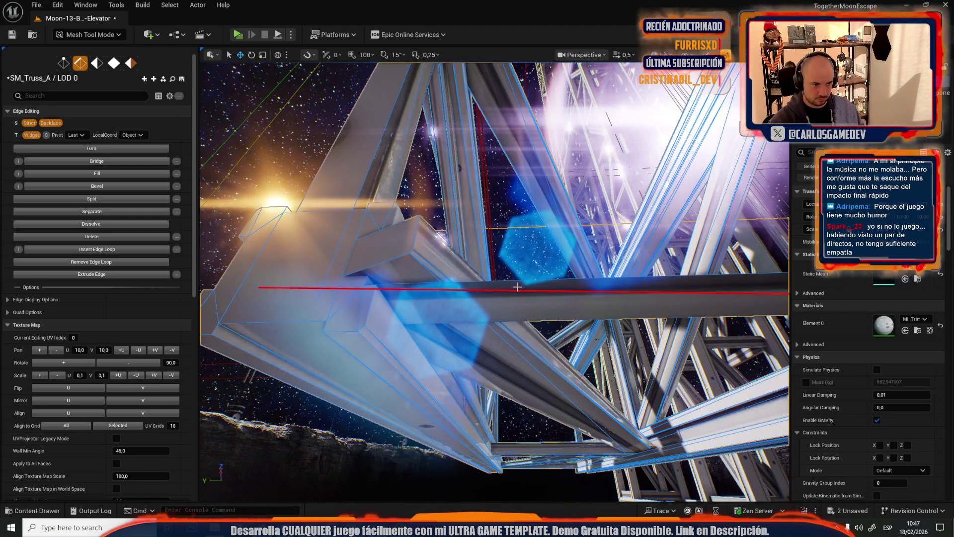
Select two interior edges, then switch to Quad Editing and pick the long bottom beam face
{"action": "left_click", "coordinate": [540, 282]}
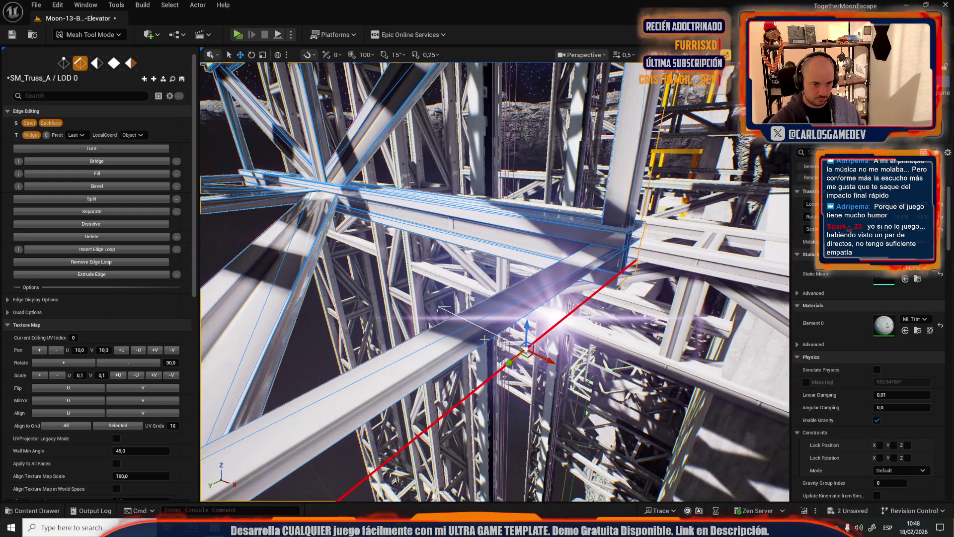
{"action": "left_click", "coordinate": [485, 340], "text": "shift"}
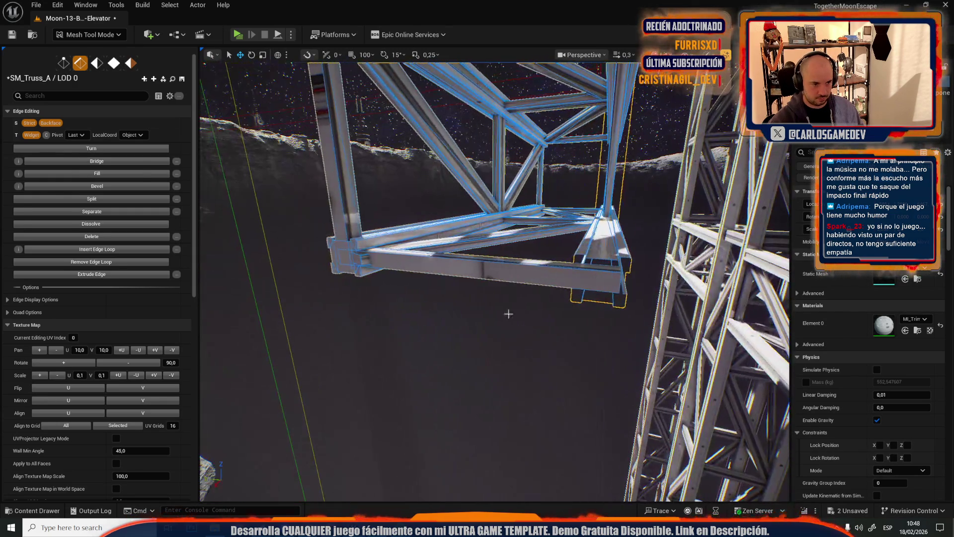
{"action": "key", "text": "4"}
{"action": "left_click", "coordinate": [458, 267]}
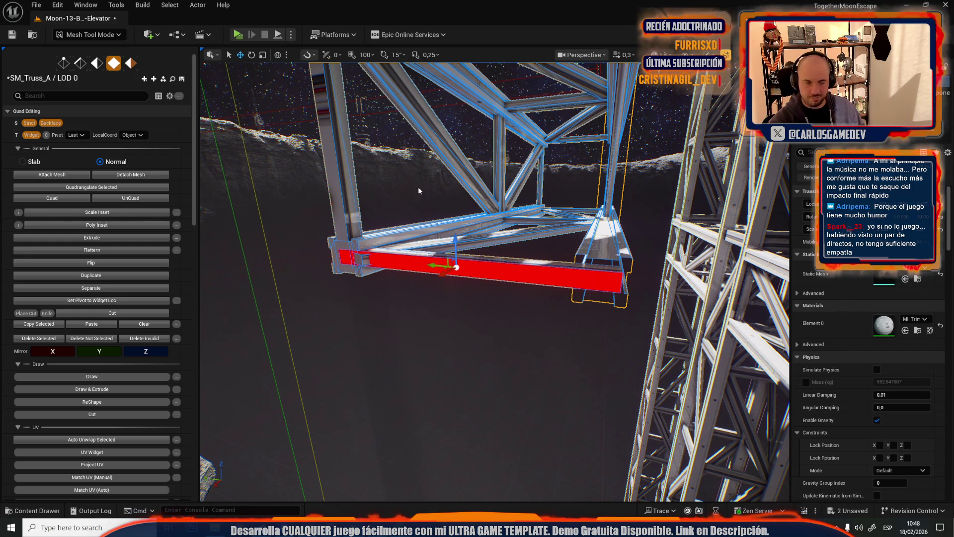
Frame the bottom beam, select its long underside edge in Edge Editing and drag it left
{"action": "key", "text": "f"}
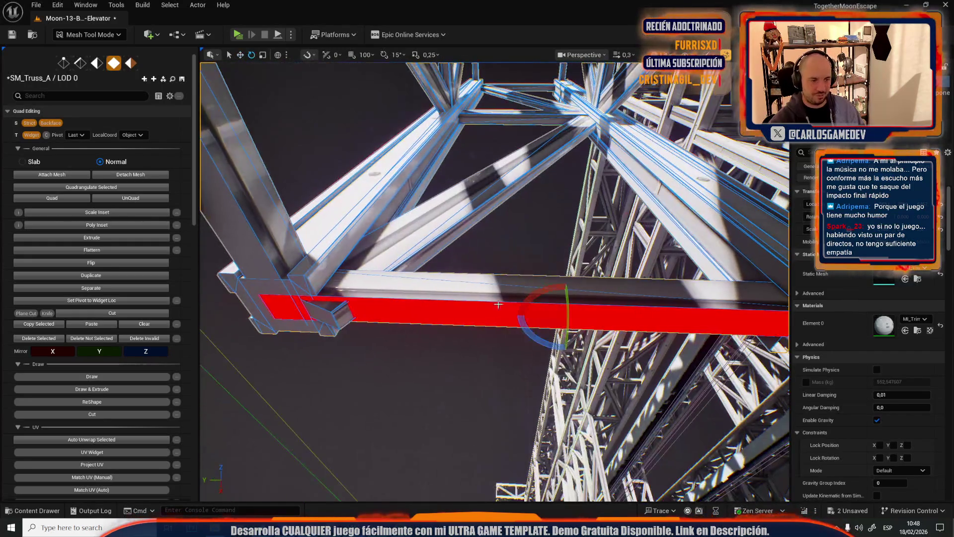
{"action": "left_click", "coordinate": [537, 316]}
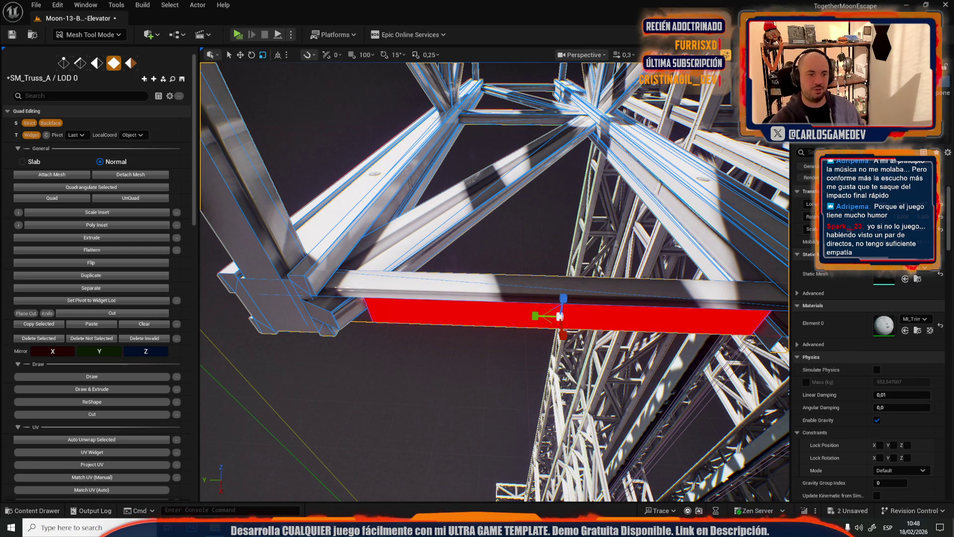
{"action": "left_click_drag", "start_coordinate": [431, 299], "coordinate": [398, 271]}
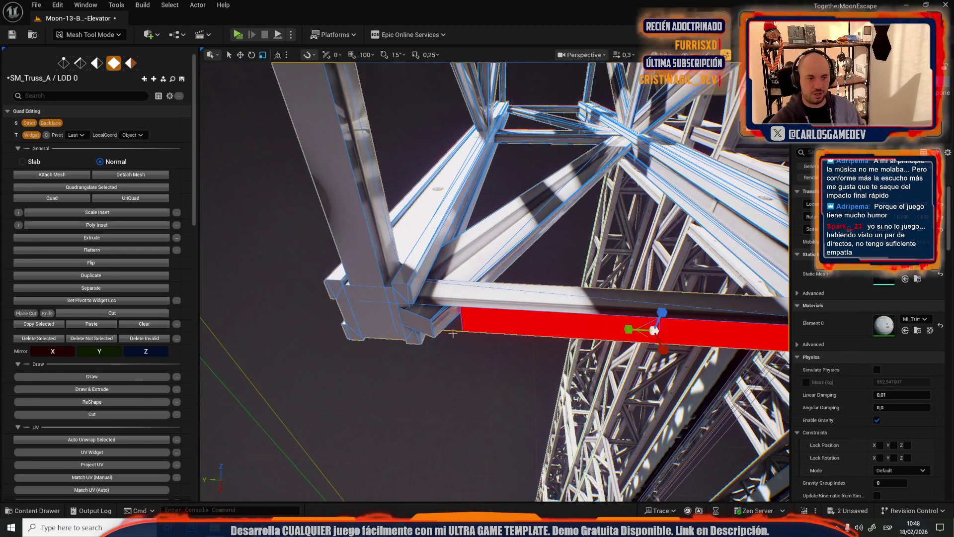
{"action": "key", "text": "2"}
{"action": "left_click", "coordinate": [467, 324]}
{"action": "left_click_drag", "start_coordinate": [466, 320], "coordinate": [445, 300]}
{"action": "key", "text": "w"}
{"action": "mouse_move", "coordinate": [631, 203]}
{"action": "left_mouse_down"}
{"action": "mouse_move", "coordinate": [425, 208]}
{"action": "mouse_move", "coordinate": [457, 221]}
{"action": "mouse_move", "coordinate": [412, 194]}
{"action": "mouse_move", "coordinate": [430, 241]}
{"action": "left_mouse_up"}
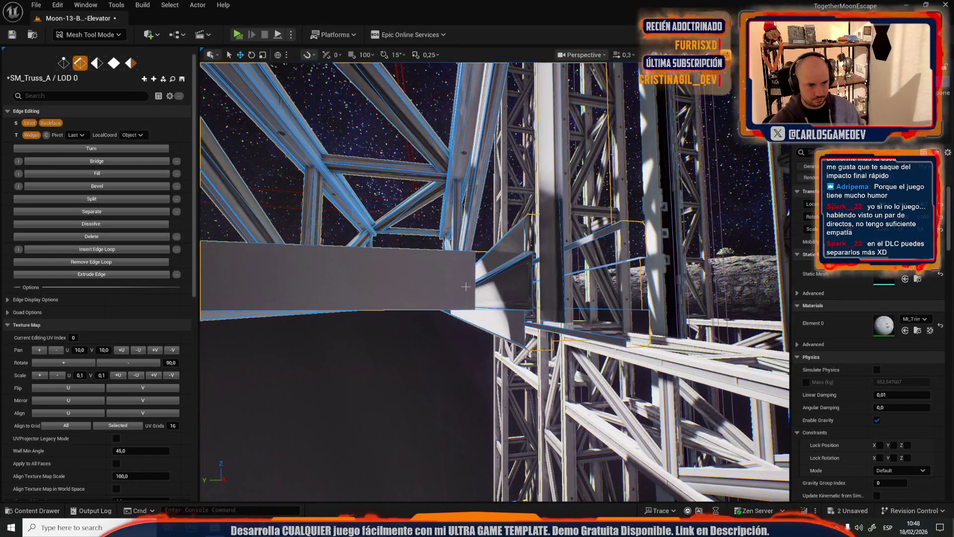
Fly under and around the truss beams, then select the bottom beam face in Quad Editing
{"action": "left_click", "coordinate": [465, 287]}
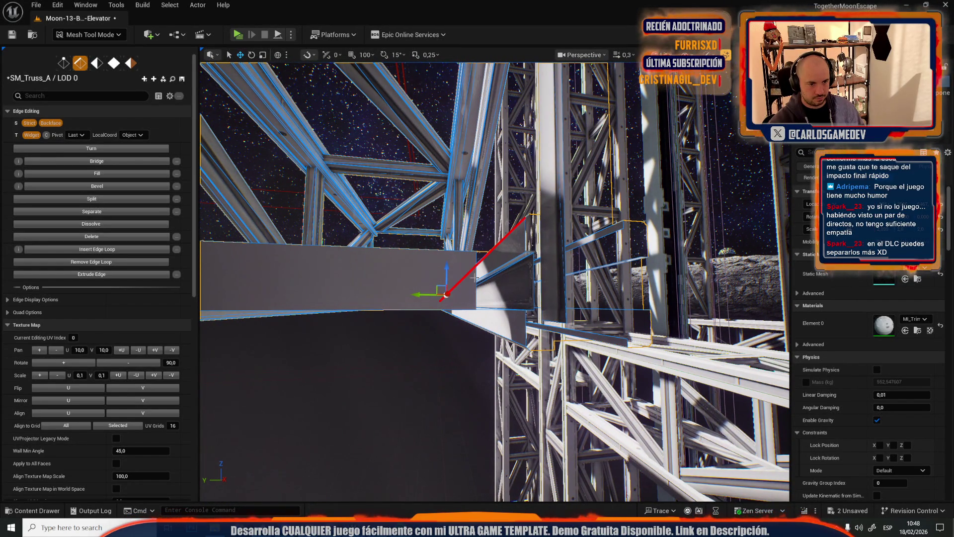
{"action": "mouse_move", "coordinate": [488, 280]}
{"action": "left_mouse_down"}
{"action": "mouse_move", "coordinate": [475, 266]}
{"action": "mouse_move", "coordinate": [437, 343]}
{"action": "mouse_move", "coordinate": [456, 343]}
{"action": "left_mouse_up"}
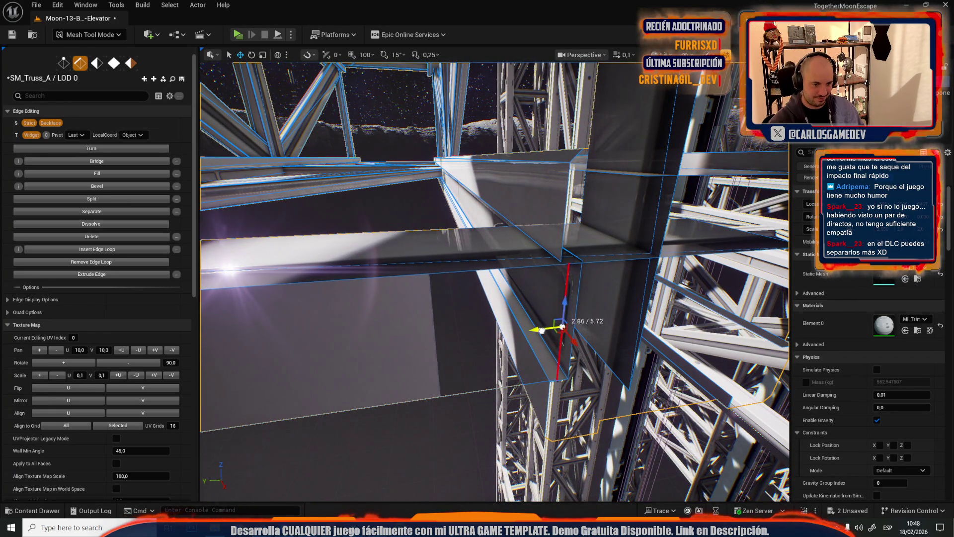
{"action": "mouse_move", "coordinate": [554, 326]}
{"action": "left_mouse_down"}
{"action": "mouse_move", "coordinate": [524, 313]}
{"action": "mouse_move", "coordinate": [503, 326]}
{"action": "left_mouse_up"}
{"action": "key", "text": "4"}
{"action": "left_click", "coordinate": [532, 314]}
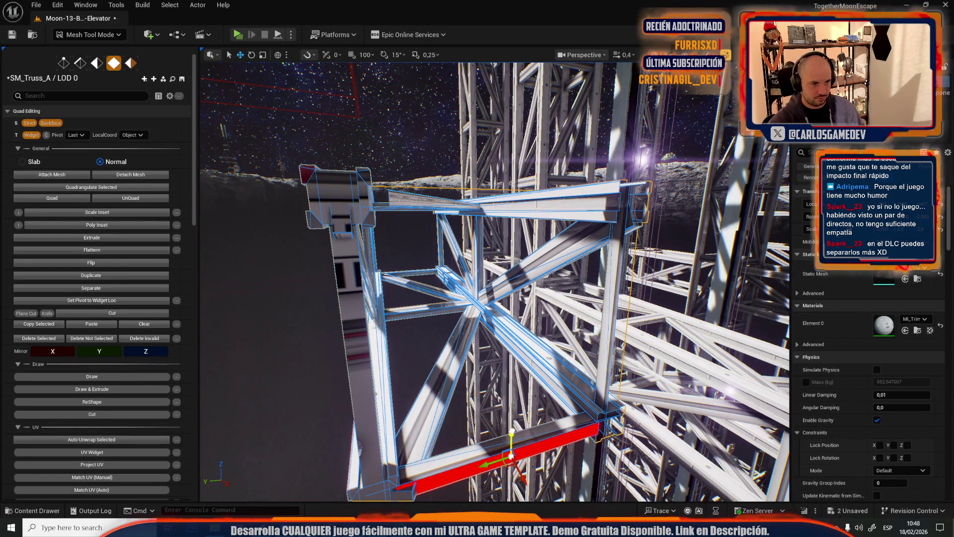
Select the top horizontal beam face and raise it slightly on Z
{"action": "left_click", "coordinate": [480, 196]}
{"action": "left_click_drag", "start_coordinate": [521, 159], "coordinate": [521, 159]}
{"action": "left_click_drag", "start_coordinate": [580, 232], "coordinate": [580, 233]}
{"action": "left_click_drag", "start_coordinate": [608, 261], "coordinate": [613, 243]}
{"action": "key", "text": "f"}
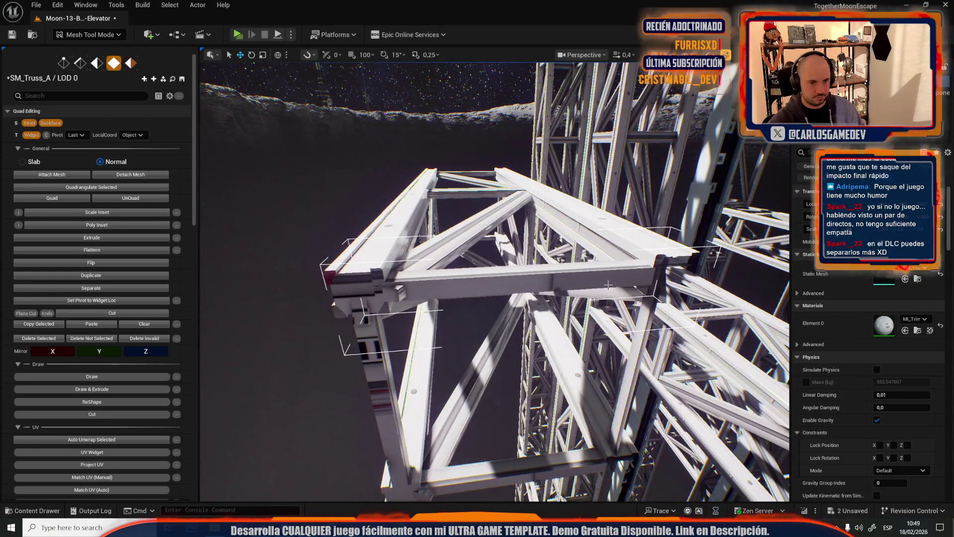
Select the truss end faces and push them outward along the beam axis to extend the truss
{"action": "left_click", "coordinate": [361, 293]}
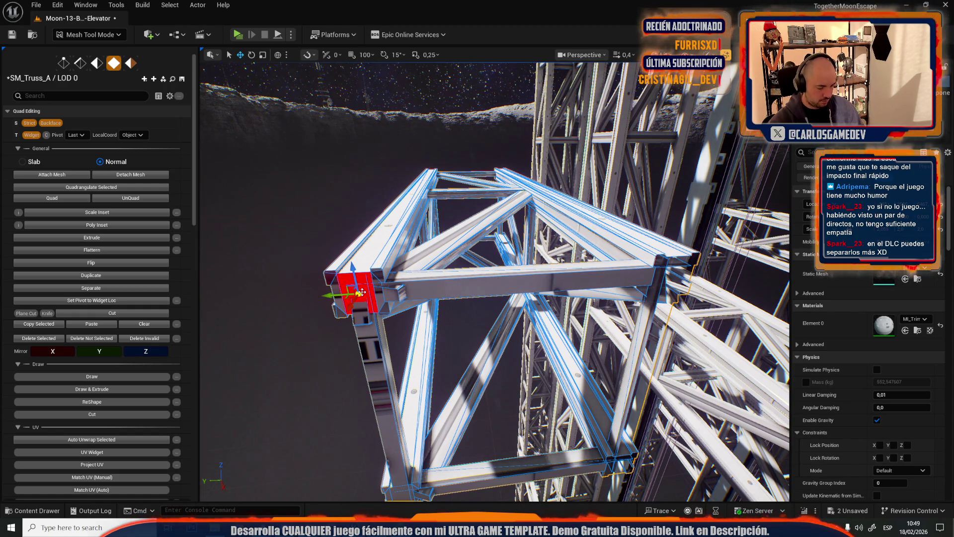
{"action": "left_click_drag", "start_coordinate": [362, 293], "coordinate": [471, 223]}
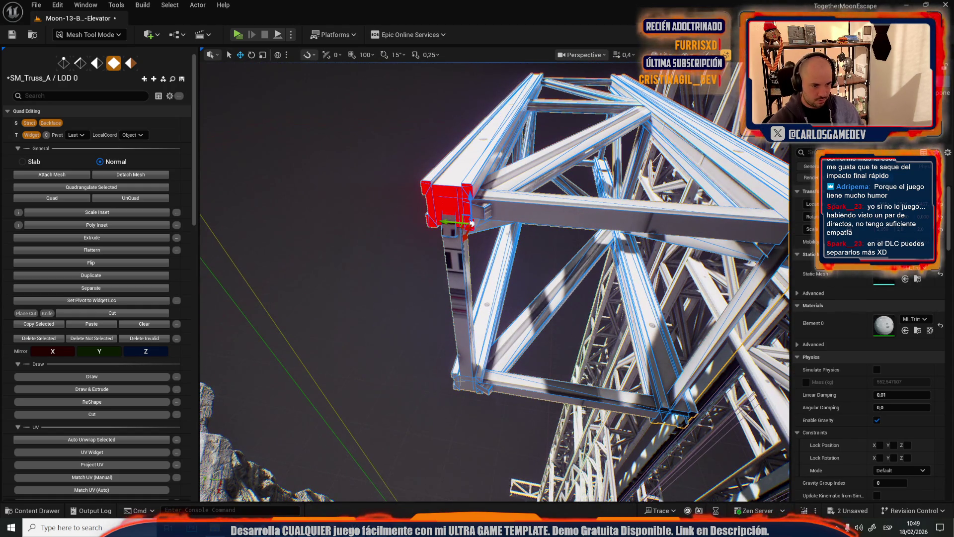
{"action": "mouse_move", "coordinate": [461, 381]}
{"action": "left_mouse_down"}
{"action": "mouse_move", "coordinate": [415, 385]}
{"action": "mouse_move", "coordinate": [321, 266]}
{"action": "left_mouse_up"}
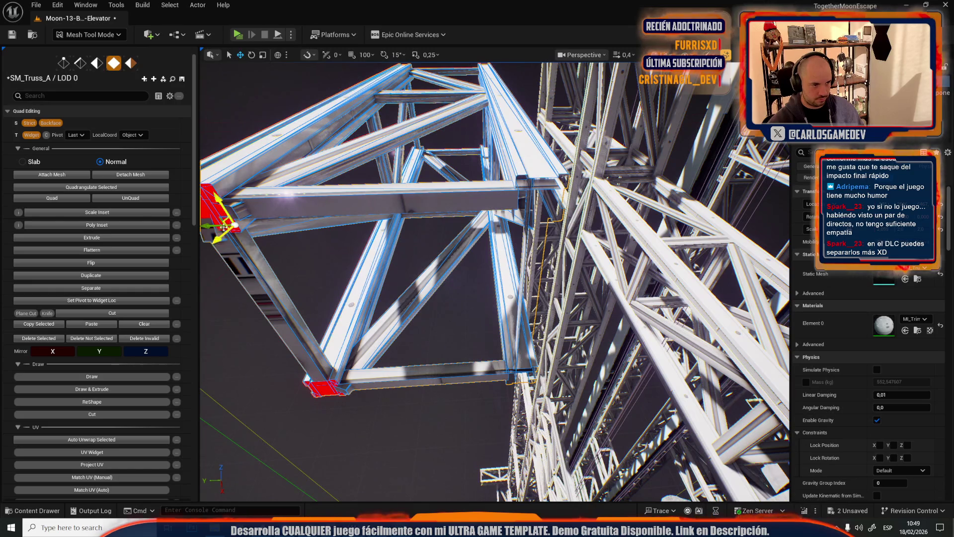
{"action": "left_click_drag", "start_coordinate": [213, 224], "coordinate": [562, 214]}
{"action": "key", "text": "f"}
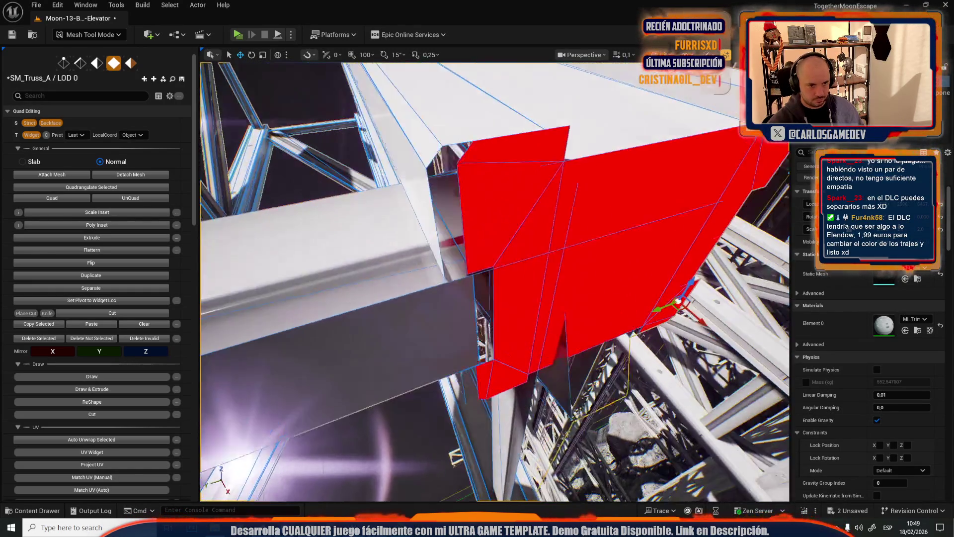
{"action": "left_click_drag", "start_coordinate": [660, 304], "coordinate": [662, 313]}
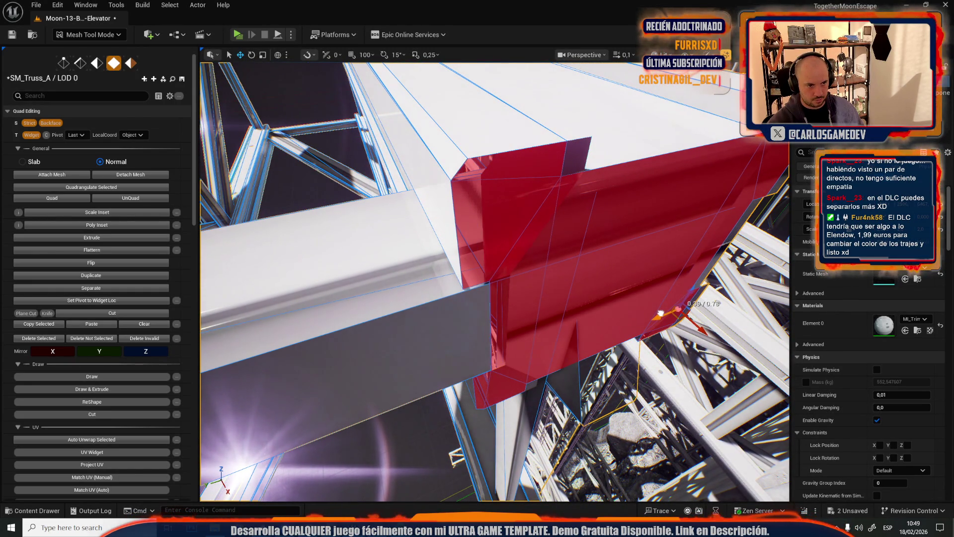
{"action": "scroll", "coordinate": [661, 313], "scroll_direction": "down", "scroll_amount": 10}
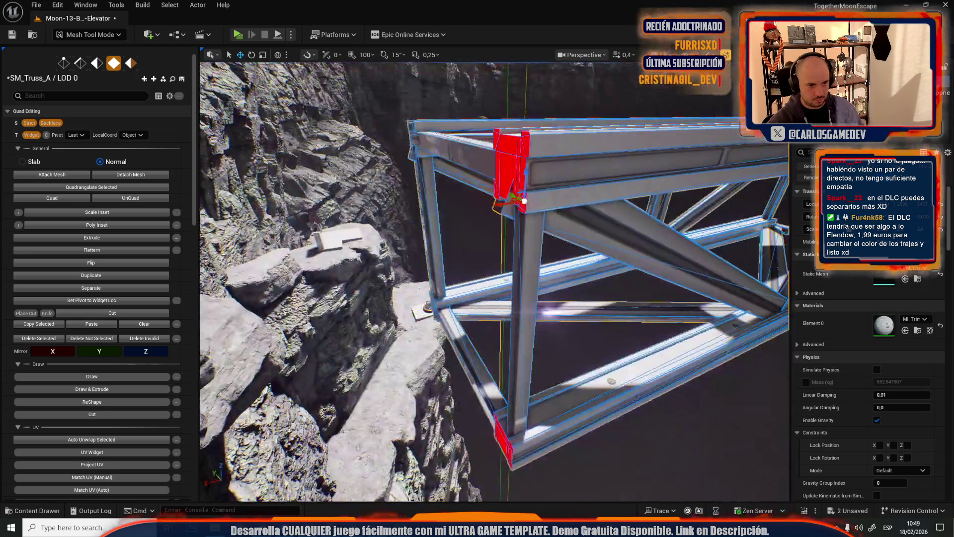
{"action": "left_click_drag", "start_coordinate": [524, 201], "coordinate": [587, 191]}
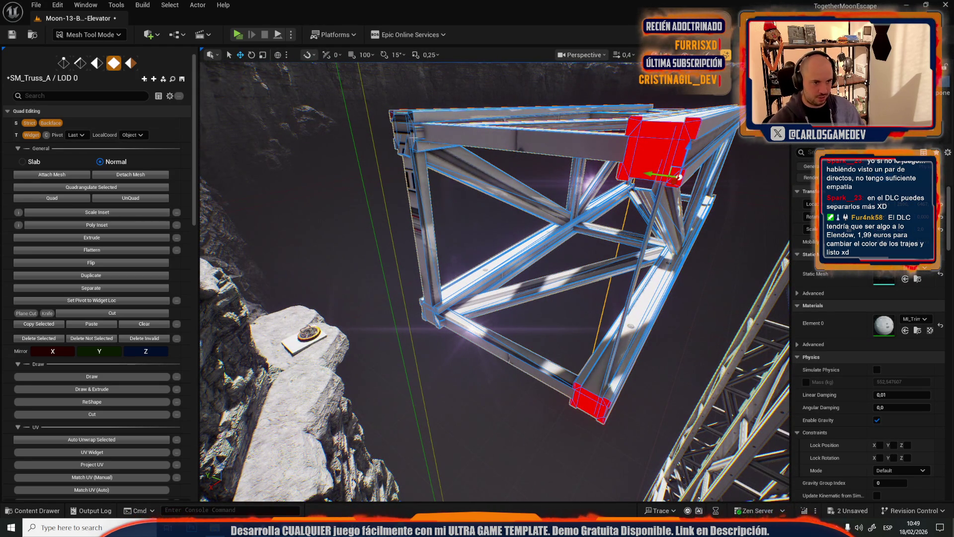
{"action": "scroll", "coordinate": [474, 162], "scroll_direction": "up", "scroll_amount": 10}
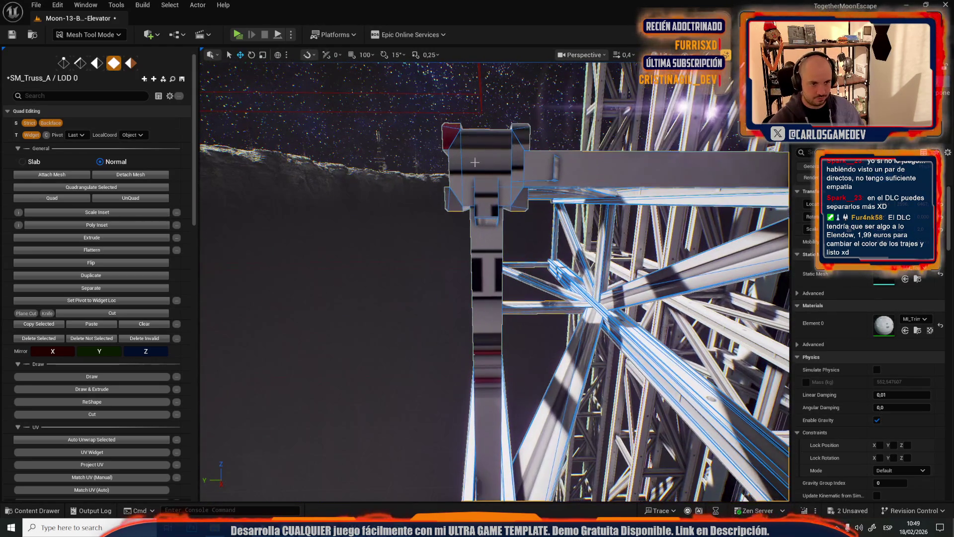
{"action": "mouse_move", "coordinate": [488, 203]}
{"action": "left_mouse_down"}
{"action": "mouse_move", "coordinate": [660, 200]}
{"action": "mouse_move", "coordinate": [606, 211]}
{"action": "mouse_move", "coordinate": [610, 266]}
{"action": "mouse_move", "coordinate": [622, 192]}
{"action": "mouse_move", "coordinate": [616, 209]}
{"action": "mouse_move", "coordinate": [489, 265]}
{"action": "mouse_move", "coordinate": [524, 235]}
{"action": "left_mouse_up"}
{"action": "key", "text": "2"}
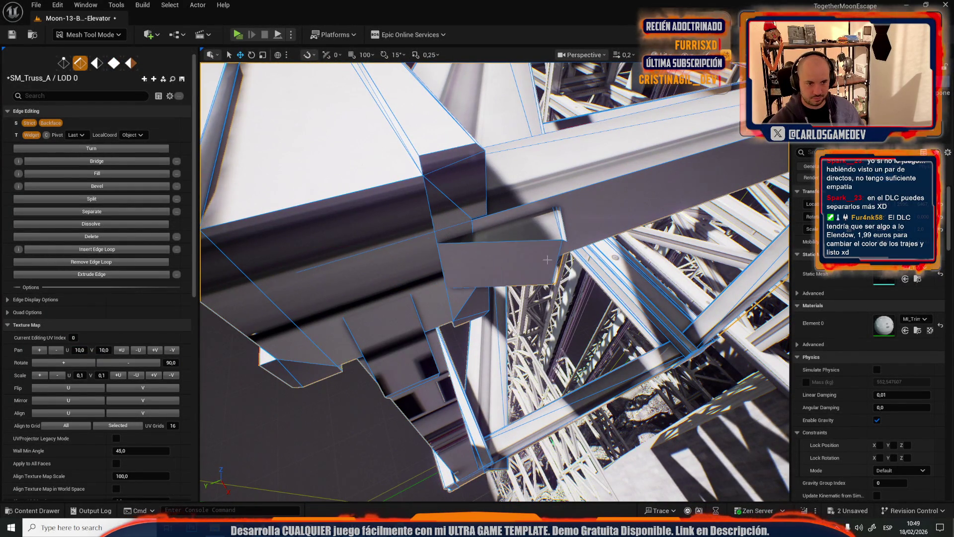
Inspect the beam end up close, selecting its short edge and then its end face
{"action": "left_click_drag", "start_coordinate": [558, 248], "coordinate": [534, 260]}
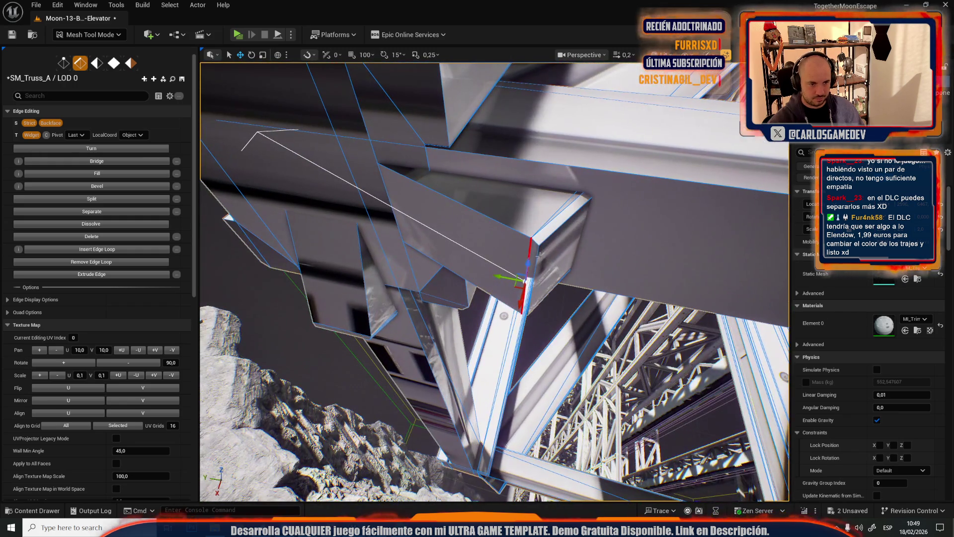
{"action": "left_click", "coordinate": [537, 257]}
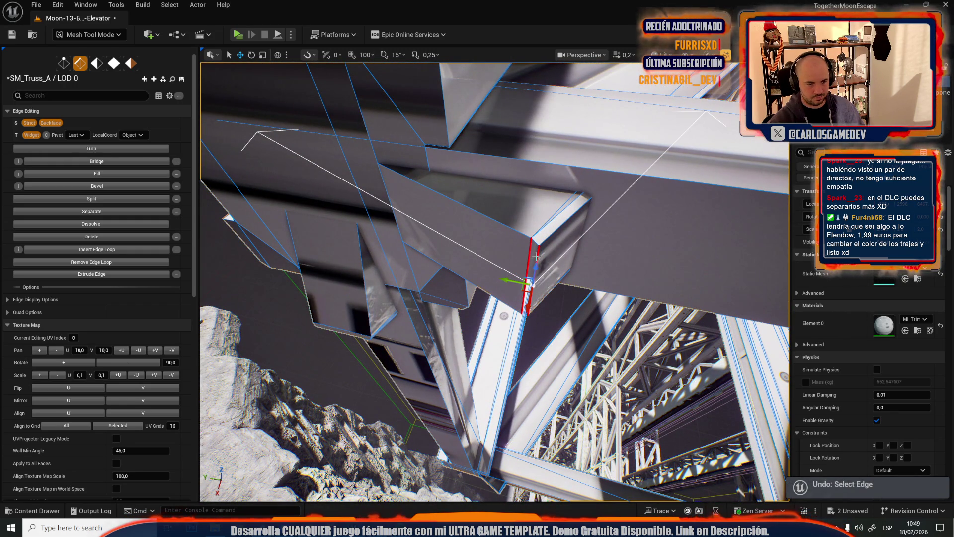
{"action": "left_click_drag", "start_coordinate": [536, 257], "coordinate": [537, 257]}
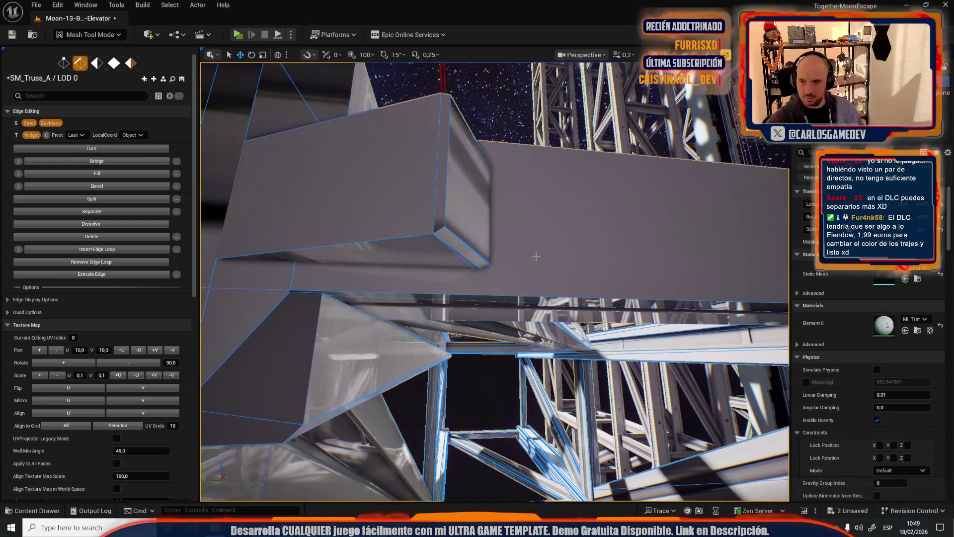
{"action": "left_click_drag", "start_coordinate": [476, 288], "coordinate": [476, 288]}
{"action": "key", "text": "4"}
{"action": "left_click", "coordinate": [576, 248]}
{"action": "mouse_move", "coordinate": [561, 251]}
{"action": "left_mouse_down"}
{"action": "mouse_move", "coordinate": [446, 234]}
{"action": "mouse_move", "coordinate": [476, 271]}
{"action": "mouse_move", "coordinate": [532, 295]}
{"action": "left_mouse_up"}
In Edge Editing, pick a beam-end edge, then undo twice to remove the edge pair
{"action": "key", "text": "2"}
{"action": "left_click", "coordinate": [446, 234]}
{"action": "key", "text": "ctrl+z"}
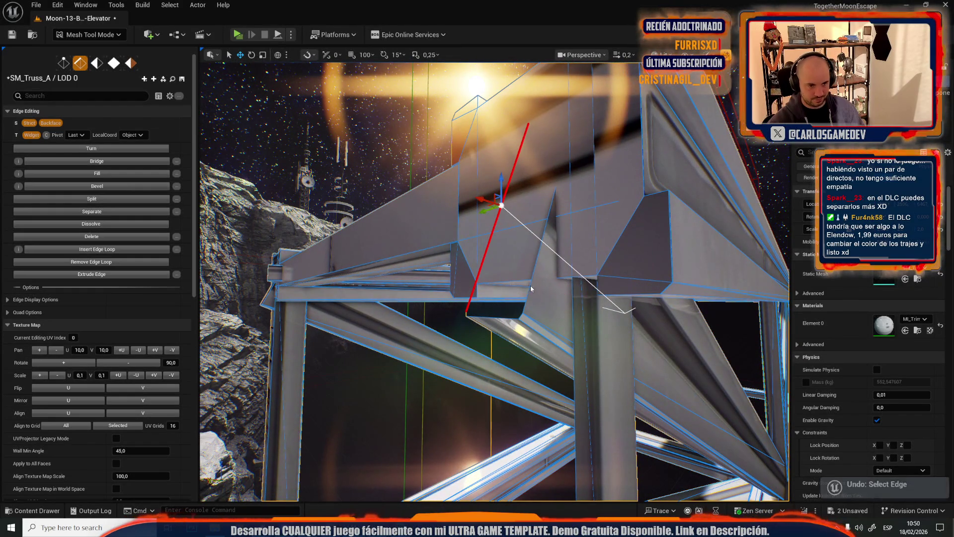
{"action": "key", "text": "ctrl+z"}
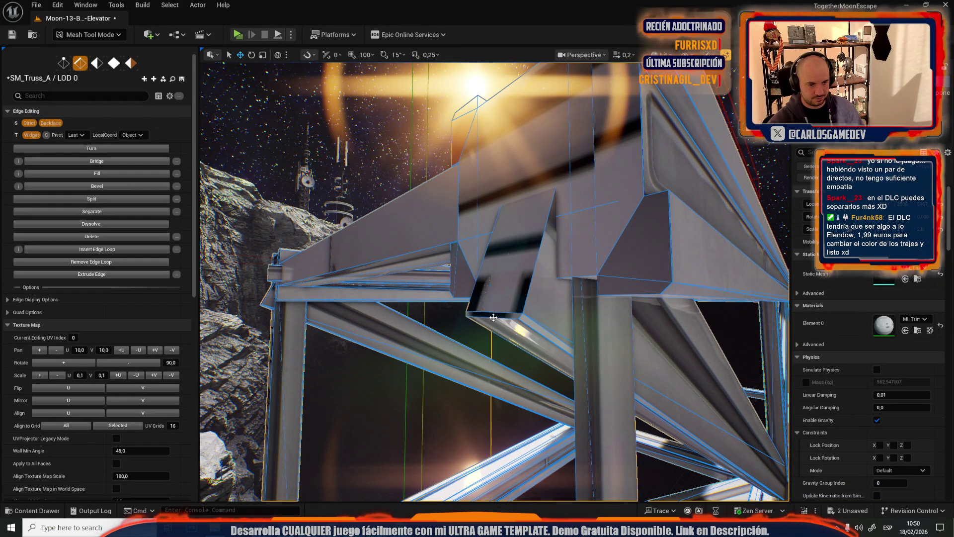
{"action": "scroll", "coordinate": [494, 317], "scroll_direction": "down", "scroll_amount": 5}
{"action": "scroll", "coordinate": [493, 317], "scroll_direction": "up", "scroll_amount": 5}
{"action": "scroll", "coordinate": [456, 237], "scroll_direction": "up", "scroll_amount": 3}
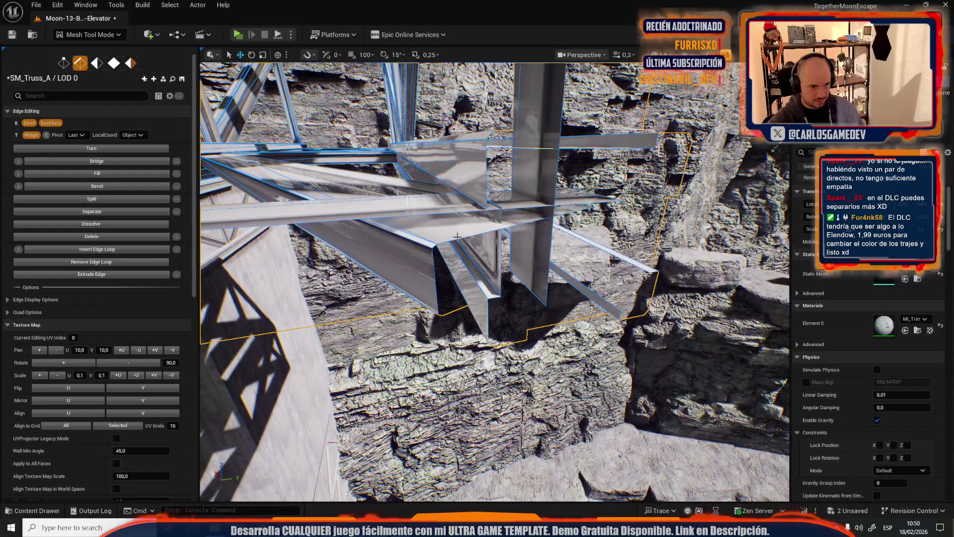
{"action": "scroll", "coordinate": [457, 236], "scroll_direction": "down", "scroll_amount": 2}
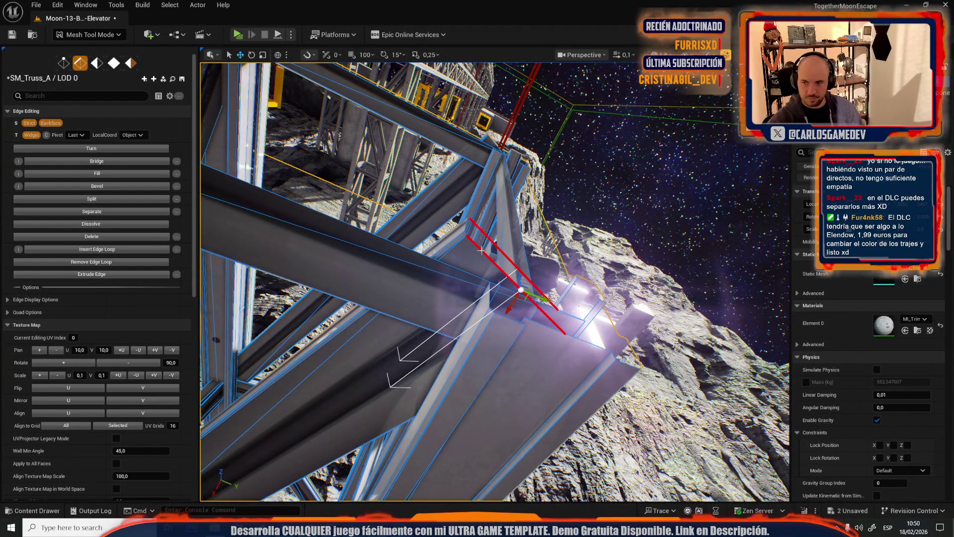
{"action": "scroll", "coordinate": [492, 261], "scroll_direction": "up", "scroll_amount": 1}
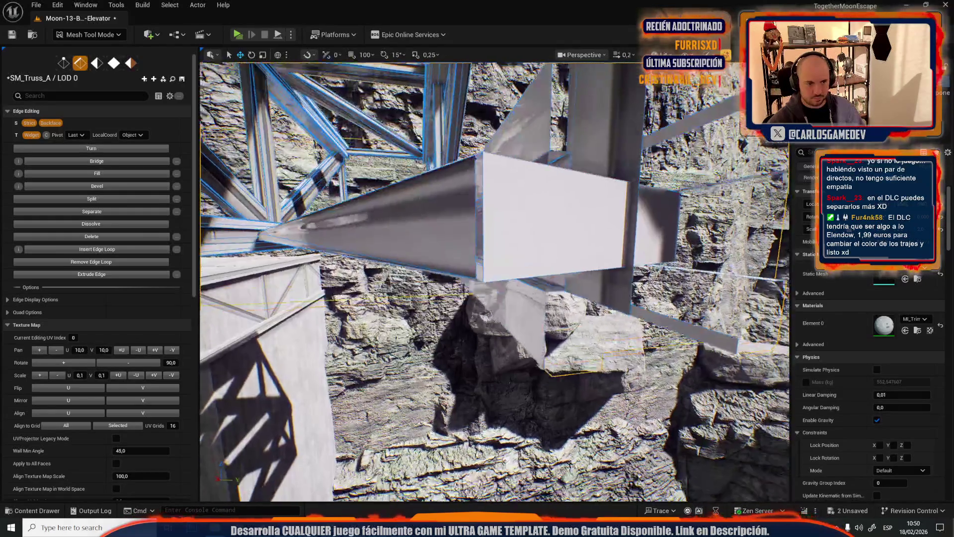
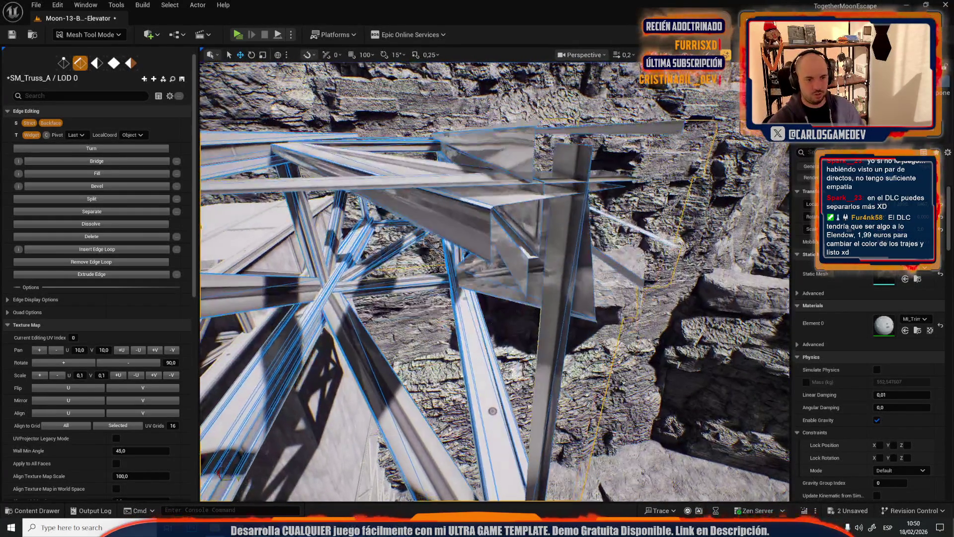
Add the truss's left vertical edge to the selection and bridge the two edges with a face
{"action": "left_click_drag", "start_coordinate": [534, 264], "coordinate": [535, 189]}
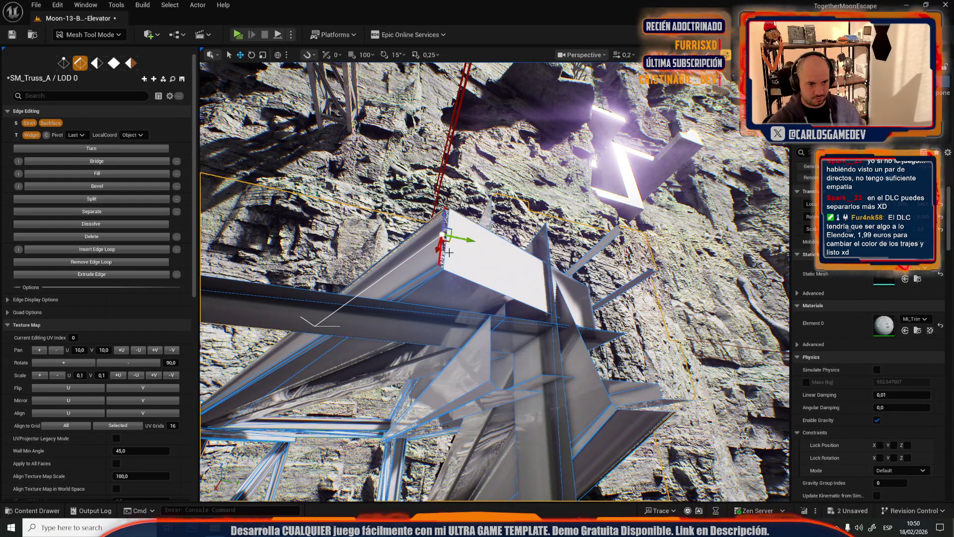
{"action": "scroll", "coordinate": [495, 289], "scroll_direction": "up", "scroll_amount": 10}
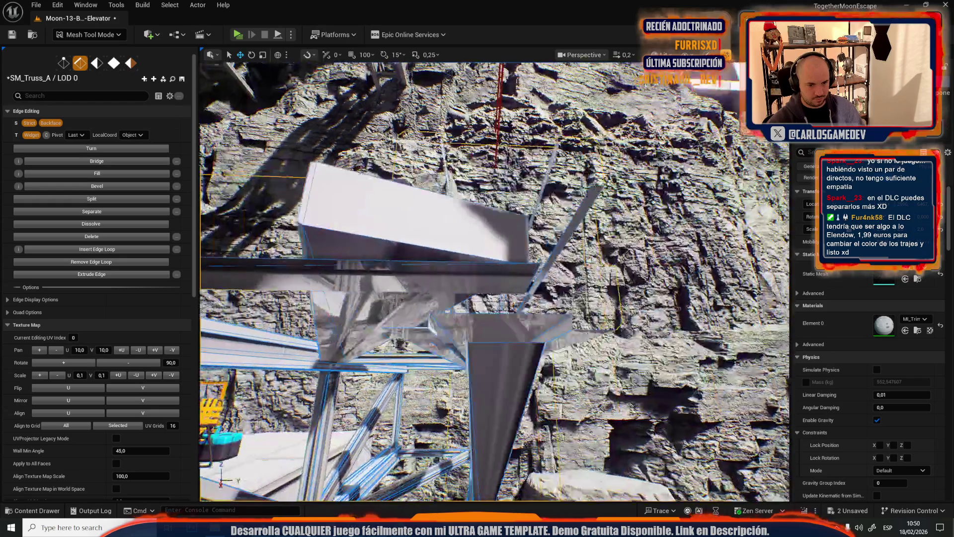
{"action": "scroll", "coordinate": [494, 289], "scroll_direction": "down", "scroll_amount": 8}
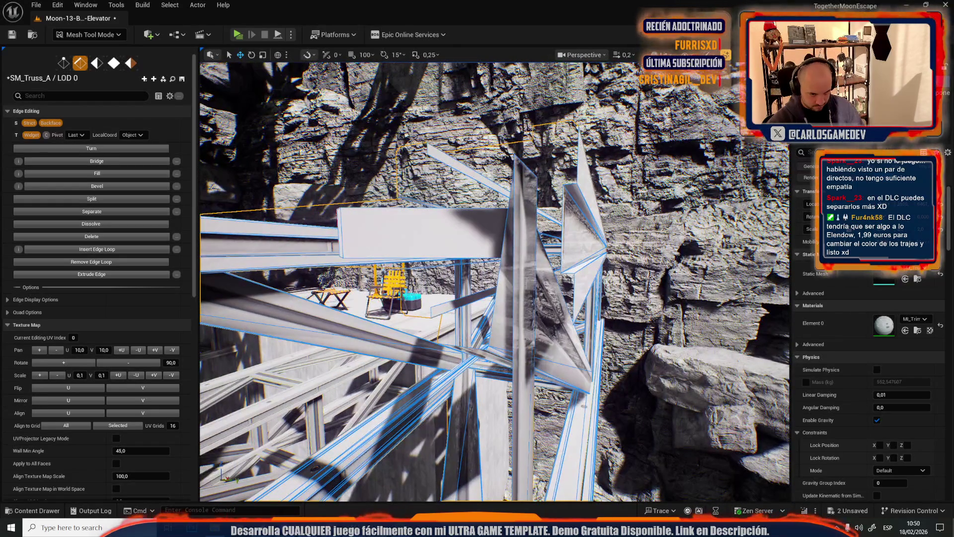
{"action": "mouse_move", "coordinate": [547, 302]}
{"action": "left_mouse_down"}
{"action": "mouse_move", "coordinate": [362, 325]}
{"action": "mouse_move", "coordinate": [371, 329]}
{"action": "mouse_move", "coordinate": [329, 345]}
{"action": "left_mouse_up"}
{"action": "left_click", "coordinate": [302, 342], "text": "shift"}
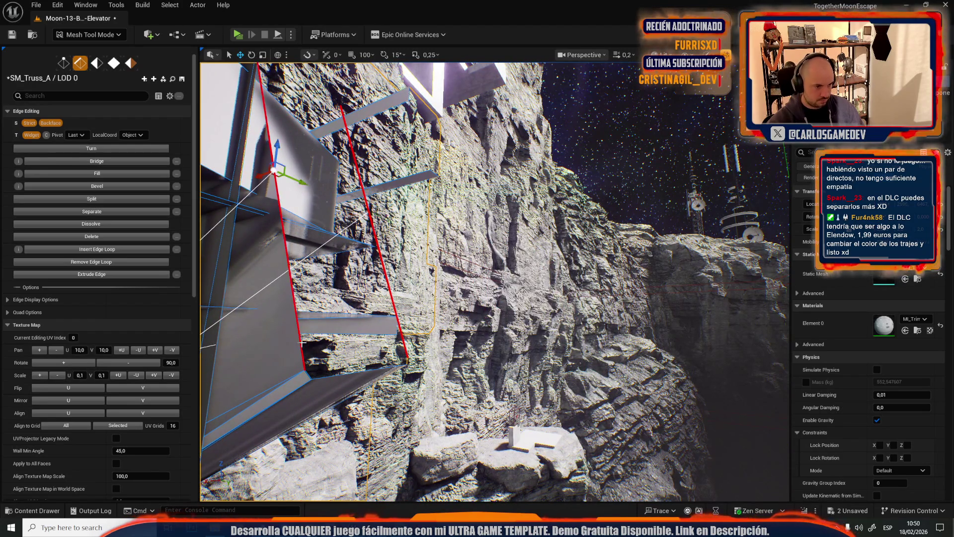
{"action": "key", "text": "b"}
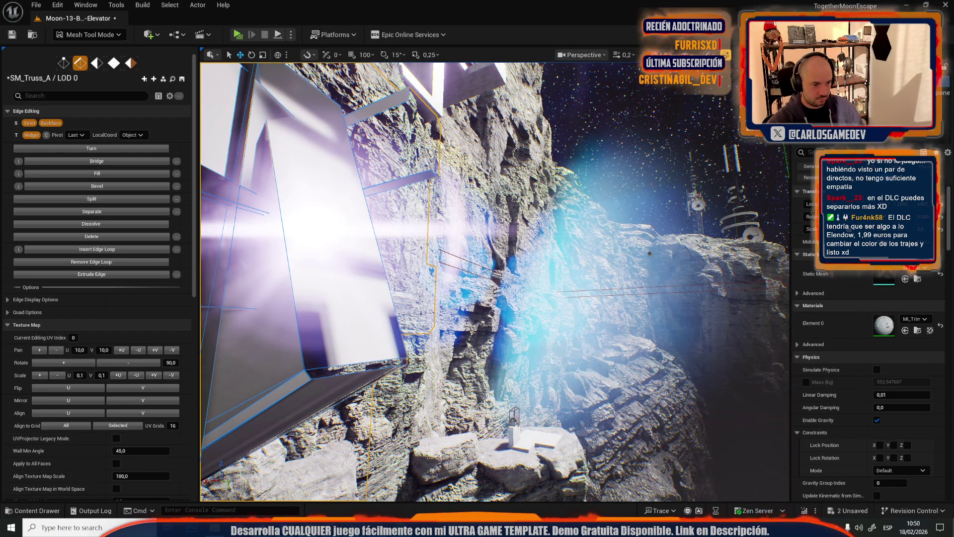
Switch to Quad Editing and select the truss frame's bottom beam face
{"action": "mouse_move", "coordinate": [348, 377]}
{"action": "left_mouse_down"}
{"action": "mouse_move", "coordinate": [353, 417]}
{"action": "mouse_move", "coordinate": [362, 372]}
{"action": "left_mouse_up"}
{"action": "key", "text": "4"}
{"action": "mouse_move", "coordinate": [447, 356]}
{"action": "left_mouse_down"}
{"action": "mouse_move", "coordinate": [398, 348]}
{"action": "mouse_move", "coordinate": [437, 346]}
{"action": "left_mouse_up"}
{"action": "left_click", "coordinate": [398, 349]}
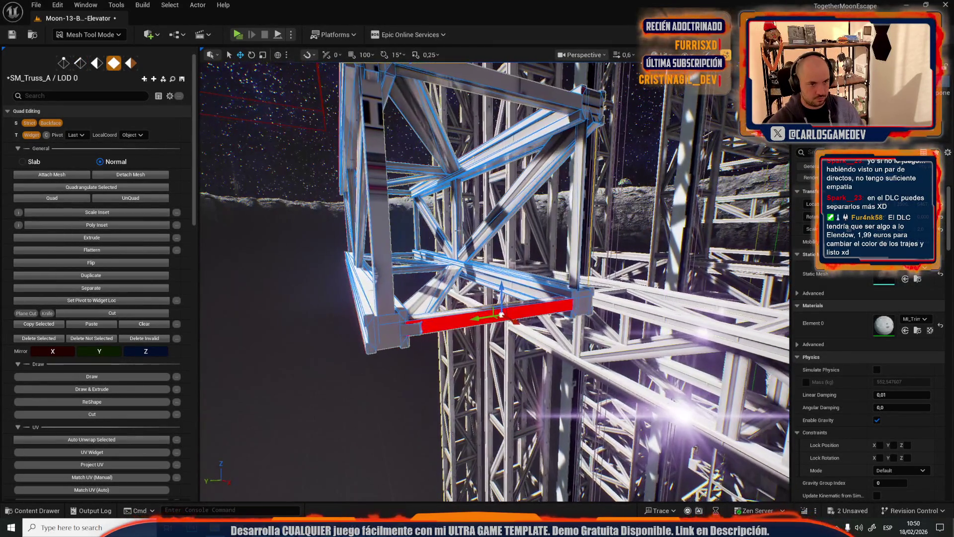
Add the top beam, vertical beam and connector block faces to the selection and frame them
{"action": "left_click", "coordinate": [512, 86], "text": "shift"}
{"action": "left_click", "coordinate": [386, 283], "text": "shift"}
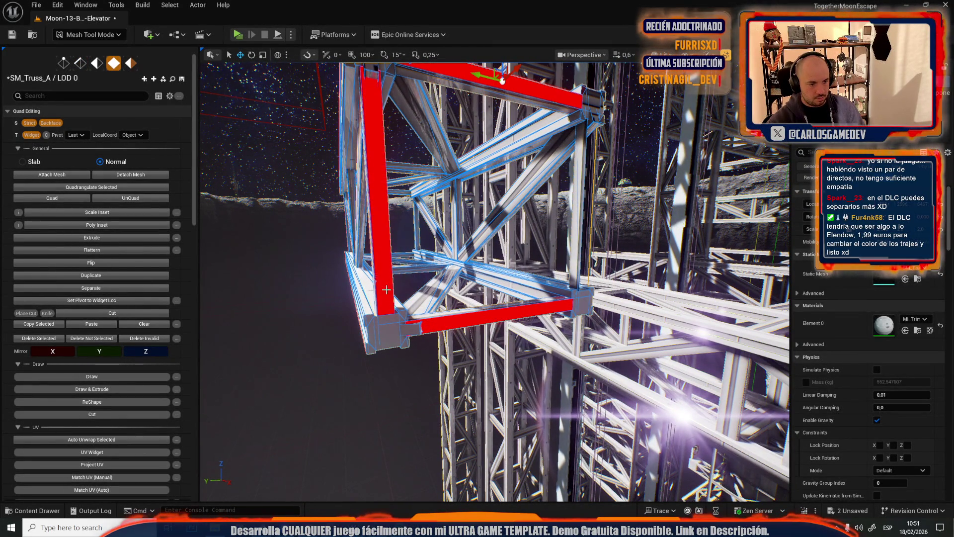
{"action": "left_click_drag", "start_coordinate": [411, 332], "coordinate": [395, 299]}
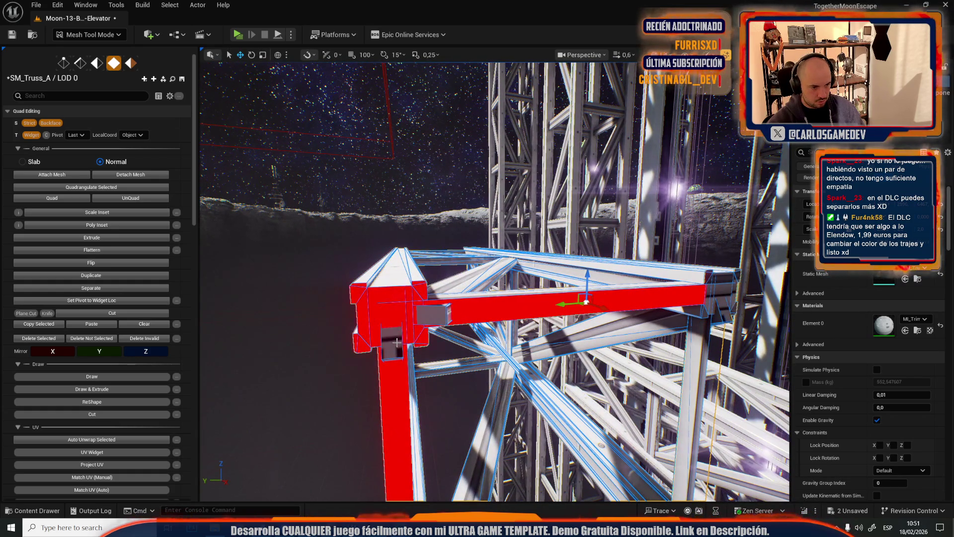
{"action": "left_click_drag", "start_coordinate": [451, 341], "coordinate": [440, 332]}
{"action": "left_click", "coordinate": [437, 275], "text": "shift"}
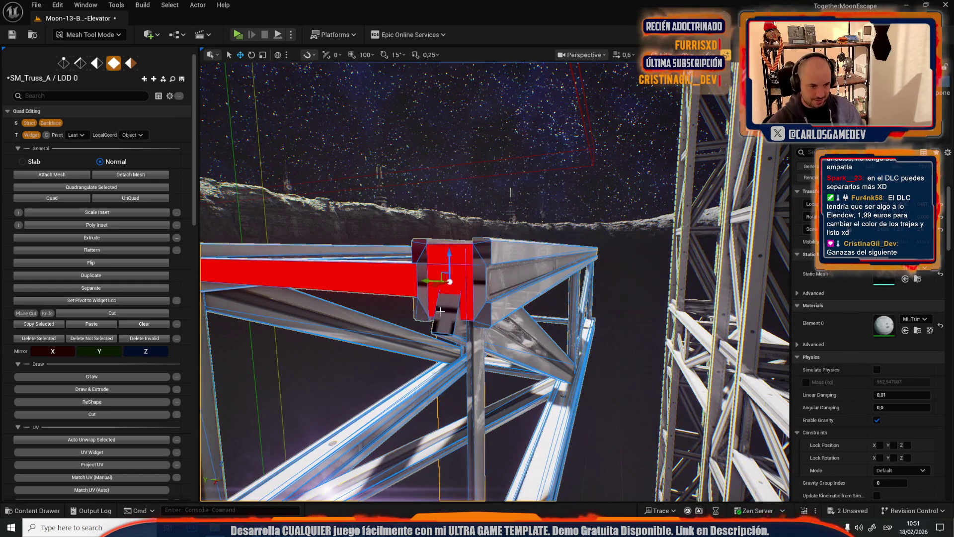
{"action": "left_click", "coordinate": [442, 304], "text": "shift"}
{"action": "key", "text": "f"}
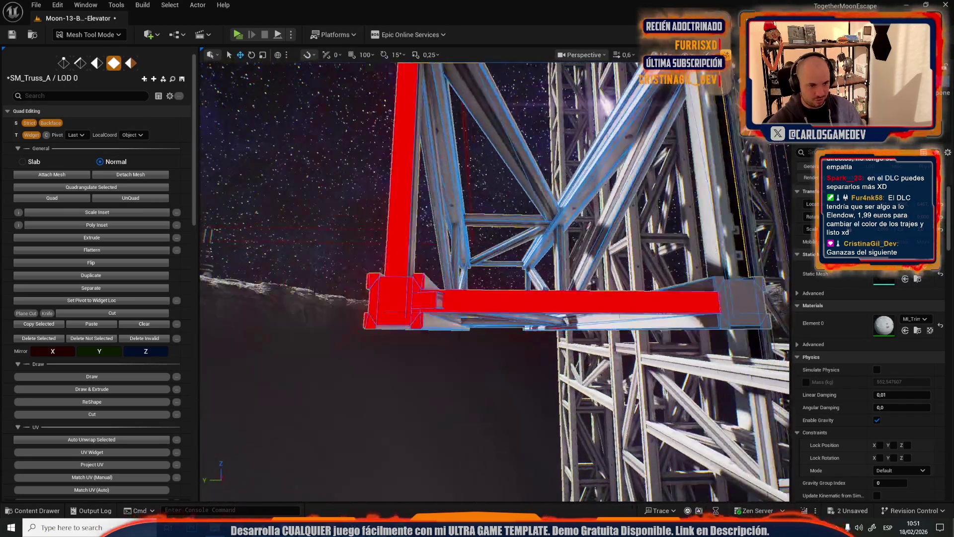
{"action": "left_click_drag", "start_coordinate": [563, 299], "coordinate": [564, 300]}
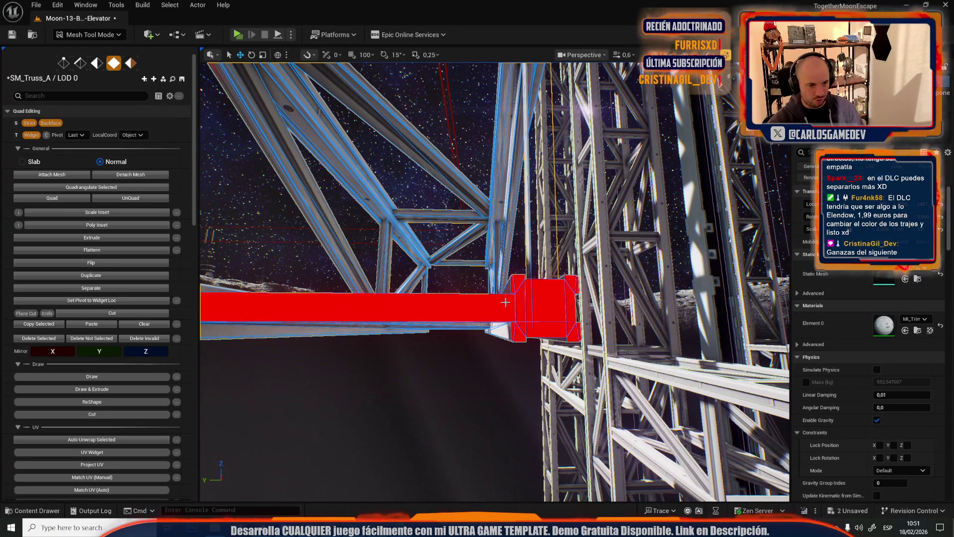
{"action": "scroll", "coordinate": [149, 425], "scroll_direction": "down", "scroll_amount": 10}
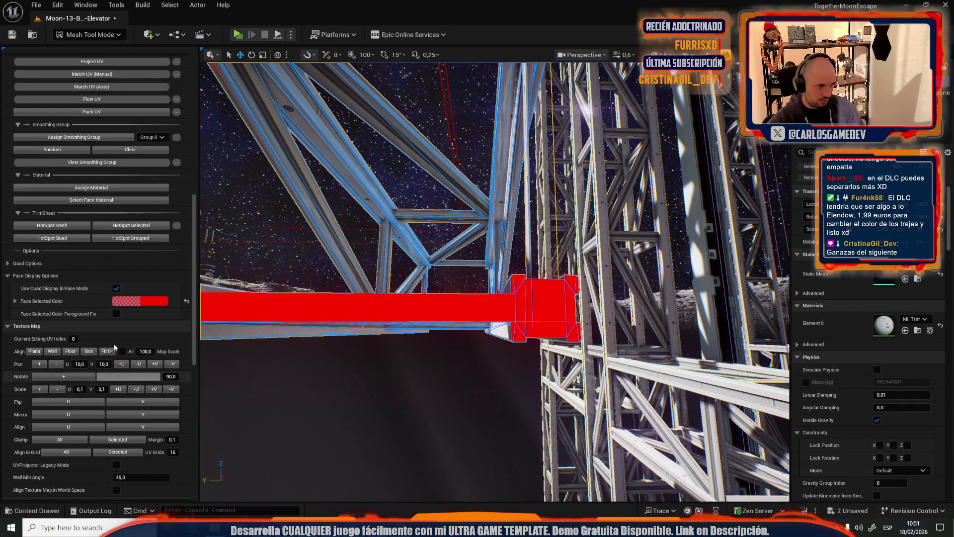
Apply Align Planar projection to the selected truss beam faces
{"action": "left_click", "coordinate": [34, 351]}
{"action": "left_click_drag", "start_coordinate": [338, 315], "coordinate": [338, 315]}
{"action": "left_click_drag", "start_coordinate": [365, 248], "coordinate": [365, 248]}
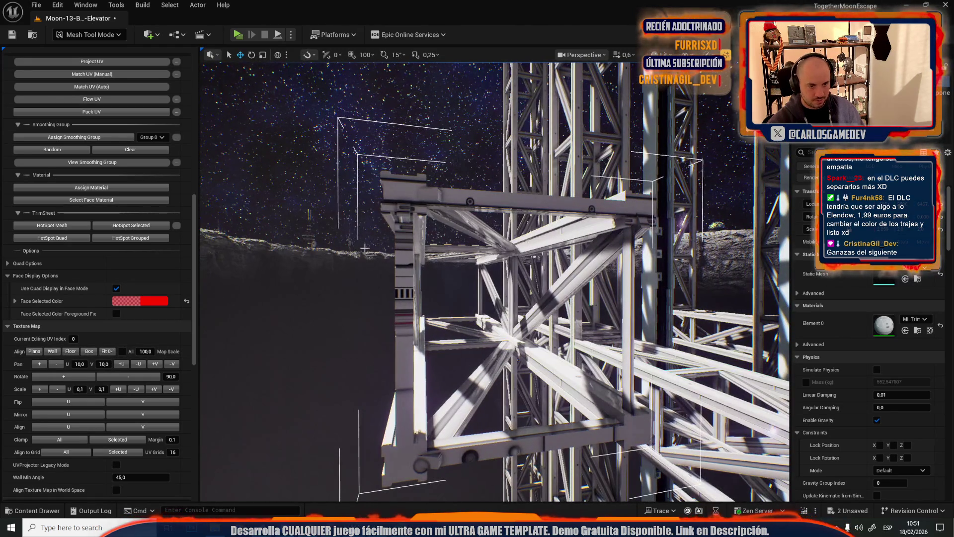
{"action": "left_click_drag", "start_coordinate": [402, 324], "coordinate": [400, 306]}
Pan the vertical beam face's texture two steps and check the result
{"action": "left_click", "coordinate": [437, 303]}
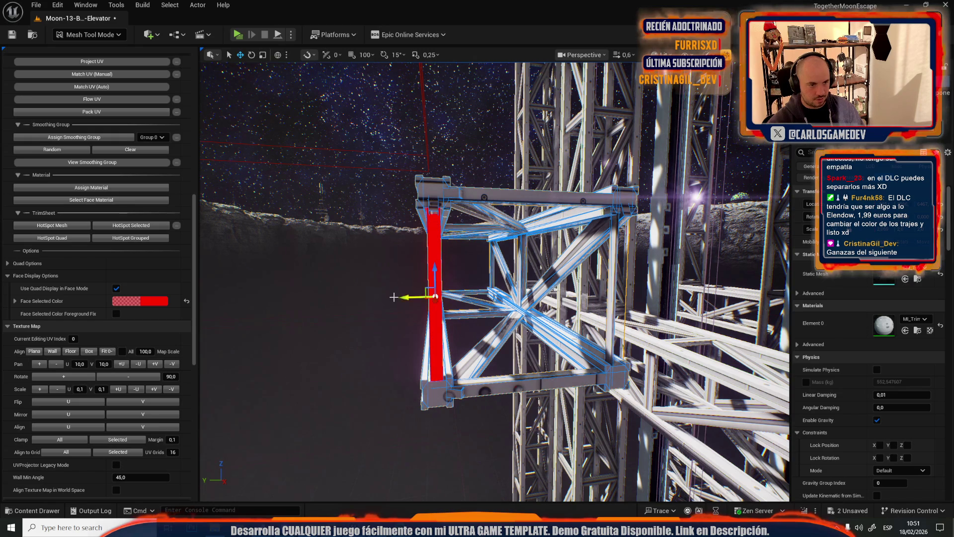
{"action": "key", "text": "f"}
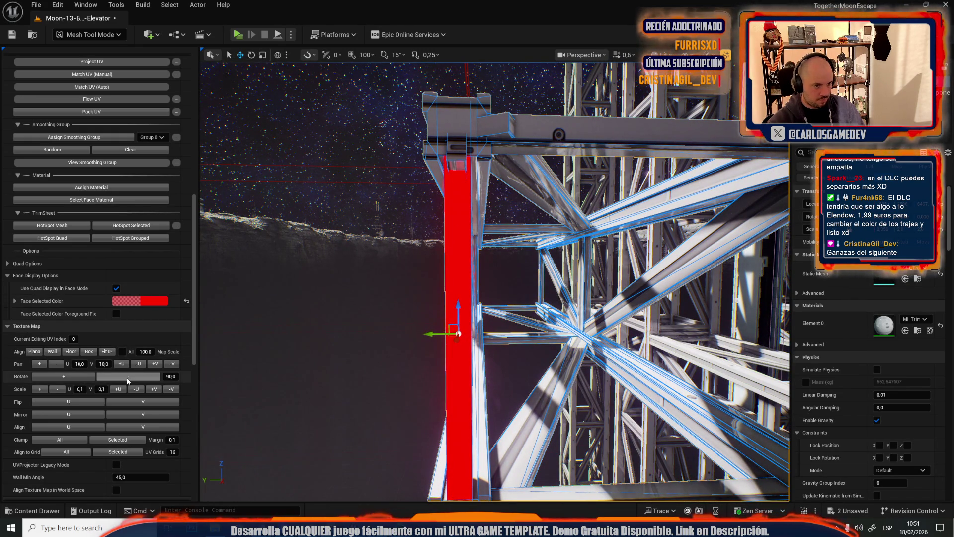
{"action": "left_click", "coordinate": [383, 313]}
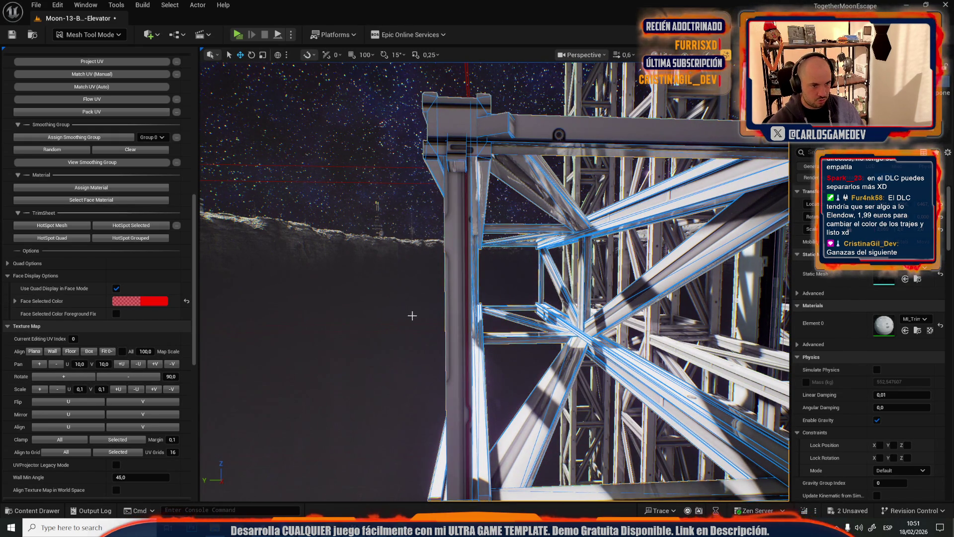
{"action": "left_click", "coordinate": [457, 322]}
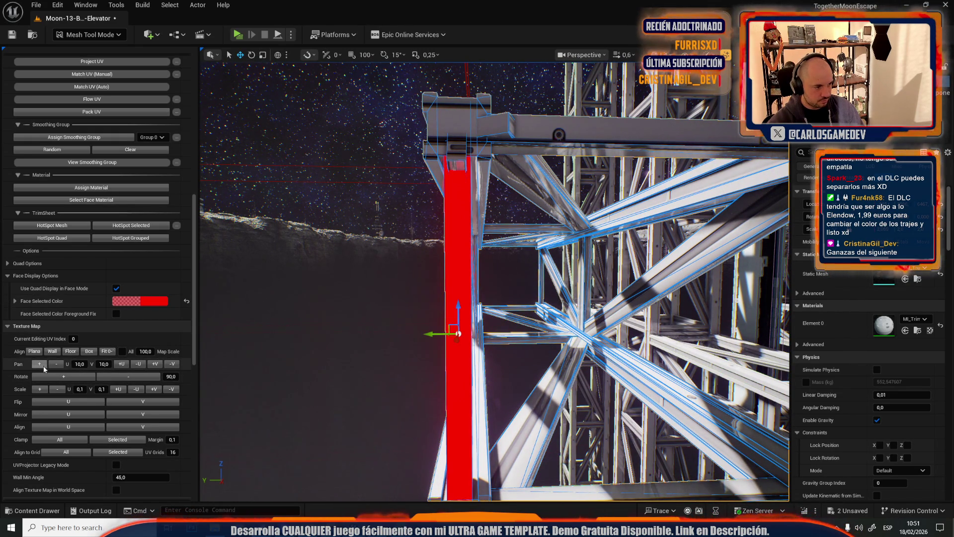
{"action": "left_click", "coordinate": [45, 365]}
{"action": "left_click", "coordinate": [298, 329]}
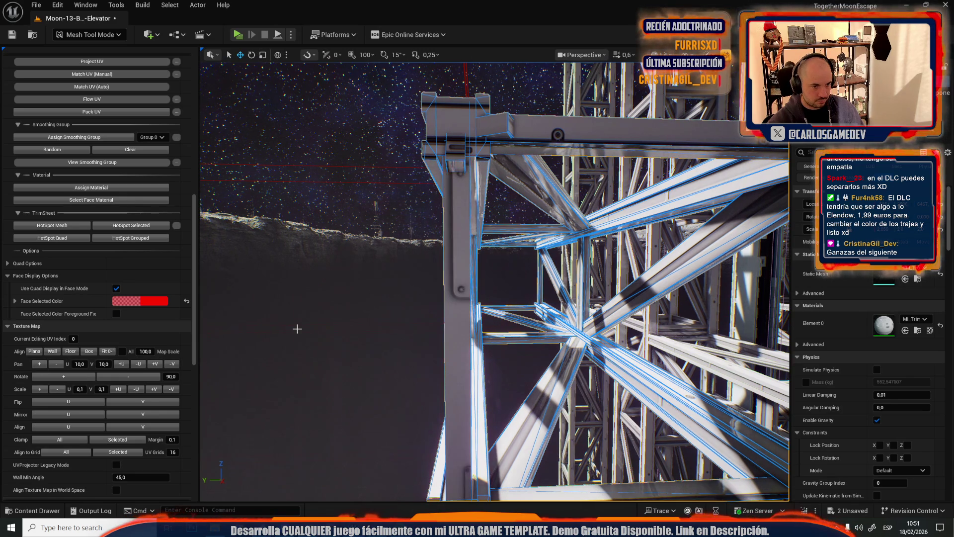
{"action": "left_click", "coordinate": [455, 323]}
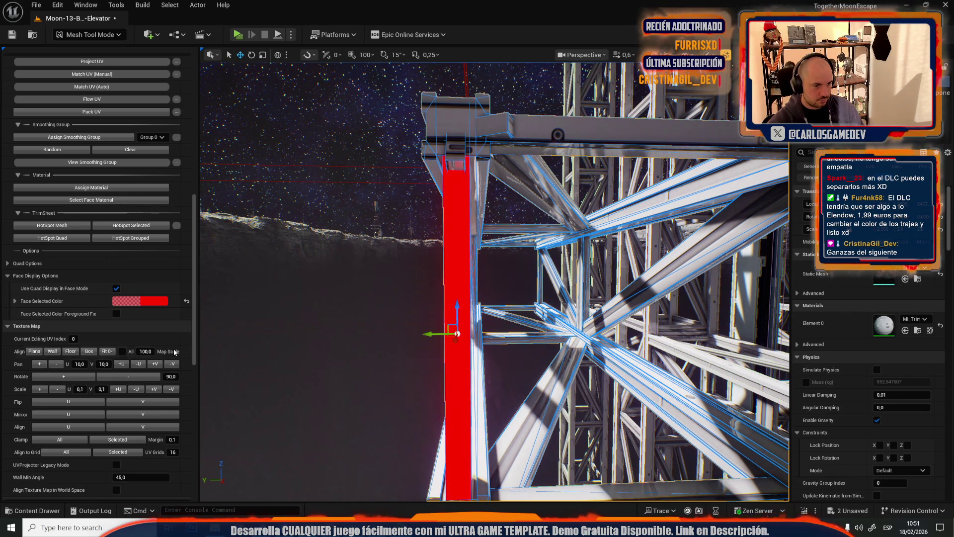
{"action": "left_click", "coordinate": [266, 294]}
Review the other vertical beam and bottom beam textures, then select the beam end face
{"action": "mouse_move", "coordinate": [381, 338]}
{"action": "left_mouse_down"}
{"action": "mouse_move", "coordinate": [398, 318]}
{"action": "mouse_move", "coordinate": [398, 278]}
{"action": "left_mouse_up"}
{"action": "left_click", "coordinate": [398, 251]}
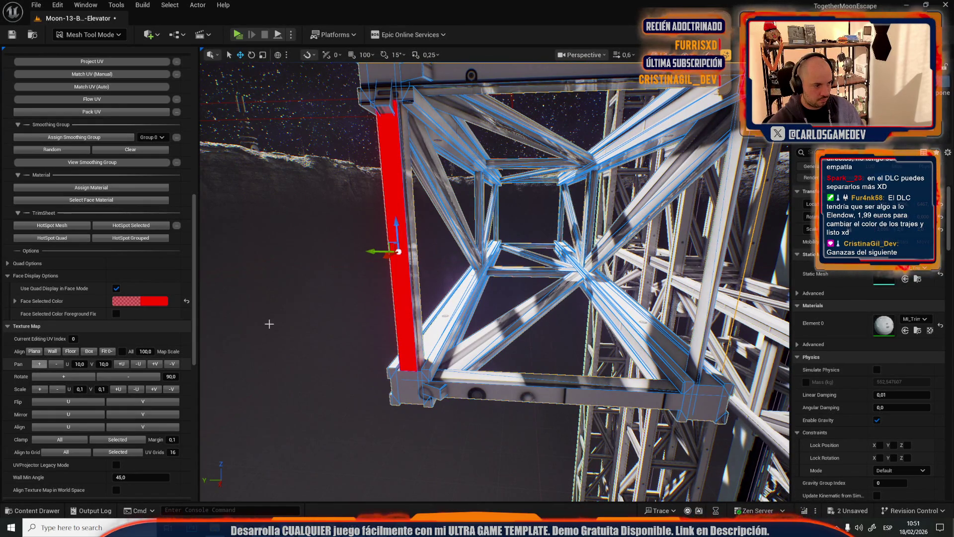
{"action": "left_click", "coordinate": [291, 311]}
{"action": "left_click_drag", "start_coordinate": [291, 311], "coordinate": [579, 406]}
{"action": "left_click", "coordinate": [448, 394]}
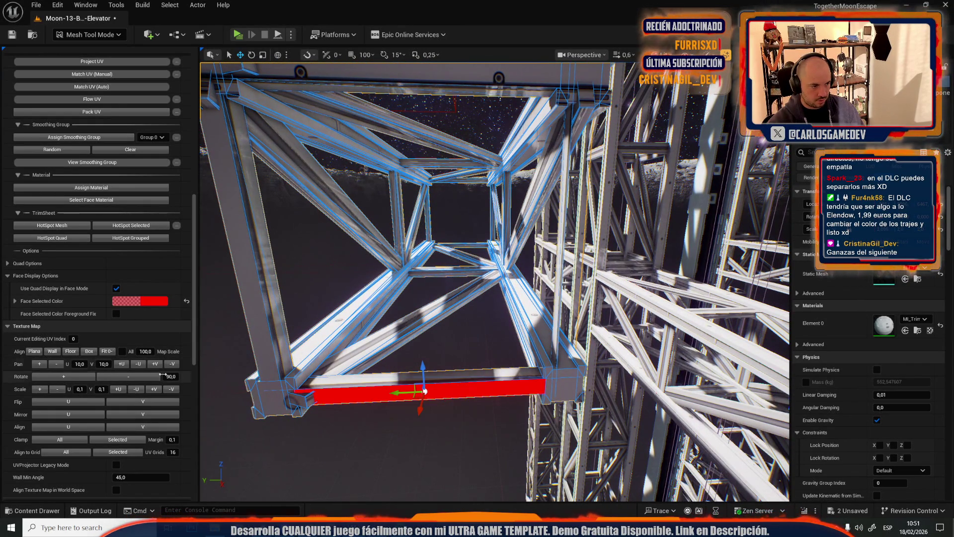
{"action": "left_click", "coordinate": [457, 453]}
{"action": "left_click_drag", "start_coordinate": [447, 452], "coordinate": [394, 365]}
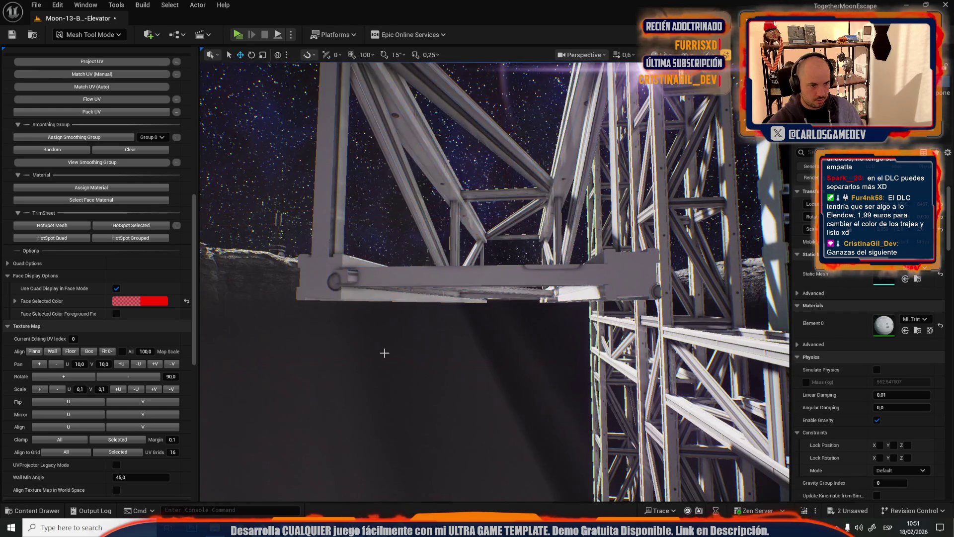
{"action": "left_click", "coordinate": [321, 293]}
{"action": "left_click_drag", "start_coordinate": [321, 293], "coordinate": [363, 305]}
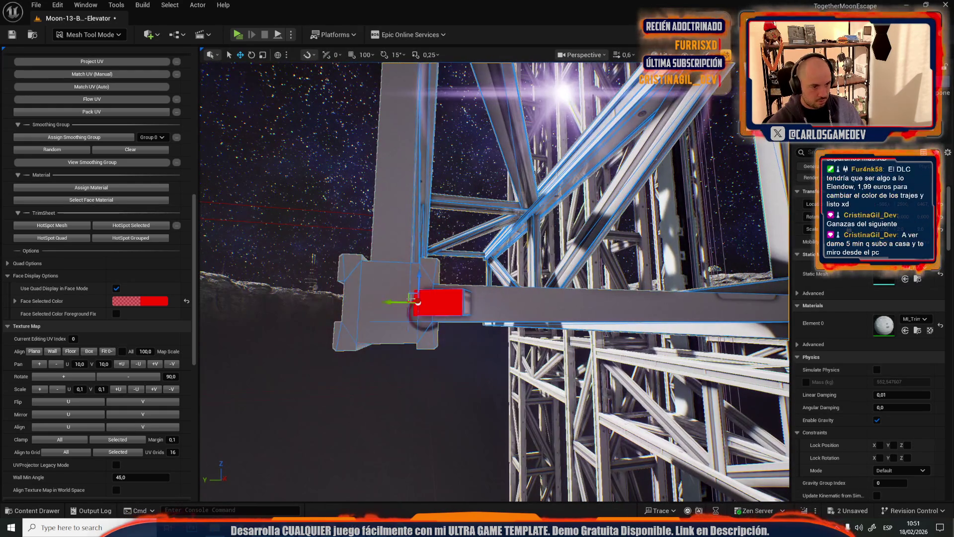
Rotate the beam-end block's texture and inspect it with the face deselected
{"action": "left_click", "coordinate": [384, 406]}
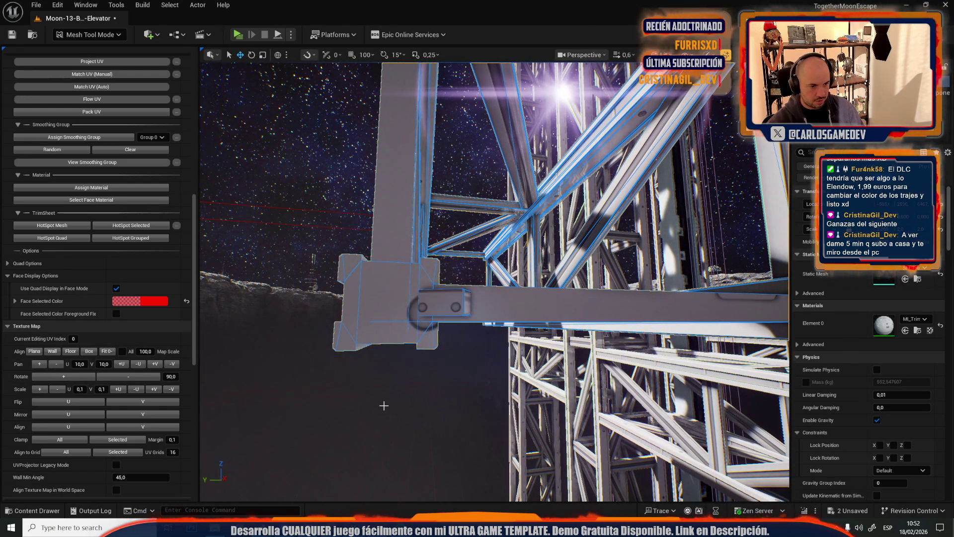
{"action": "left_click", "coordinate": [383, 308]}
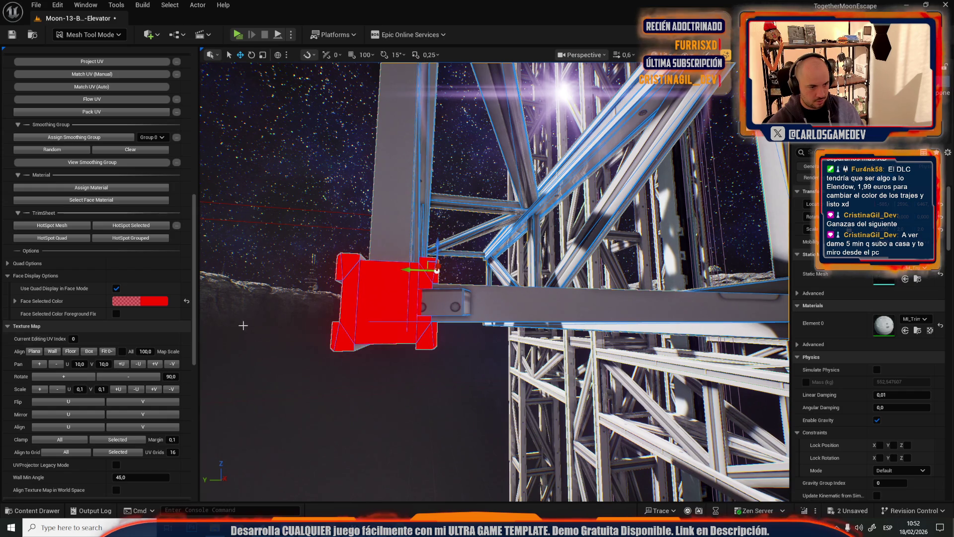
{"action": "left_click", "coordinate": [143, 379]}
{"action": "left_click", "coordinate": [480, 413]}
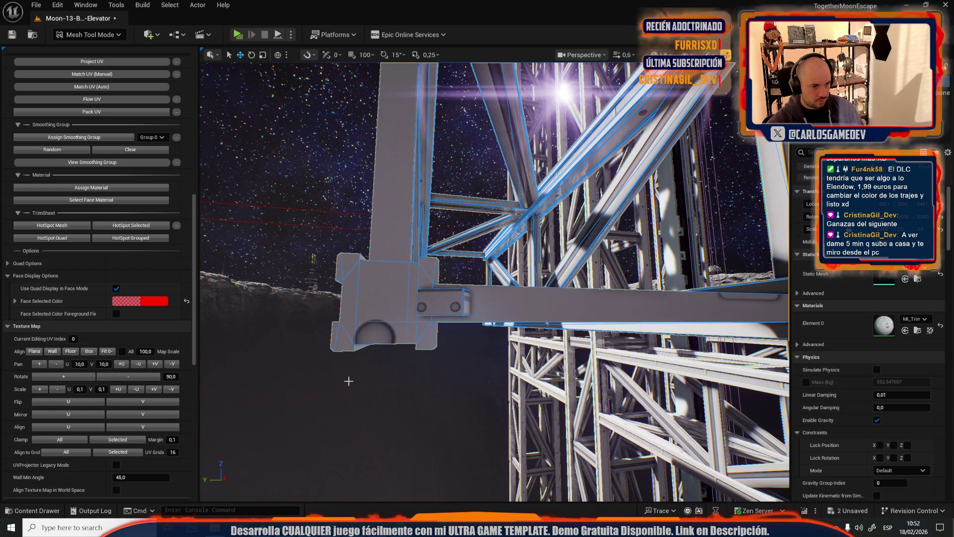
{"action": "left_click", "coordinate": [362, 336]}
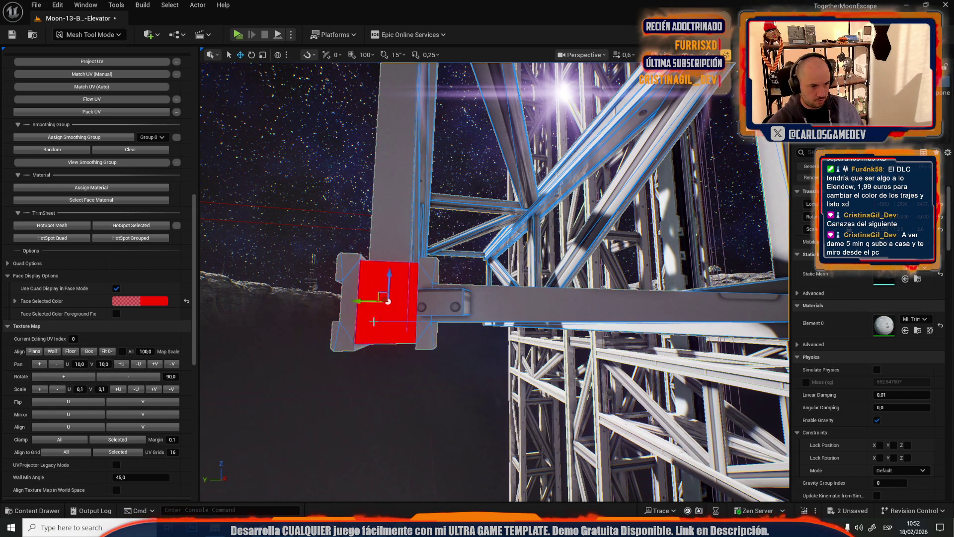
{"action": "left_click", "coordinate": [428, 403]}
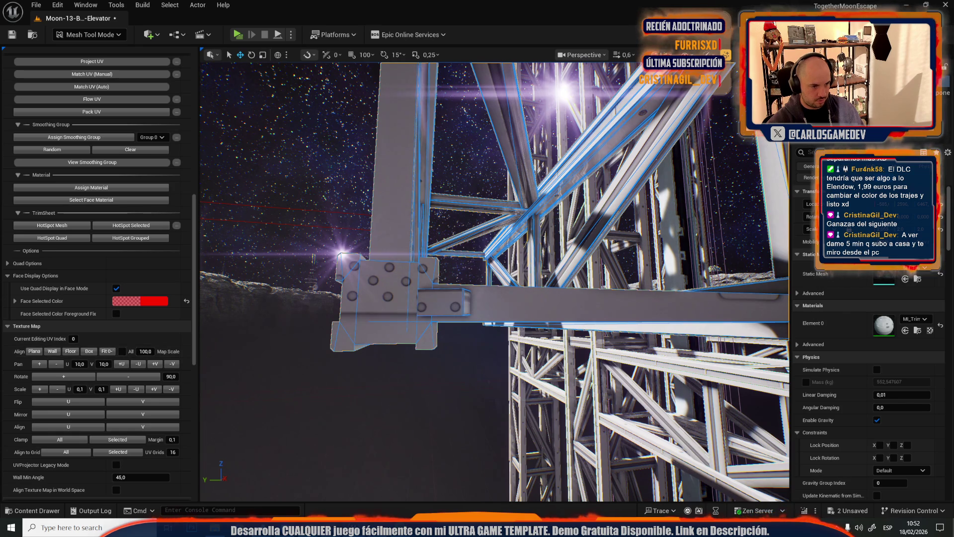
{"action": "left_click", "coordinate": [364, 294]}
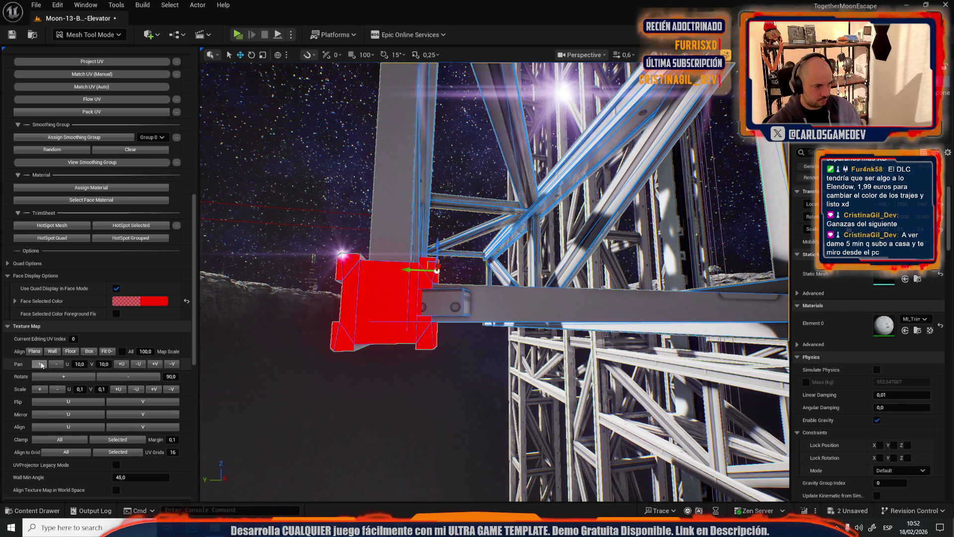
{"action": "left_click", "coordinate": [408, 401]}
Fly beneath the truss to inspect its underside and select the left vertical face
{"action": "left_click_drag", "start_coordinate": [405, 399], "coordinate": [418, 396]}
{"action": "left_click_drag", "start_coordinate": [483, 262], "coordinate": [484, 263]}
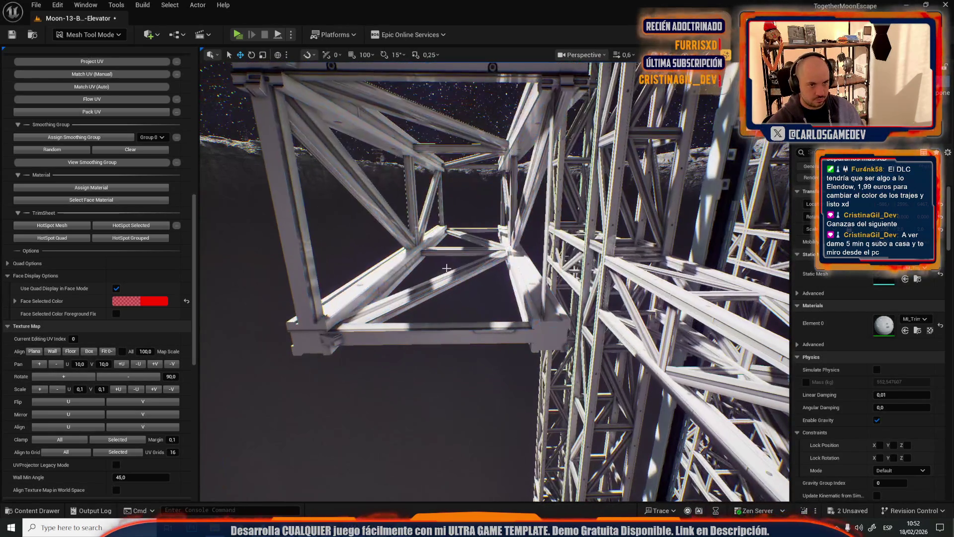
{"action": "left_click", "coordinate": [551, 340]}
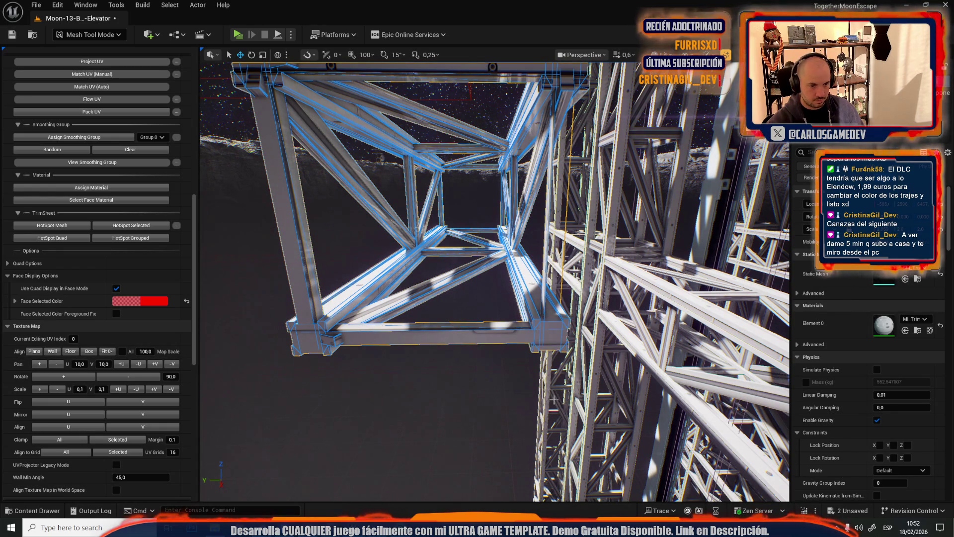
{"action": "left_click", "coordinate": [461, 395]}
{"action": "left_click_drag", "start_coordinate": [461, 394], "coordinate": [461, 394]}
{"action": "left_click_drag", "start_coordinate": [433, 310], "coordinate": [432, 309]}
{"action": "left_click", "coordinate": [431, 307]}
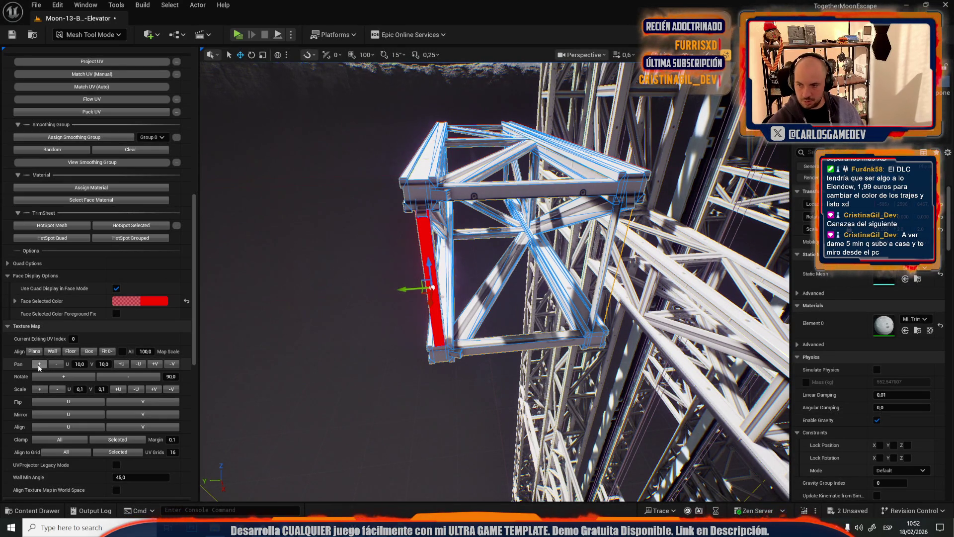
{"action": "left_click_drag", "start_coordinate": [433, 287], "coordinate": [439, 320]}
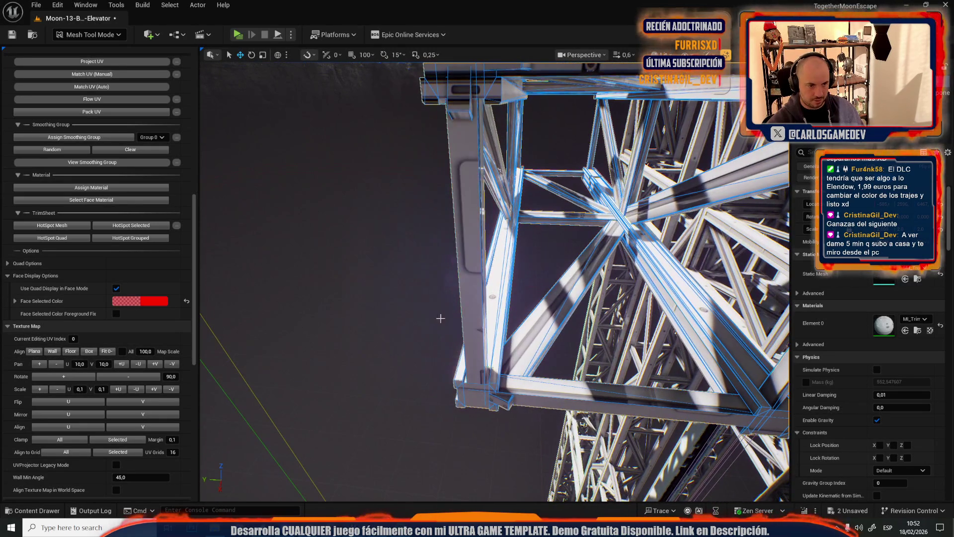
{"action": "left_click", "coordinate": [478, 253]}
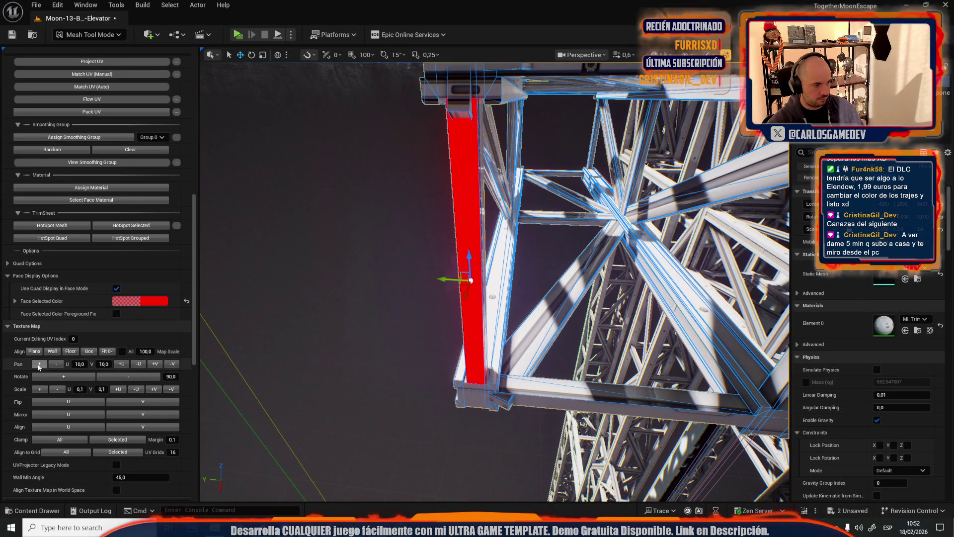
{"action": "left_click", "coordinate": [391, 267]}
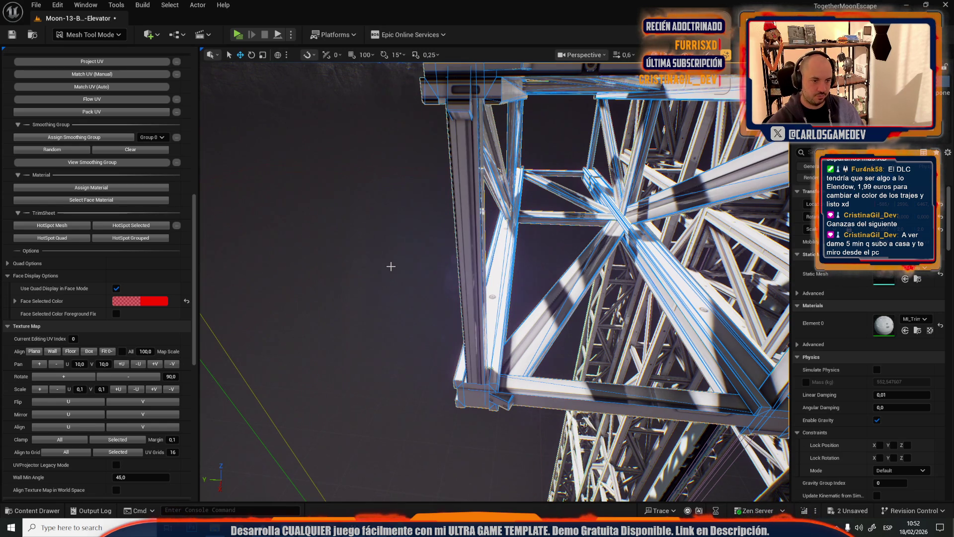
{"action": "left_click", "coordinate": [472, 209]}
{"action": "mouse_move", "coordinate": [472, 208]}
{"action": "left_mouse_down"}
{"action": "mouse_move", "coordinate": [437, 283]}
{"action": "mouse_move", "coordinate": [384, 335]}
{"action": "mouse_move", "coordinate": [275, 339]}
{"action": "left_mouse_up"}
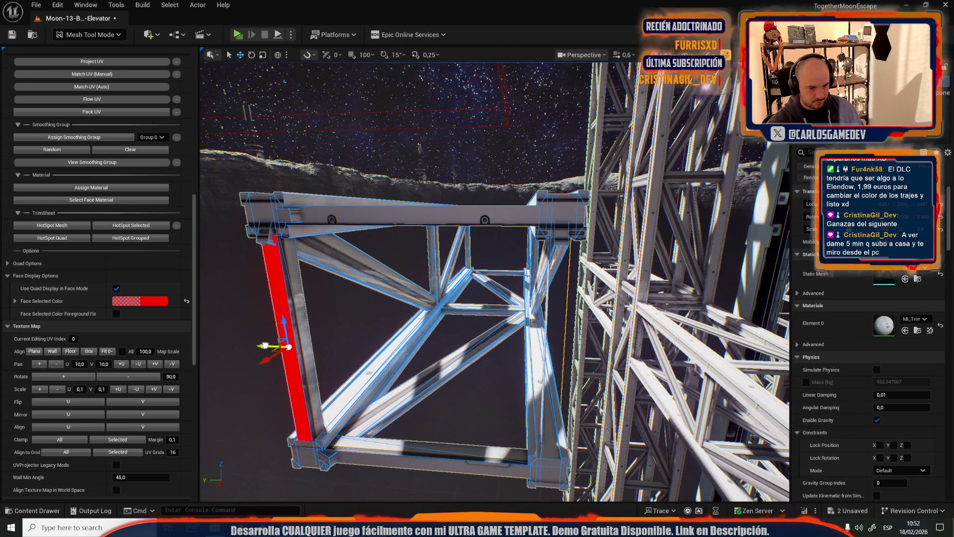
{"action": "left_click", "coordinate": [553, 358]}
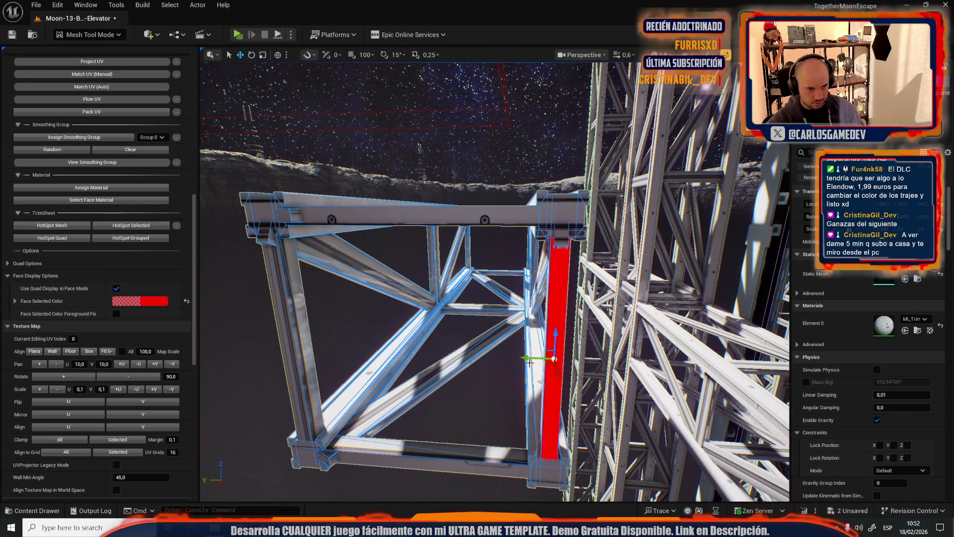
{"action": "scroll", "coordinate": [530, 363], "scroll_direction": "up", "scroll_amount": 10}
{"action": "scroll", "coordinate": [574, 234], "scroll_direction": "up", "scroll_amount": 8}
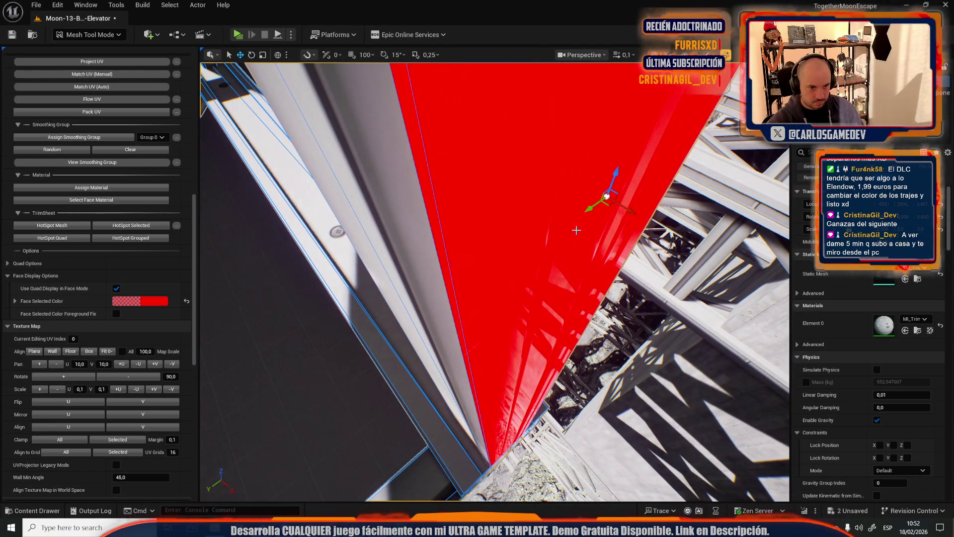
{"action": "left_click_drag", "start_coordinate": [592, 209], "coordinate": [596, 208]}
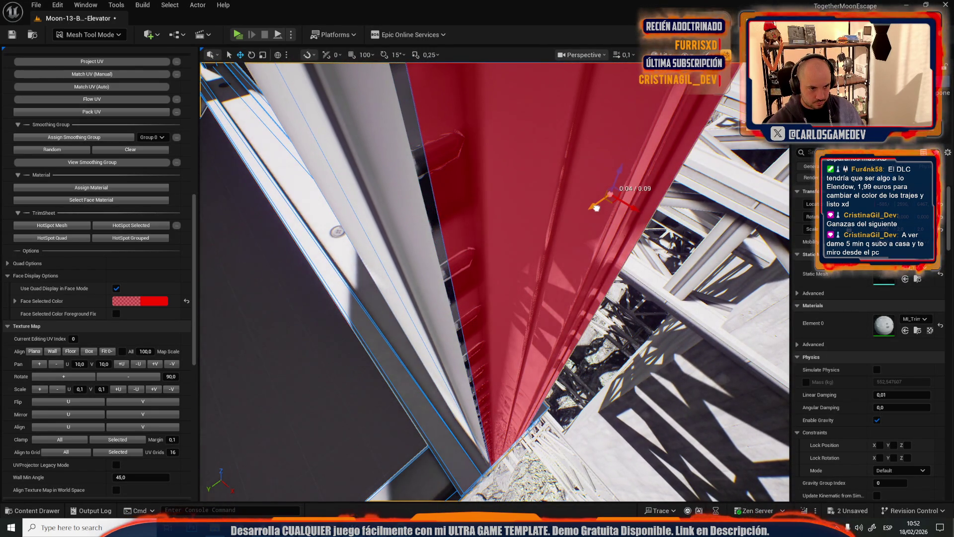
{"action": "scroll", "coordinate": [596, 208], "scroll_direction": "down", "scroll_amount": 15}
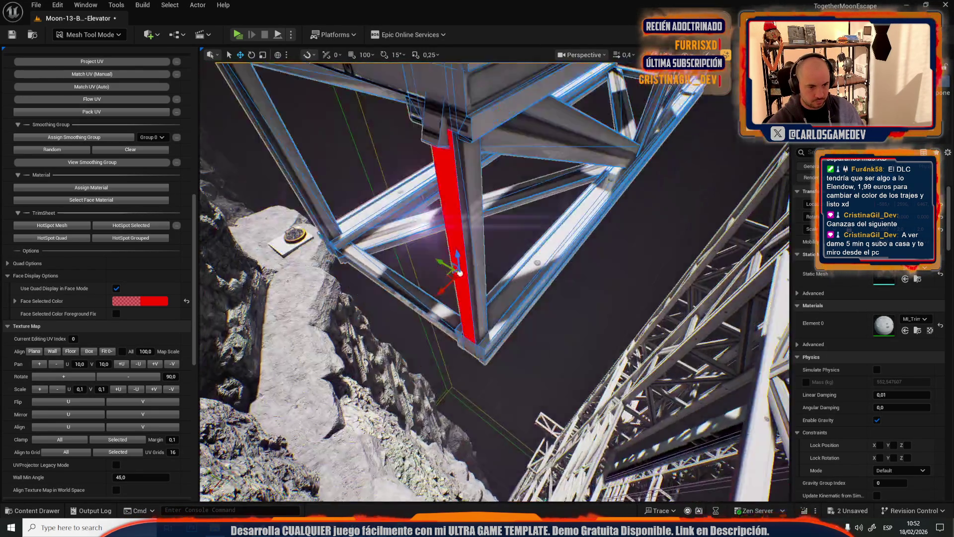
{"action": "scroll", "coordinate": [495, 282], "scroll_direction": "up", "scroll_amount": 4}
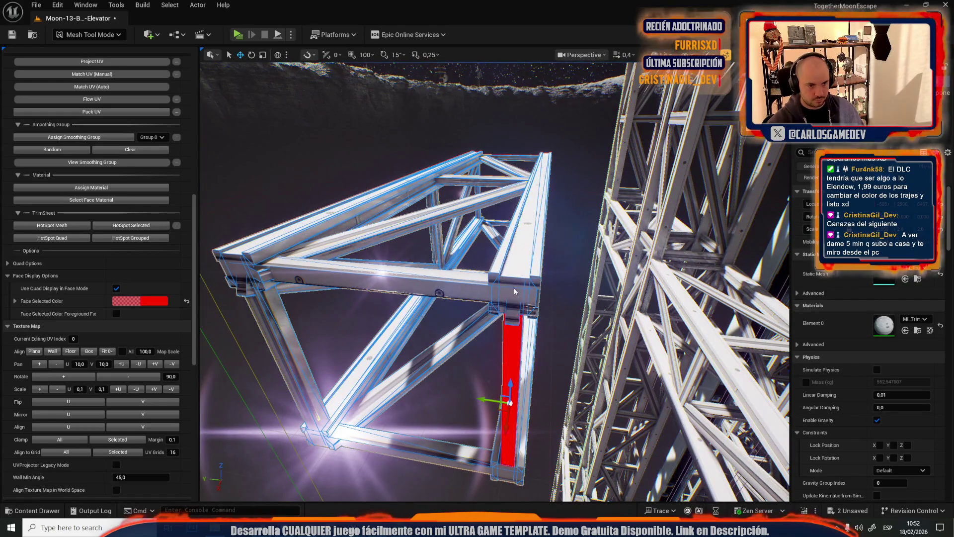
{"action": "left_click", "coordinate": [509, 288], "text": "shift"}
{"action": "left_click", "coordinate": [482, 292], "text": "shift"}
{"action": "left_click_drag", "start_coordinate": [481, 291], "coordinate": [299, 287]}
{"action": "left_click", "coordinate": [299, 286]}
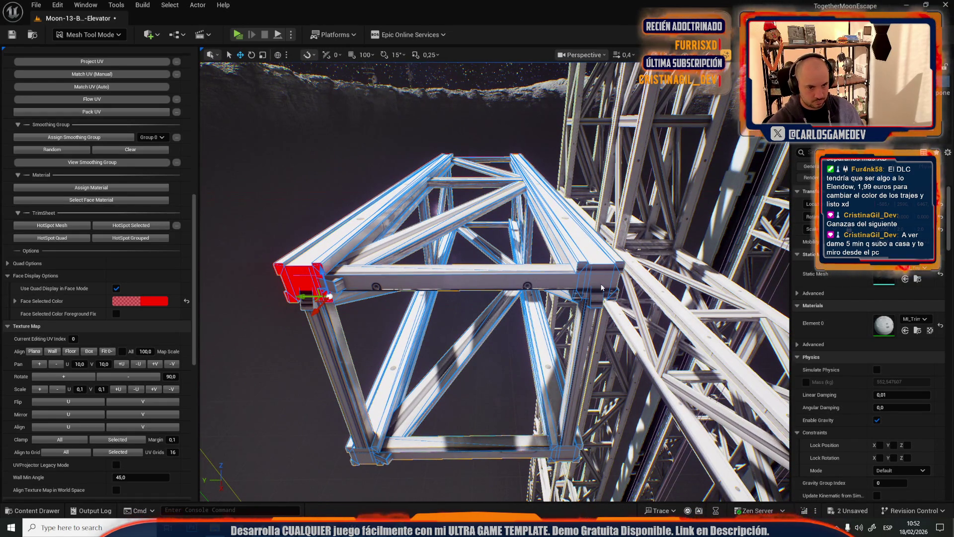
{"action": "left_click", "coordinate": [601, 287], "text": "shift"}
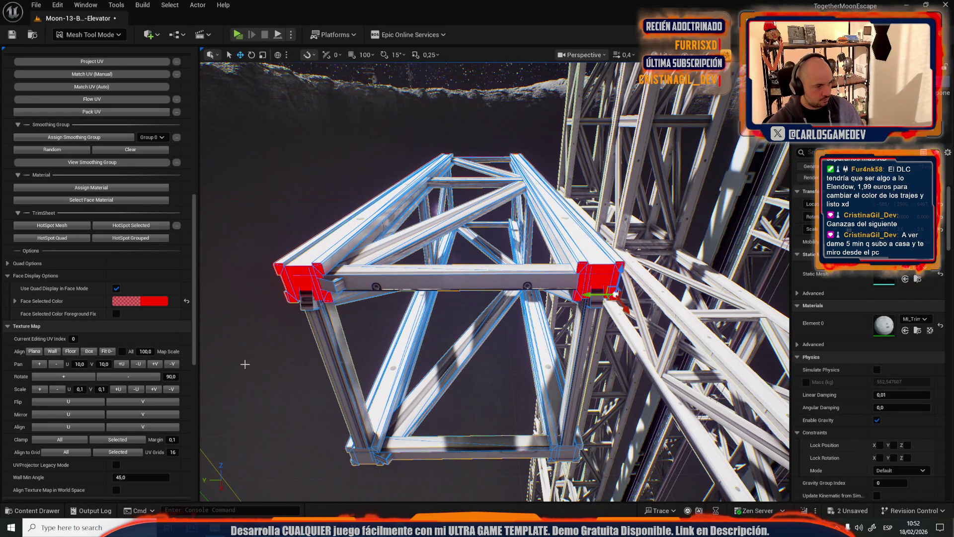
{"action": "left_click", "coordinate": [256, 366]}
{"action": "key", "text": "ctrl+z"}
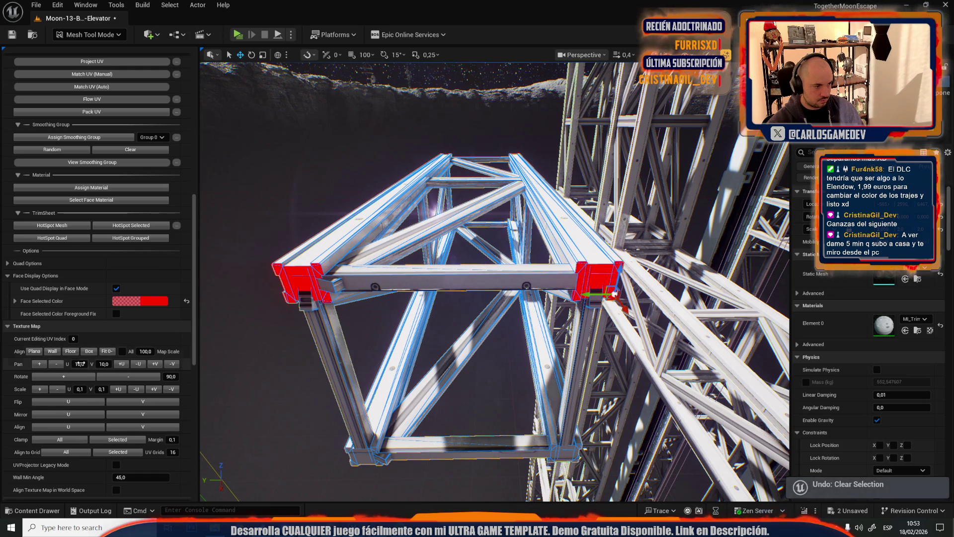
{"action": "left_click", "coordinate": [258, 345]}
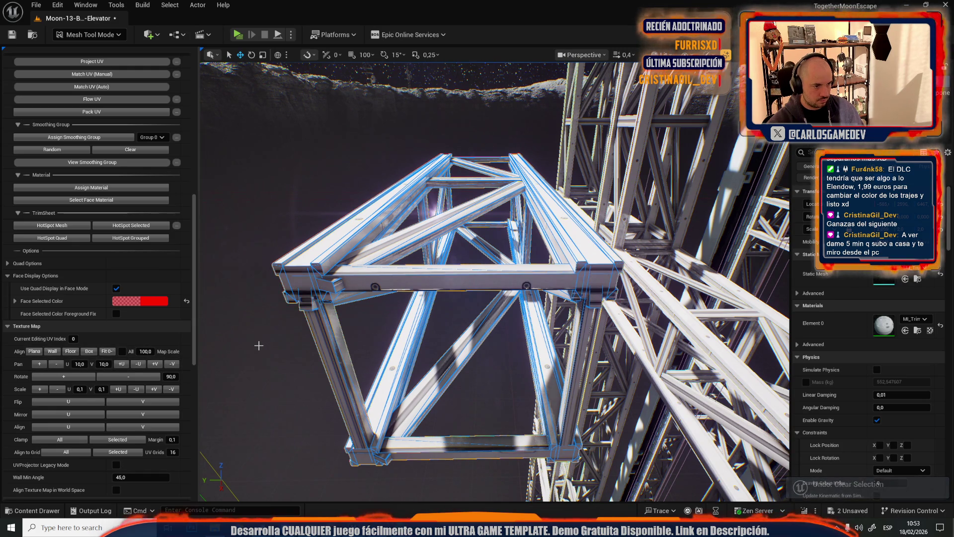
{"action": "left_click", "coordinate": [377, 286]}
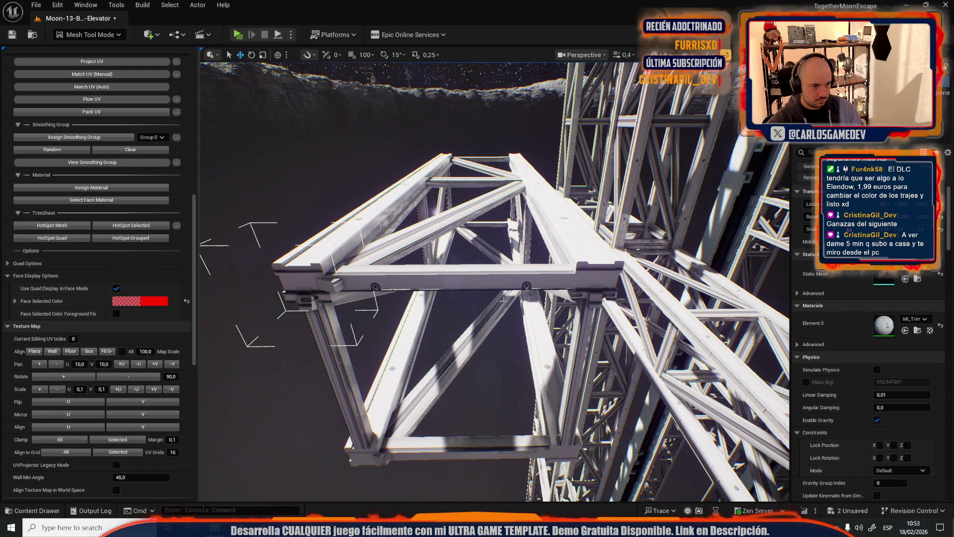
{"action": "left_click", "coordinate": [586, 277], "text": "shift"}
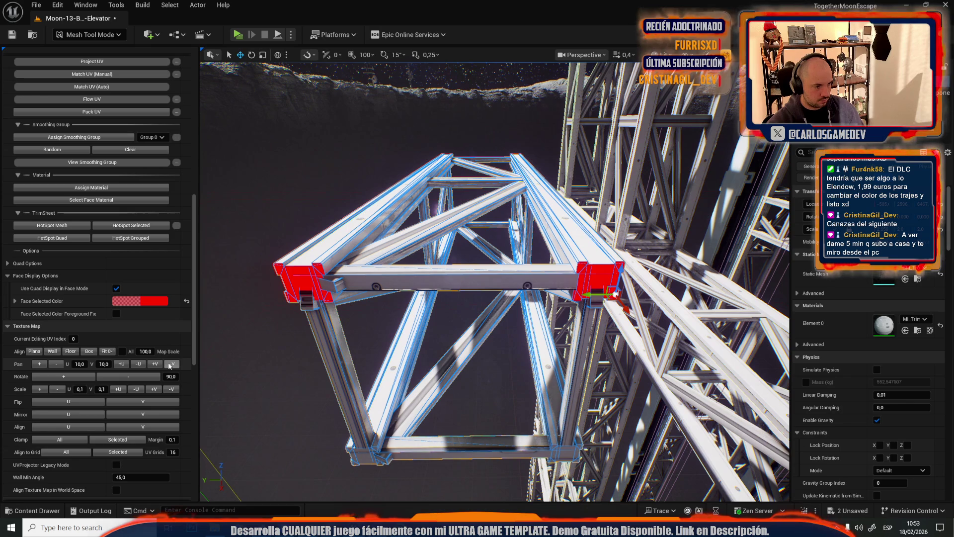
{"action": "left_click", "coordinate": [305, 391]}
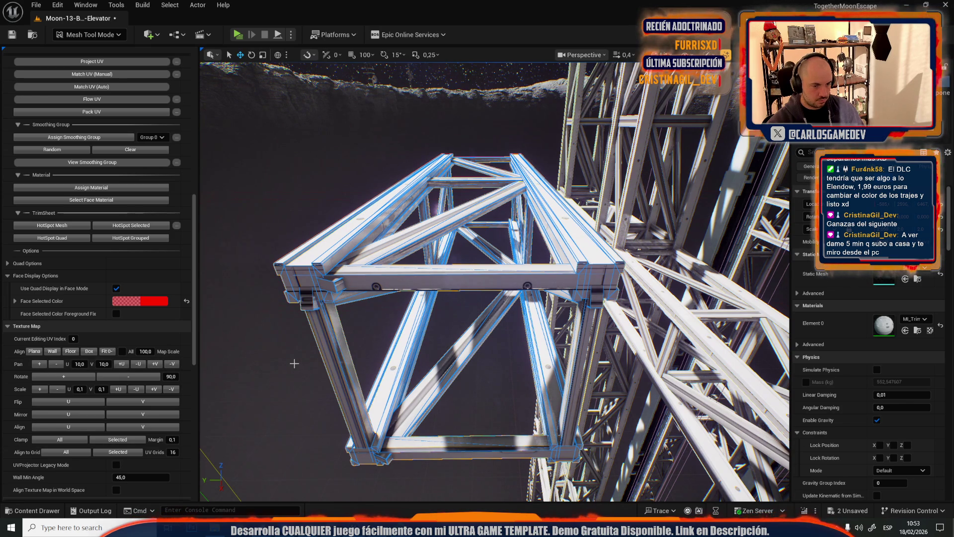
{"action": "key", "text": "ctrl+z"}
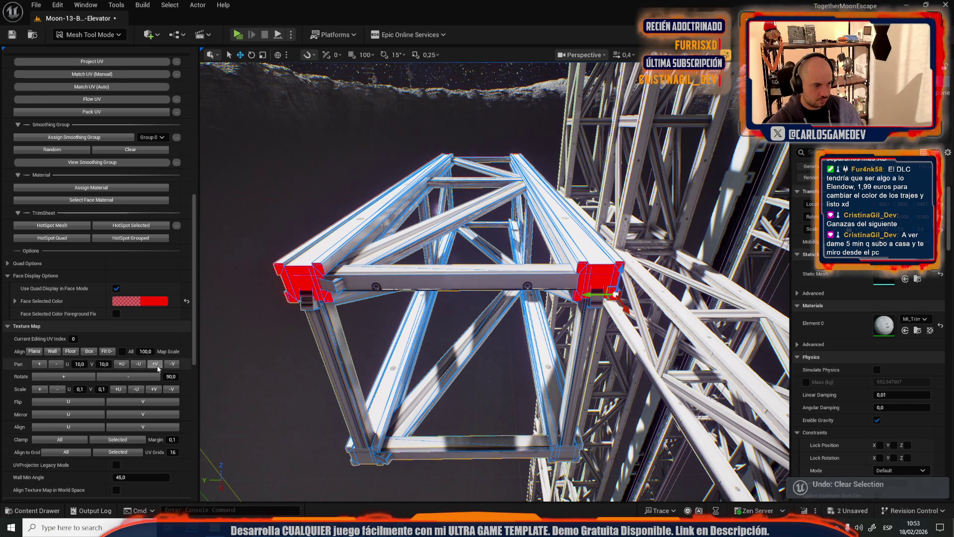
{"action": "left_click", "coordinate": [311, 367]}
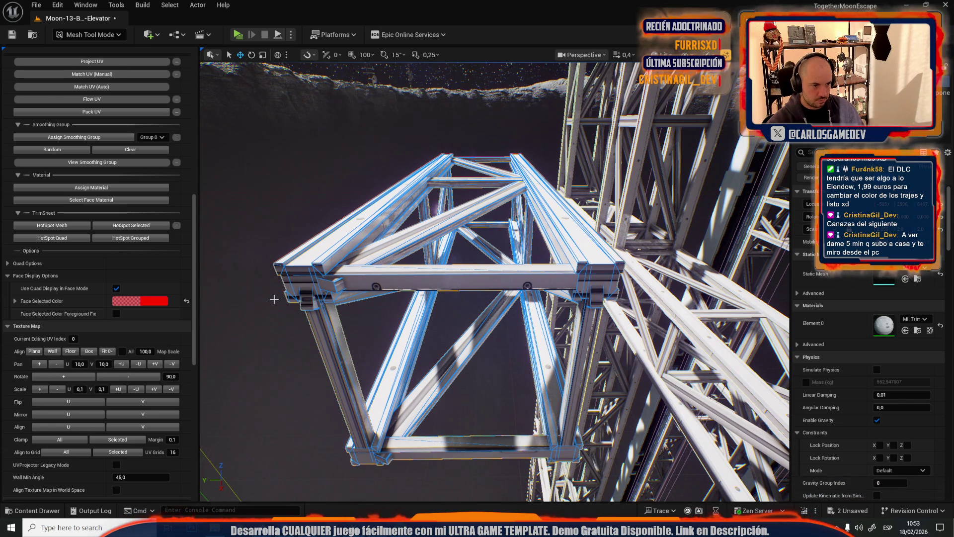
{"action": "key", "text": "ctrl+z"}
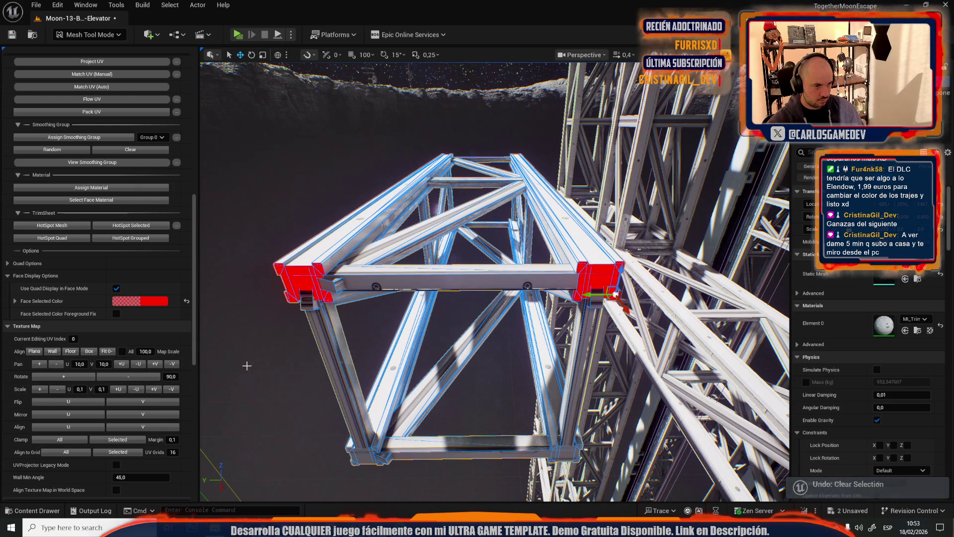
{"action": "left_click", "coordinate": [247, 366]}
{"action": "key", "text": "ctrl+z"}
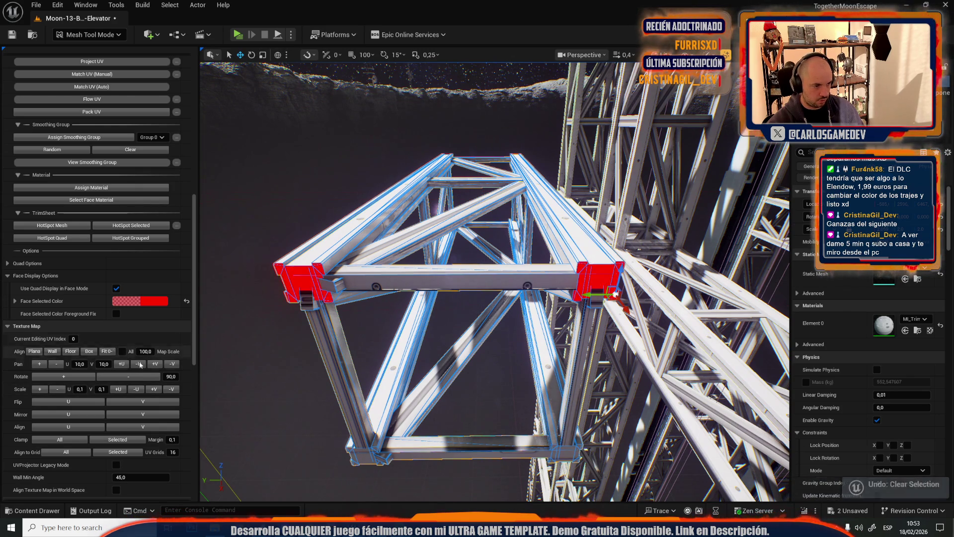
{"action": "left_click", "coordinate": [279, 386]}
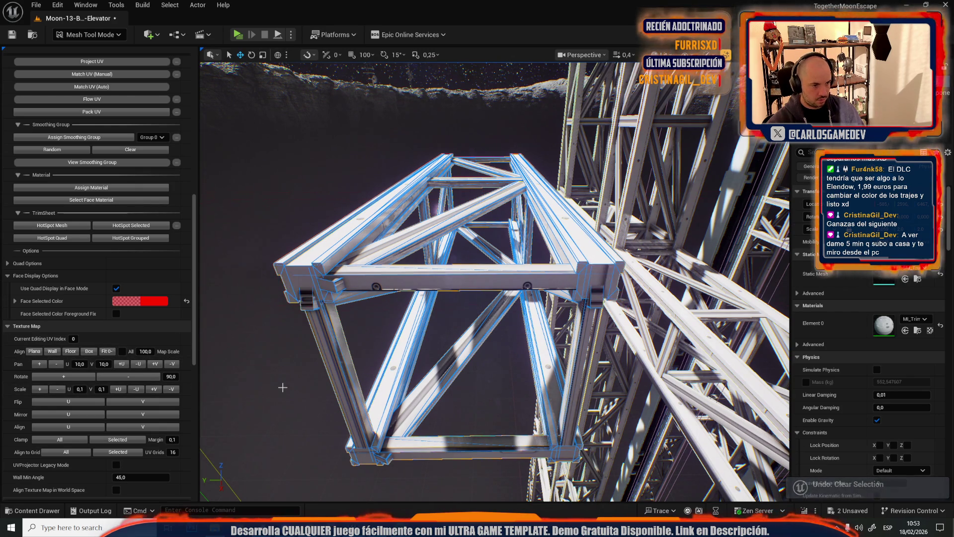
{"action": "mouse_move", "coordinate": [313, 385]}
{"action": "left_mouse_down"}
{"action": "mouse_move", "coordinate": [358, 318]}
{"action": "mouse_move", "coordinate": [358, 383]}
{"action": "left_mouse_up"}
{"action": "scroll", "coordinate": [432, 288], "scroll_direction": "up", "scroll_amount": 3}
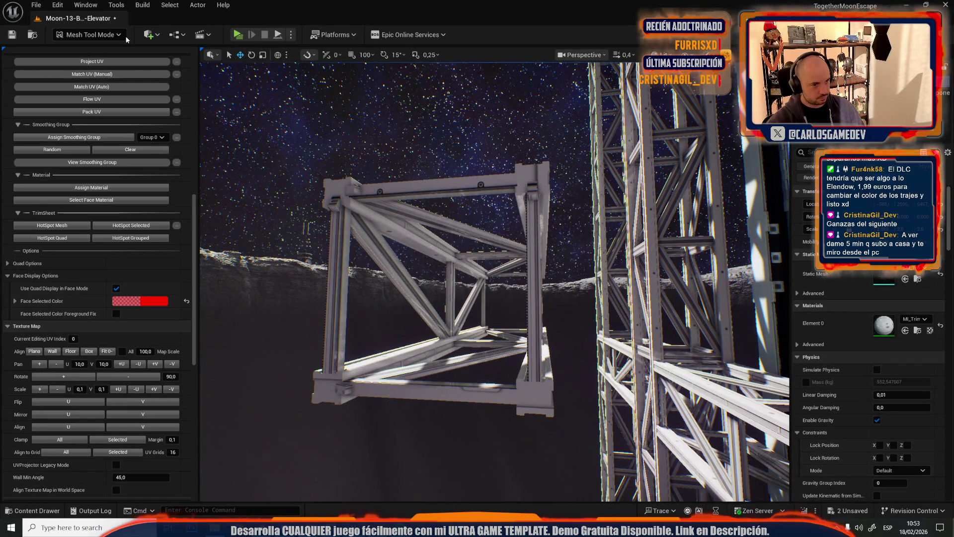
Select the truss's top and bottom beams, left post and four corner faces
{"action": "left_click", "coordinate": [522, 170]}
{"action": "left_click", "coordinate": [527, 174]}
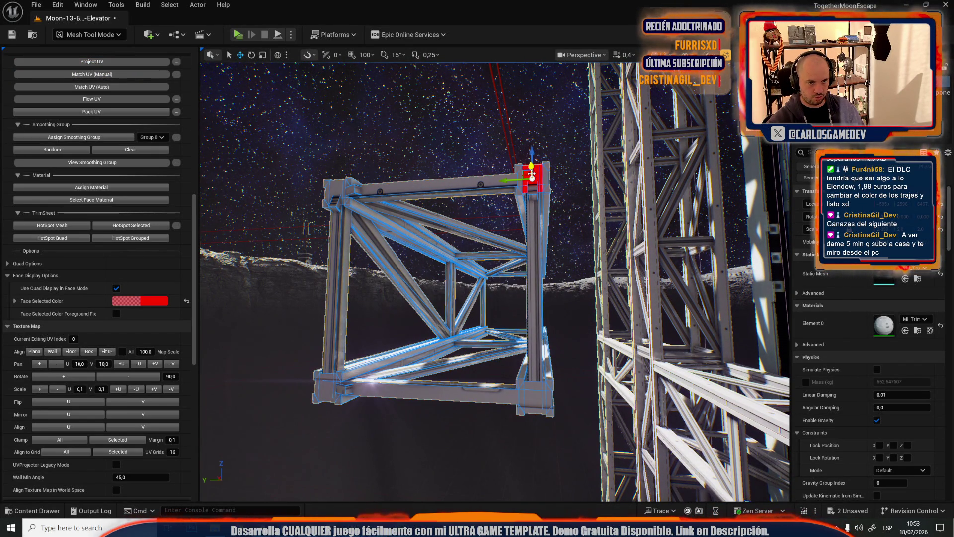
{"action": "left_click", "coordinate": [480, 186], "text": "shift"}
{"action": "left_click", "coordinate": [333, 184], "text": "shift"}
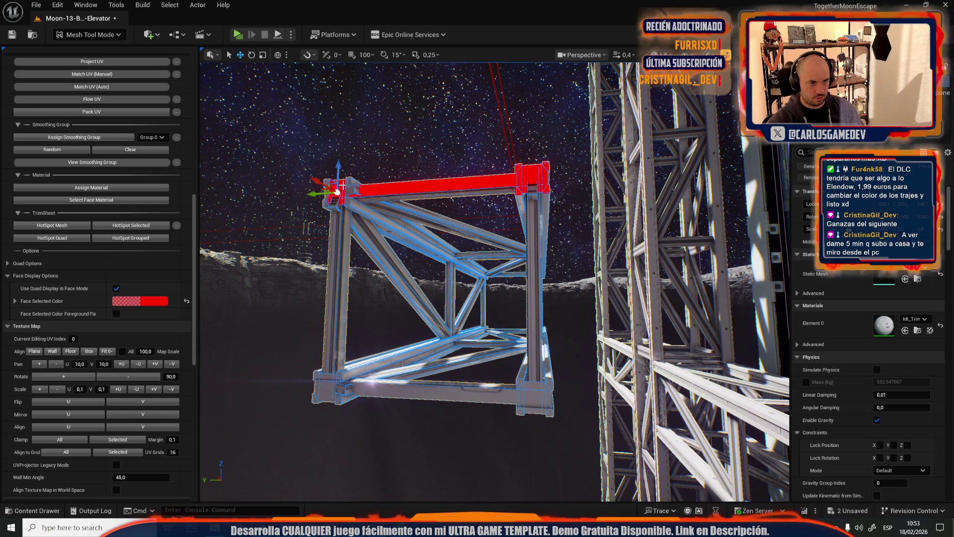
{"action": "left_click", "coordinate": [334, 261], "text": "shift"}
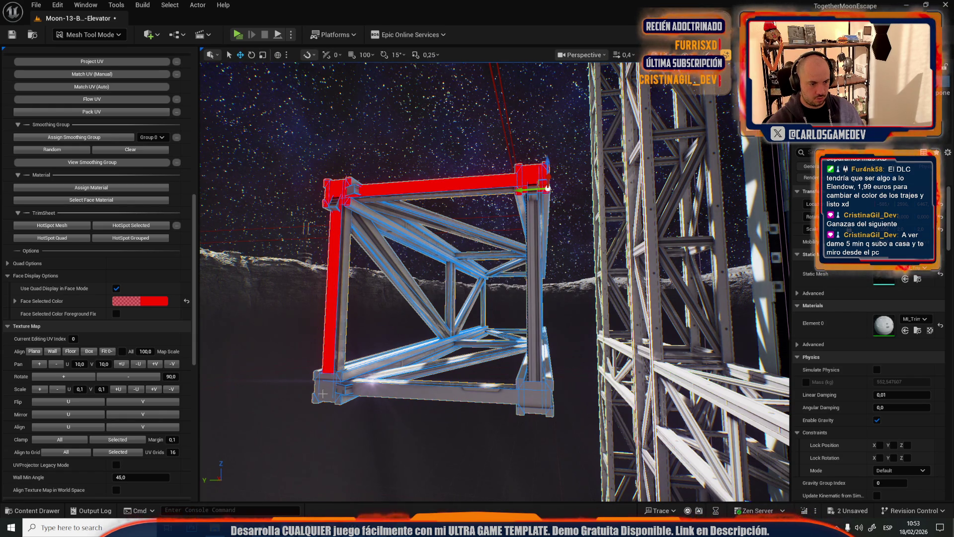
{"action": "left_click", "coordinate": [319, 390], "text": "shift"}
{"action": "left_click", "coordinate": [512, 393], "text": "shift"}
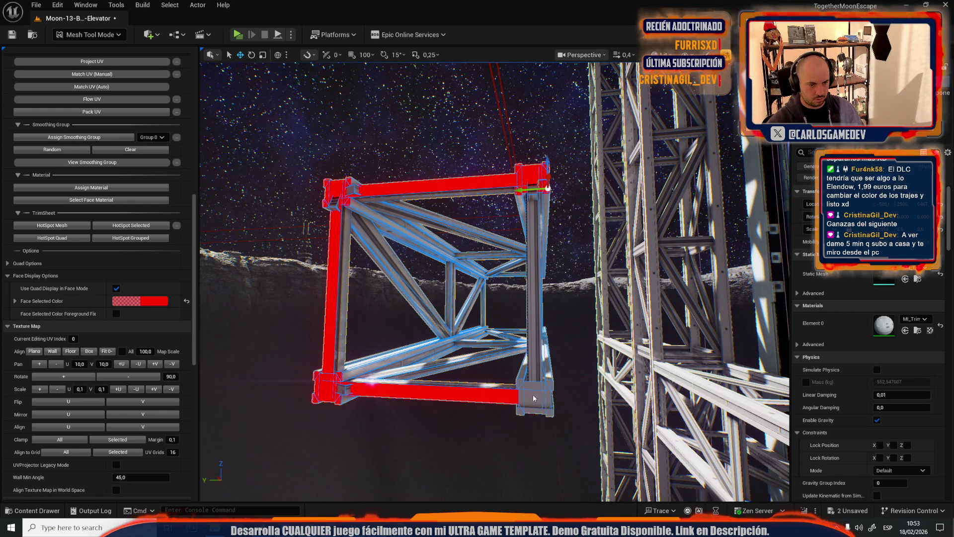
{"action": "left_click", "coordinate": [535, 398], "text": "shift"}
{"action": "mouse_move", "coordinate": [536, 354]}
{"action": "left_mouse_down"}
{"action": "mouse_move", "coordinate": [497, 343]}
{"action": "mouse_move", "coordinate": [457, 378]}
{"action": "mouse_move", "coordinate": [672, 324]}
{"action": "left_mouse_up"}
{"action": "left_click", "coordinate": [369, 323]}
{"action": "scroll", "coordinate": [136, 209], "scroll_direction": "up", "scroll_amount": 4}
{"action": "scroll", "coordinate": [135, 206], "scroll_direction": "up", "scroll_amount": 8}
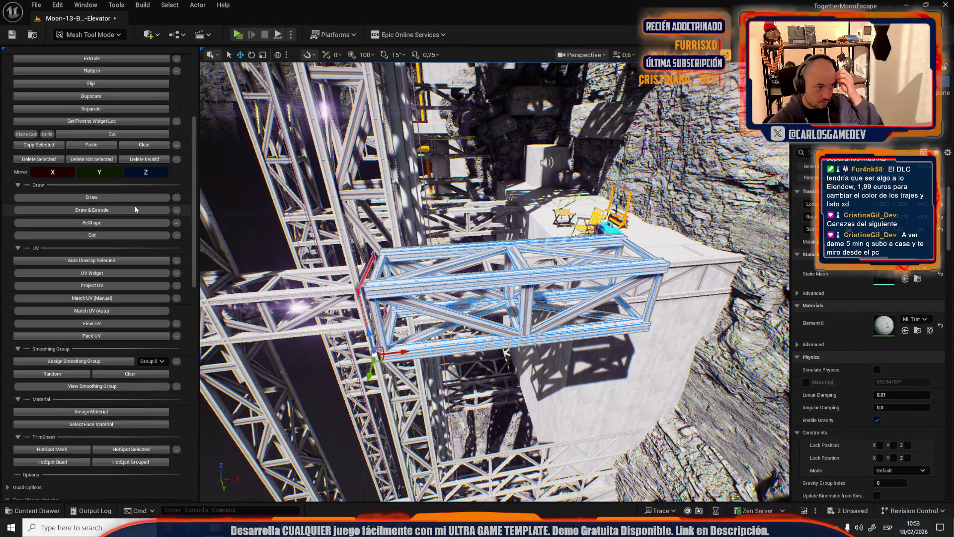
{"action": "left_click_drag", "start_coordinate": [348, 299], "coordinate": [315, 378]}
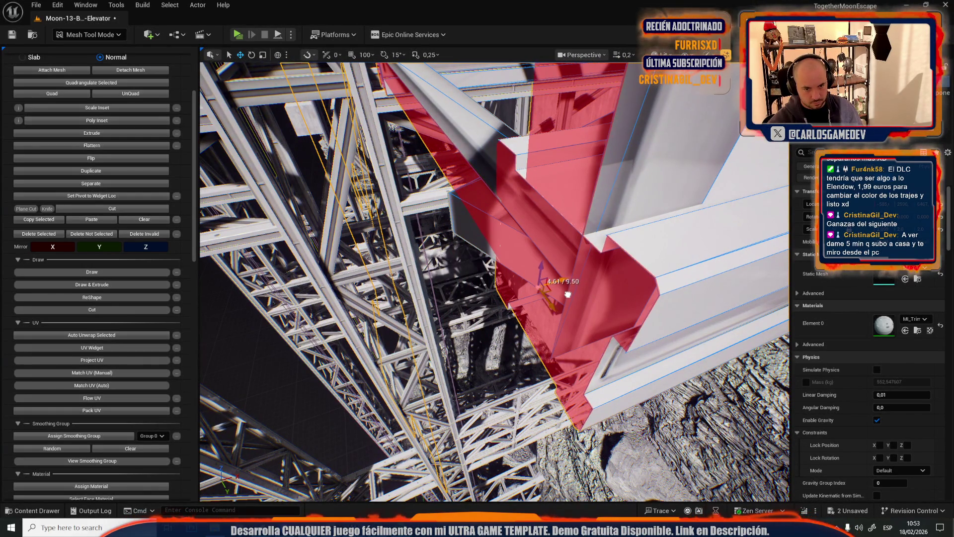
{"action": "left_click_drag", "start_coordinate": [316, 378], "coordinate": [301, 407]}
{"action": "left_click_drag", "start_coordinate": [564, 299], "coordinate": [558, 308]}
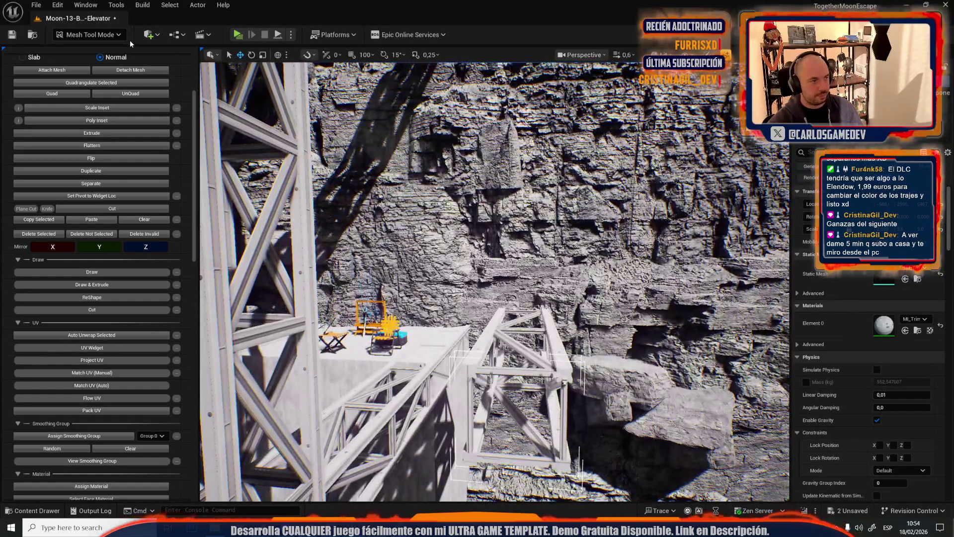
{"action": "left_click", "coordinate": [90, 35]}
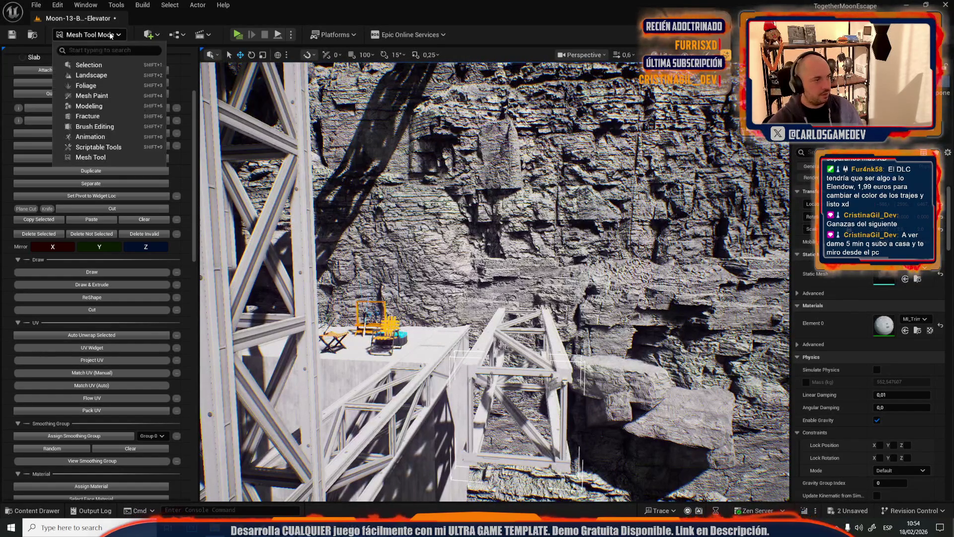
Return to Selection Mode and select the steel truss in the level
{"action": "left_click", "coordinate": [92, 65]}
{"action": "left_click_drag", "start_coordinate": [373, 279], "coordinate": [368, 289]}
{"action": "scroll", "coordinate": [367, 288], "scroll_direction": "up", "scroll_amount": 2}
{"action": "scroll", "coordinate": [368, 288], "scroll_direction": "down", "scroll_amount": 2}
{"action": "scroll", "coordinate": [368, 289], "scroll_direction": "up", "scroll_amount": 2}
{"action": "scroll", "coordinate": [368, 288], "scroll_direction": "up", "scroll_amount": 2}
{"action": "left_click", "coordinate": [328, 238]}
Save all, including the Moon-13-Broken-Elevator level and SM_Truss_A, from the Content Drawer
{"action": "key", "text": "ctrl+space"}
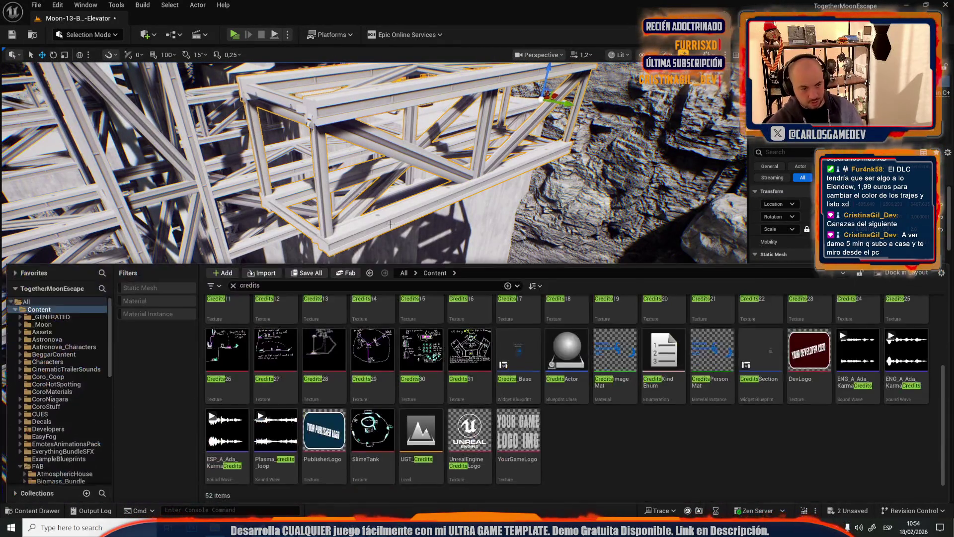
{"action": "left_click", "coordinate": [308, 273]}
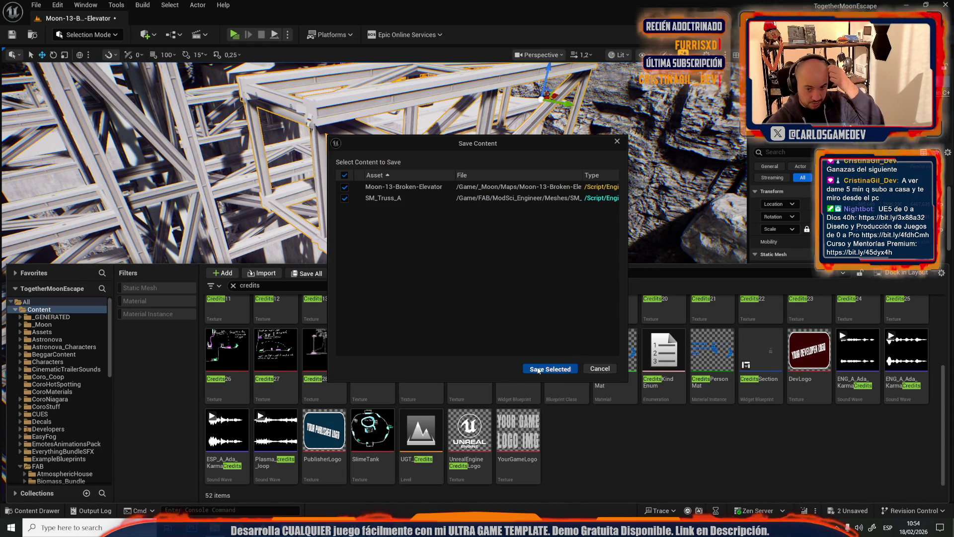
{"action": "left_click", "coordinate": [544, 368]}
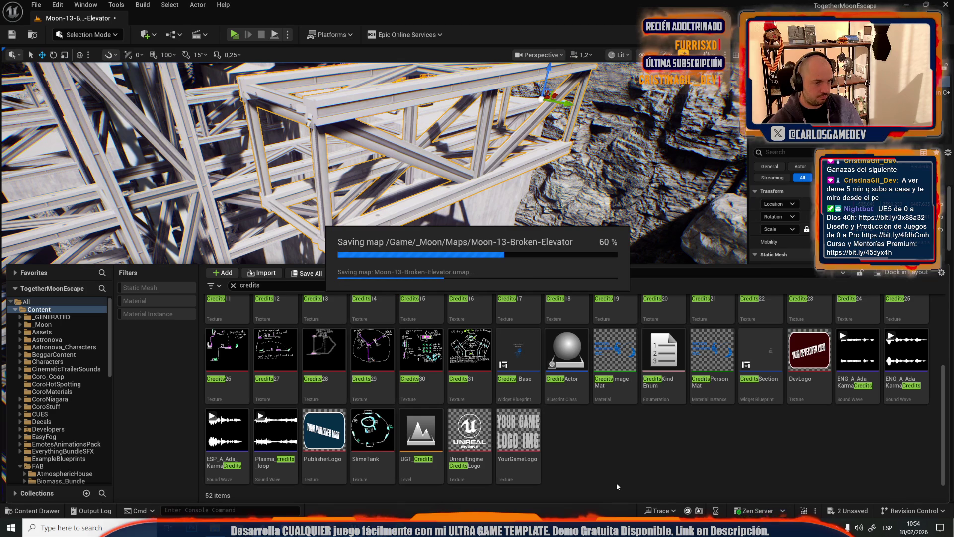
{"action": "key", "text": "ctrl+space"}
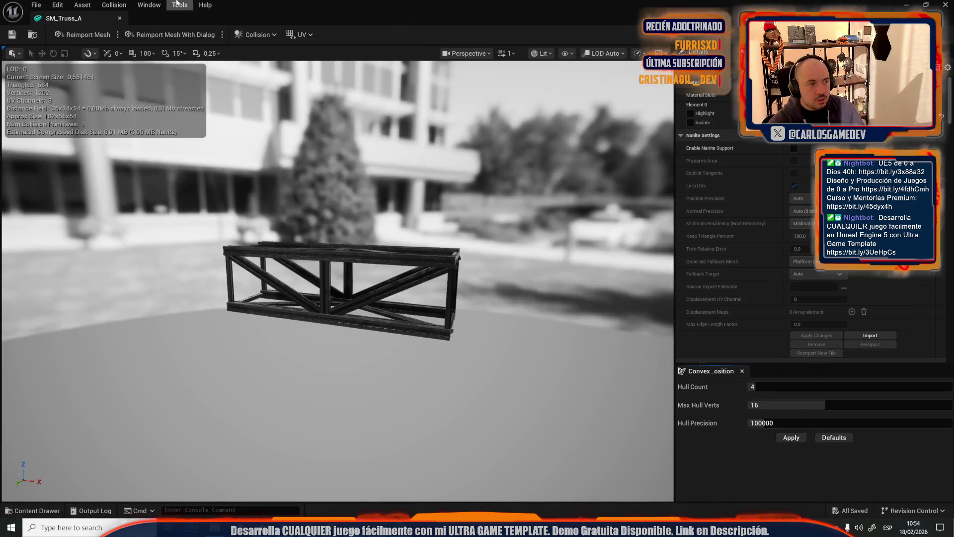
Enable Generate Lightmap UVs with Destination Lightmap Index 2 and apply the changes
{"action": "scroll", "coordinate": [712, 153], "scroll_direction": "down", "scroll_amount": 5}
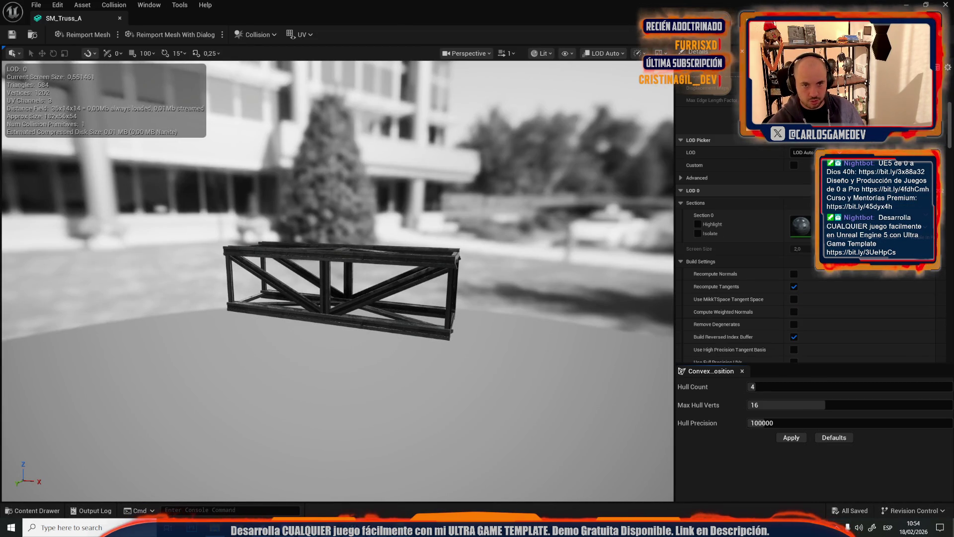
{"action": "scroll", "coordinate": [746, 223], "scroll_direction": "down", "scroll_amount": 10}
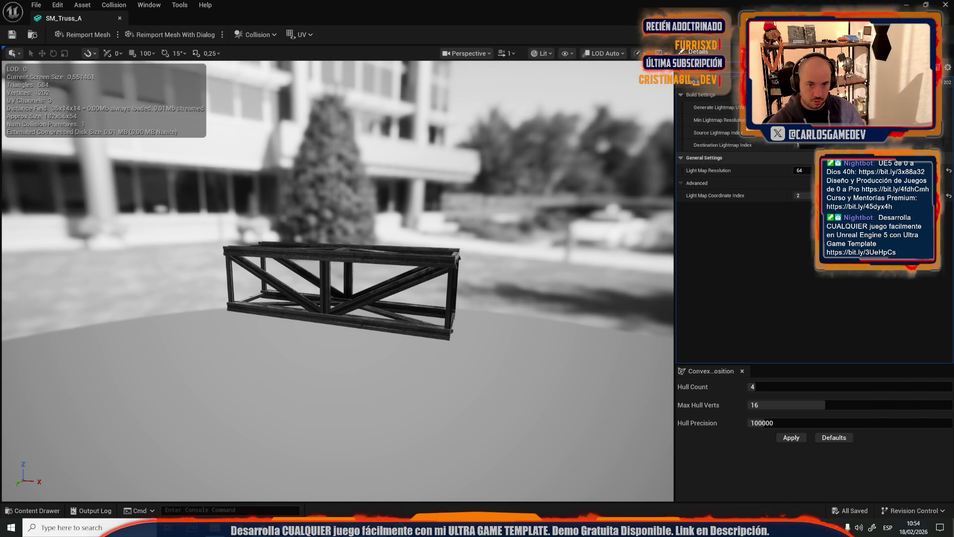
{"action": "scroll", "coordinate": [756, 152], "scroll_direction": "up", "scroll_amount": 8}
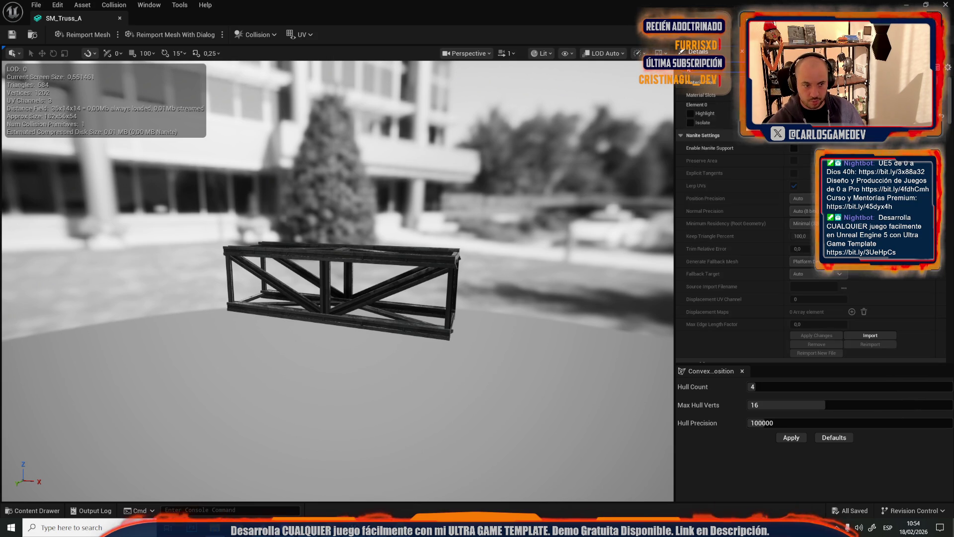
{"action": "left_click", "coordinate": [794, 238]}
{"action": "left_click", "coordinate": [805, 275]}
{"action": "type", "text": "2"}
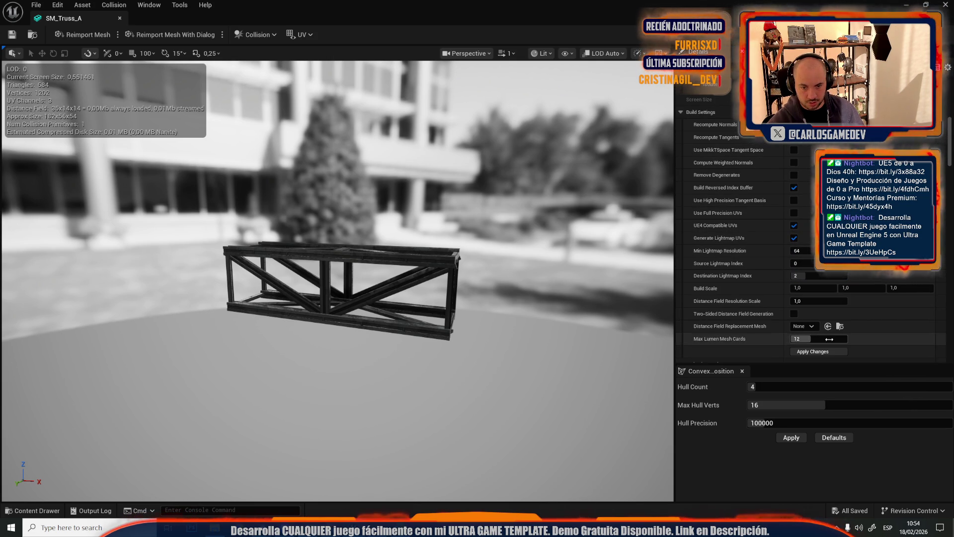
{"action": "left_click", "coordinate": [833, 351]}
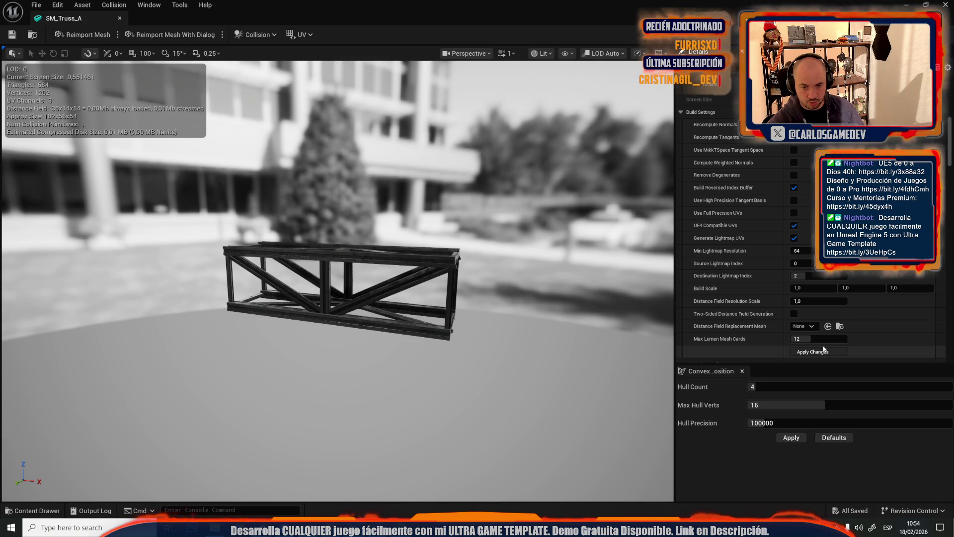
Display the UV Channel 2 layout, then close the SM_Truss_A mesh editor
{"action": "scroll", "coordinate": [815, 224], "scroll_direction": "down", "scroll_amount": 5}
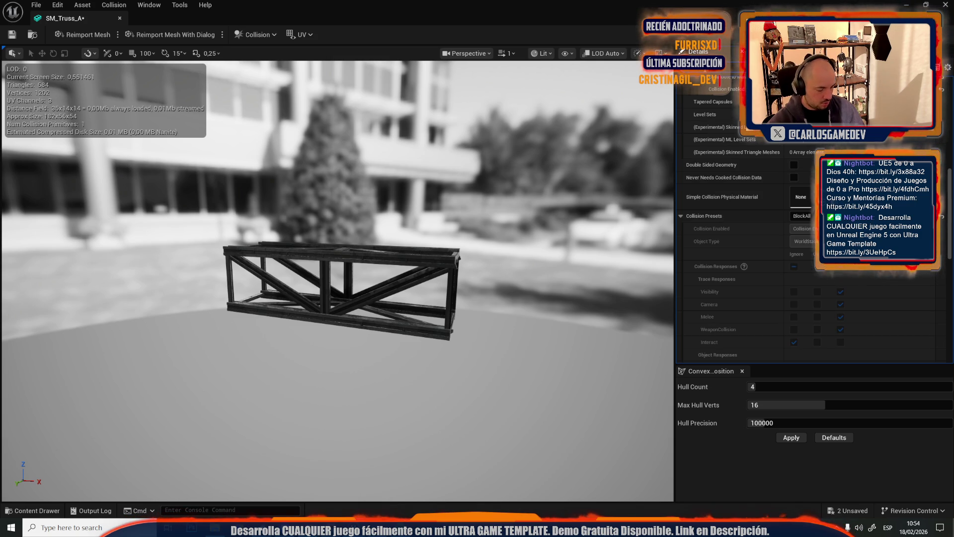
{"action": "left_click", "coordinate": [699, 75]}
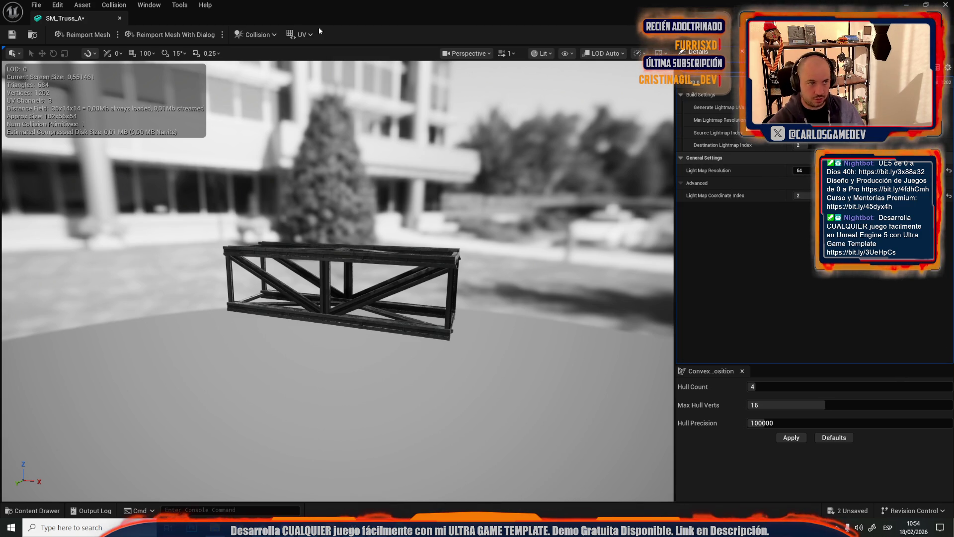
{"action": "left_click", "coordinate": [304, 34]}
{"action": "left_click", "coordinate": [310, 89]}
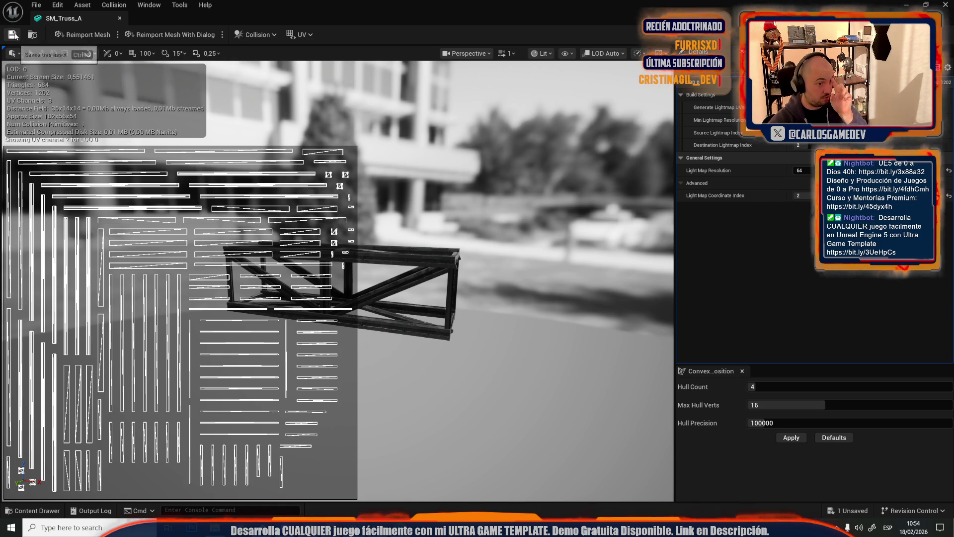
{"action": "left_click", "coordinate": [119, 18]}
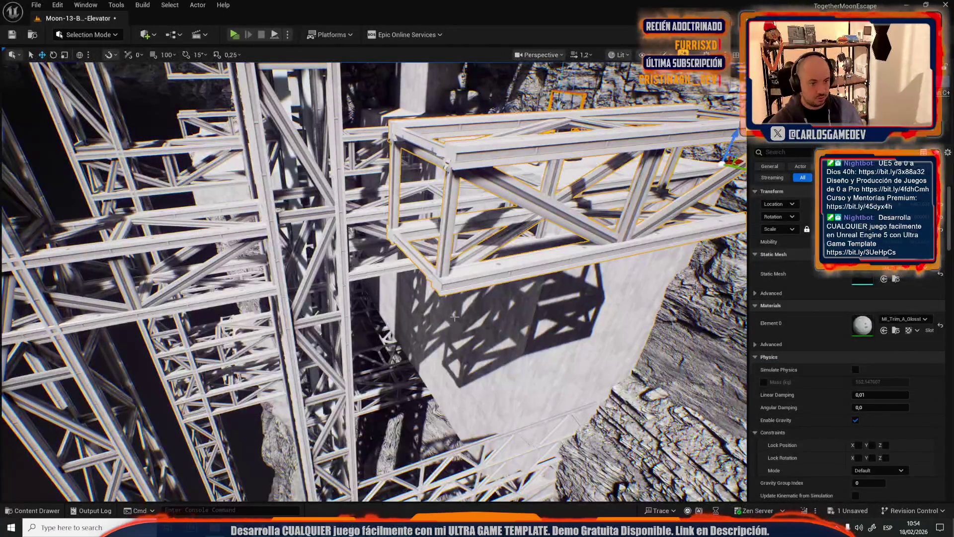
Select the SM_Ceiling_Main_E2 beam in the level and frame it
{"action": "left_click_drag", "start_coordinate": [471, 283], "coordinate": [412, 243]}
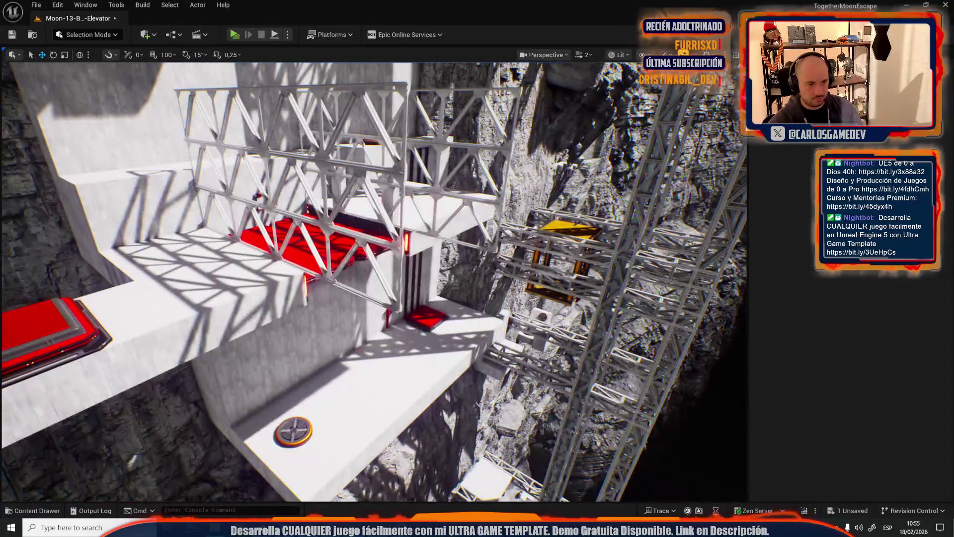
{"action": "left_click", "coordinate": [412, 243]}
{"action": "key", "text": "f"}
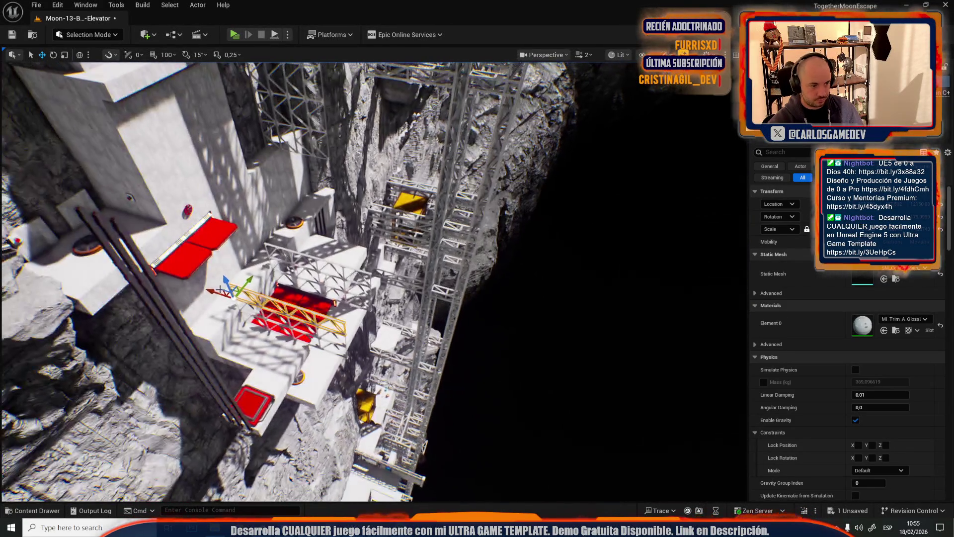
{"action": "mouse_move", "coordinate": [383, 348]}
{"action": "left_mouse_down"}
{"action": "mouse_move", "coordinate": [423, 421]}
{"action": "mouse_move", "coordinate": [415, 388]}
{"action": "left_mouse_up"}
{"action": "scroll", "coordinate": [420, 412], "scroll_direction": "down", "scroll_amount": 1}
Enter Mesh Tool Mode Edge Editing and view the open gap at the beam's end
{"action": "left_click", "coordinate": [111, 33]}
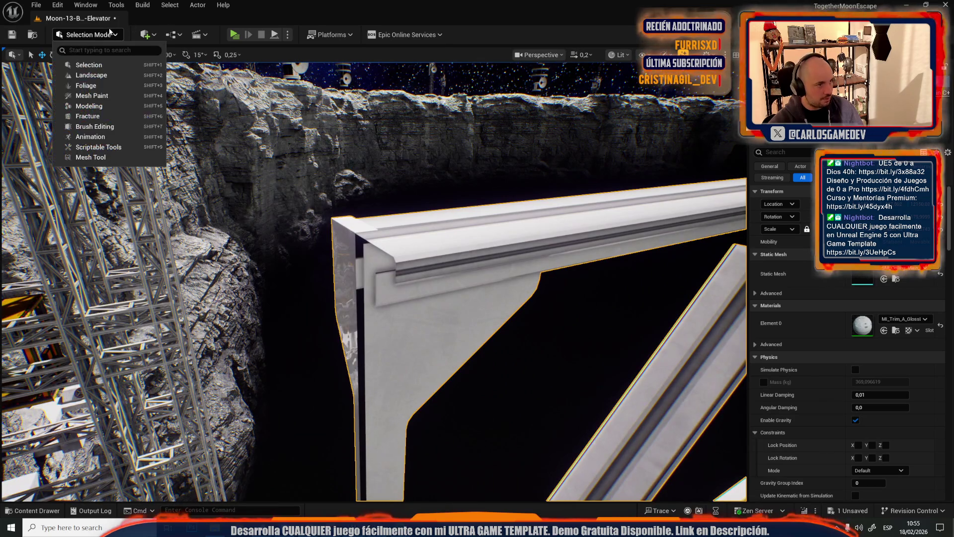
{"action": "left_click", "coordinate": [94, 158]}
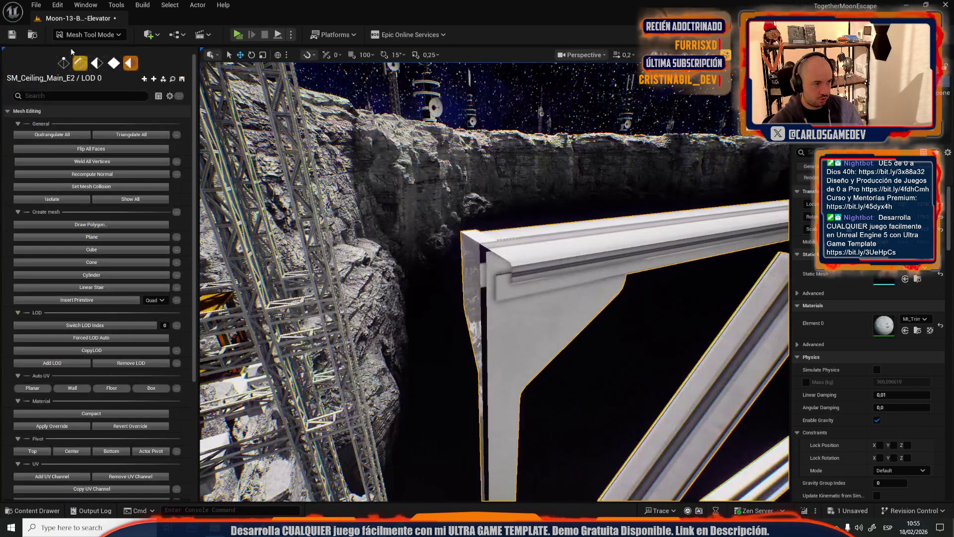
{"action": "left_click", "coordinate": [131, 62]}
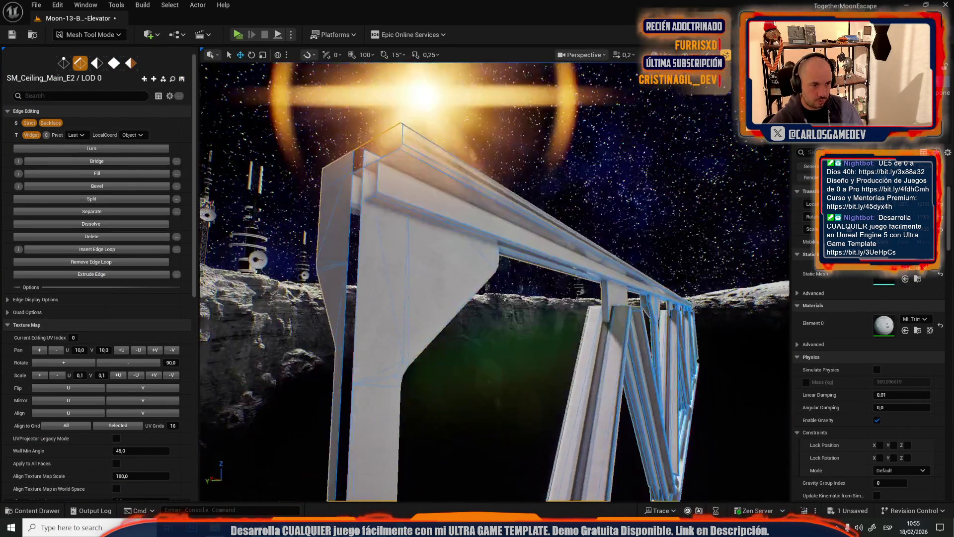
{"action": "left_click_drag", "start_coordinate": [495, 281], "coordinate": [495, 171]}
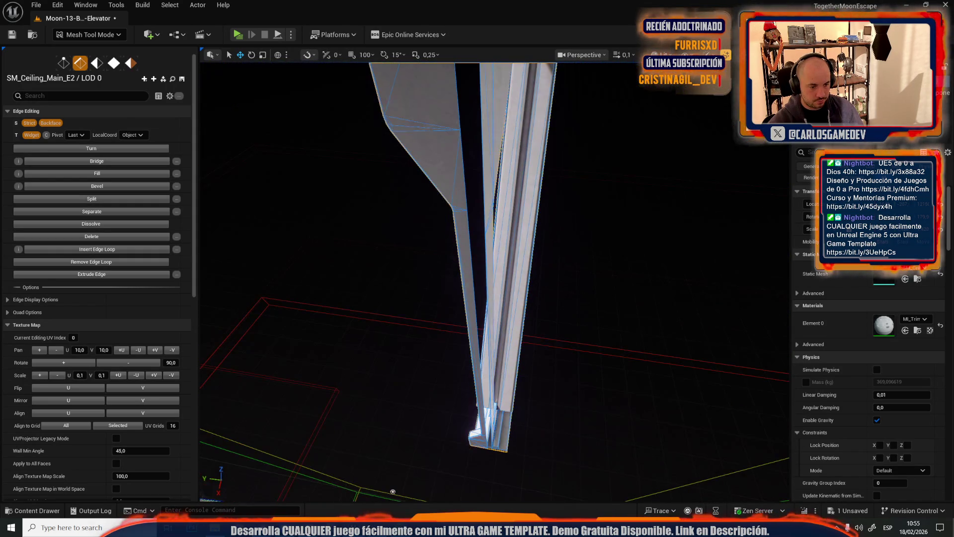
{"action": "mouse_move", "coordinate": [495, 172]}
{"action": "left_mouse_down"}
{"action": "mouse_move", "coordinate": [494, 107]}
{"action": "mouse_move", "coordinate": [511, 288]}
{"action": "left_mouse_up"}
{"action": "scroll", "coordinate": [494, 154], "scroll_direction": "down", "scroll_amount": 2}
{"action": "scroll", "coordinate": [495, 147], "scroll_direction": "down", "scroll_amount": 2}
{"action": "scroll", "coordinate": [494, 134], "scroll_direction": "down", "scroll_amount": 1}
Bridge the selected edges at the beam end to fill the gap
{"action": "left_click_drag", "start_coordinate": [481, 240], "coordinate": [479, 241]}
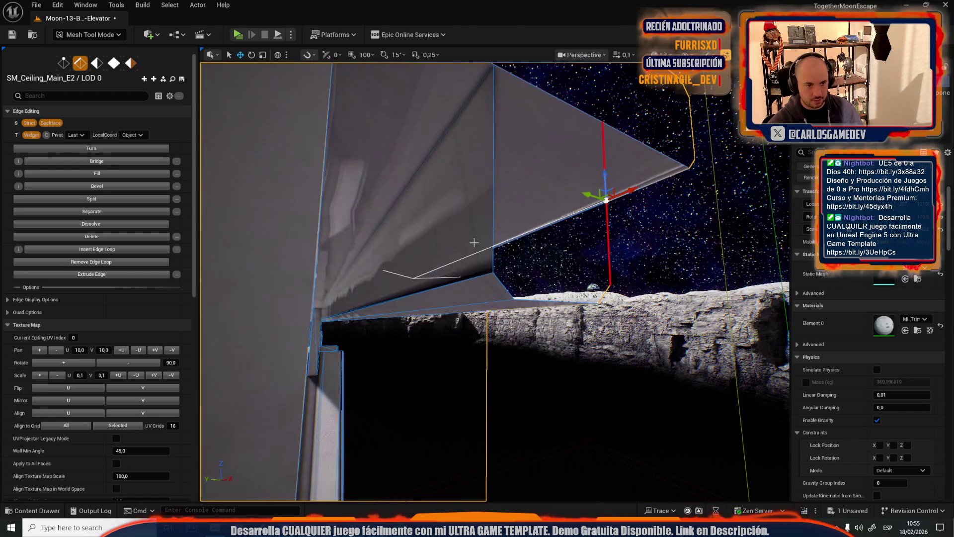
{"action": "key", "text": "b"}
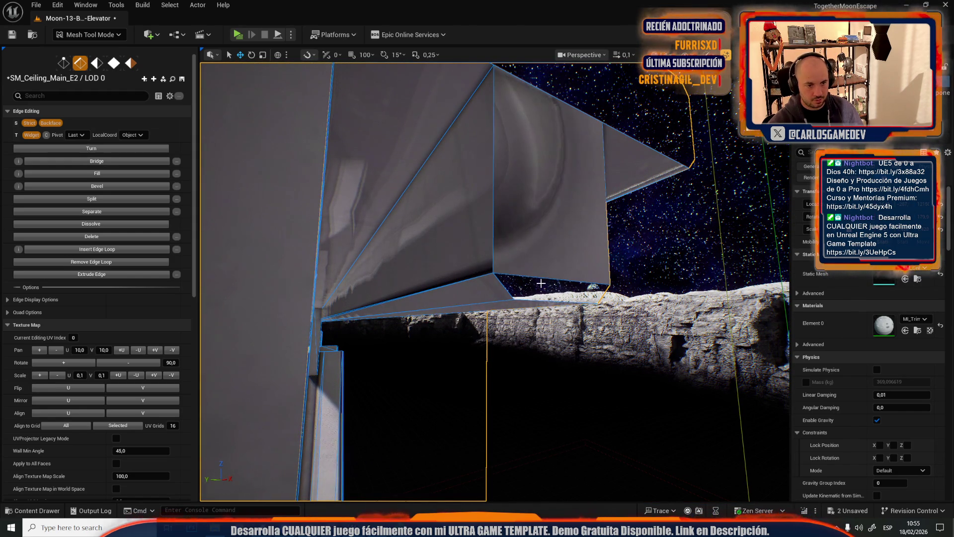
{"action": "left_click_drag", "start_coordinate": [550, 277], "coordinate": [487, 341]}
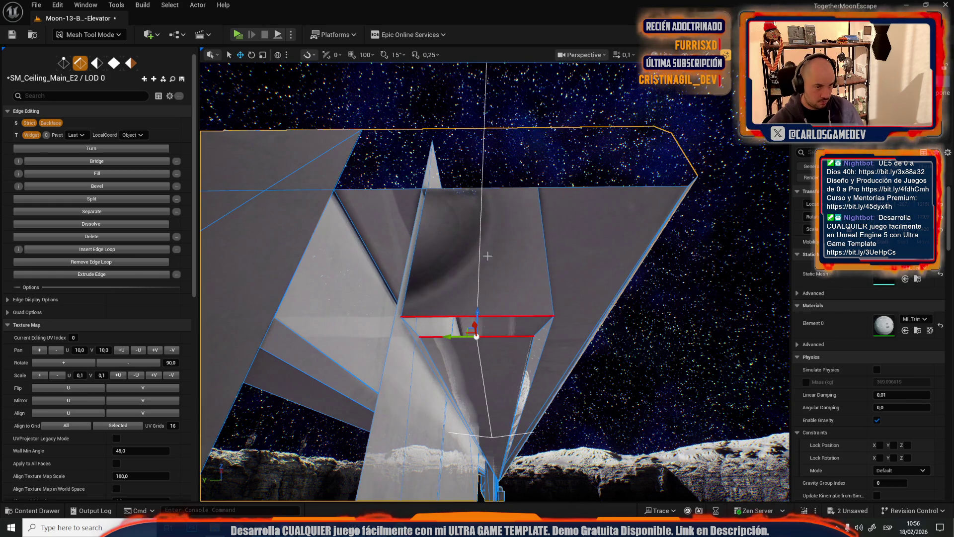
{"action": "key", "text": "b"}
{"action": "mouse_move", "coordinate": [499, 196]}
{"action": "left_mouse_down"}
{"action": "mouse_move", "coordinate": [471, 282]}
{"action": "mouse_move", "coordinate": [472, 149]}
{"action": "mouse_move", "coordinate": [432, 320]}
{"action": "mouse_move", "coordinate": [436, 471]}
{"action": "left_mouse_up"}
Raise the gap's top edge slightly, then undo the edge changes and bridged face
{"action": "left_click", "coordinate": [472, 164]}
{"action": "left_click_drag", "start_coordinate": [467, 277], "coordinate": [475, 259]}
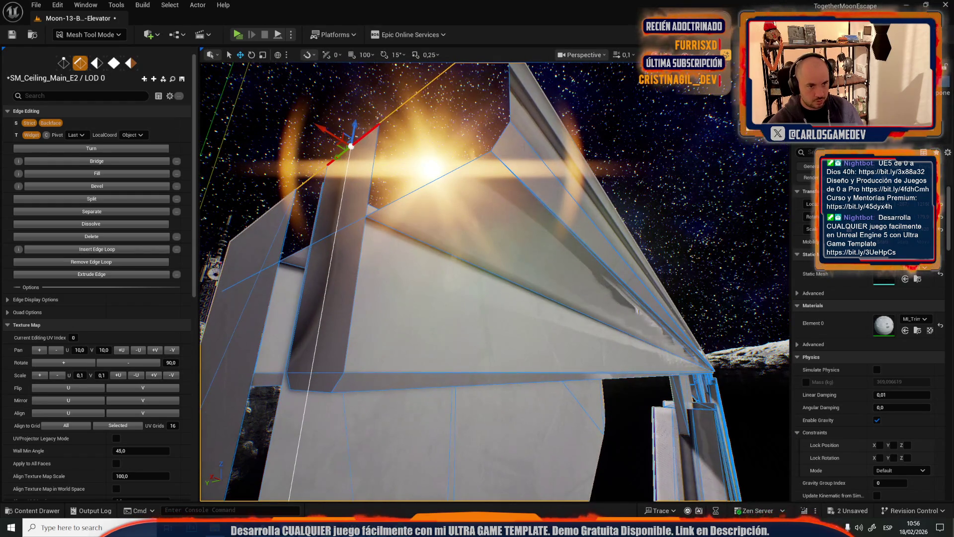
{"action": "left_click_drag", "start_coordinate": [493, 193], "coordinate": [492, 193]}
{"action": "key", "text": "ctrl+z"}
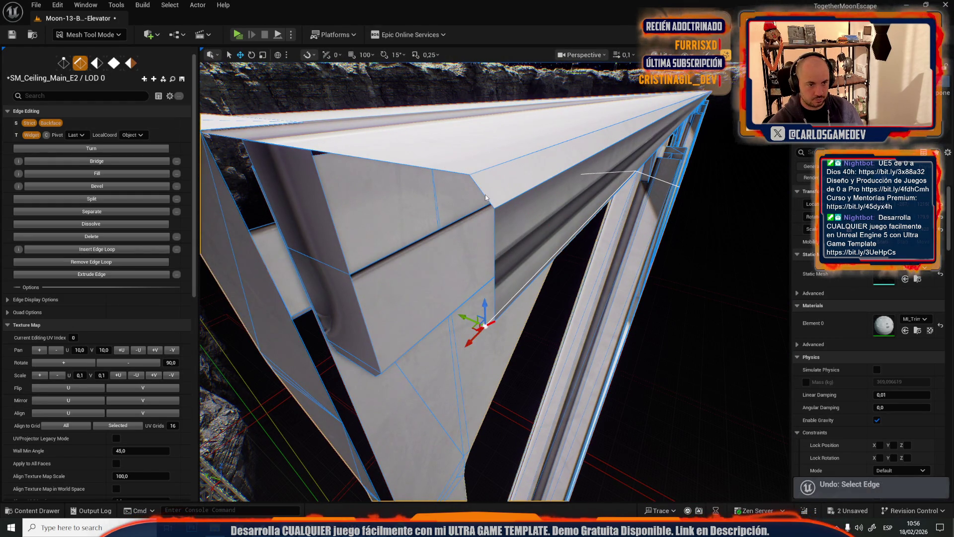
{"action": "key", "text": "ctrl+z"}
{"action": "left_click_drag", "start_coordinate": [478, 244], "coordinate": [454, 250]}
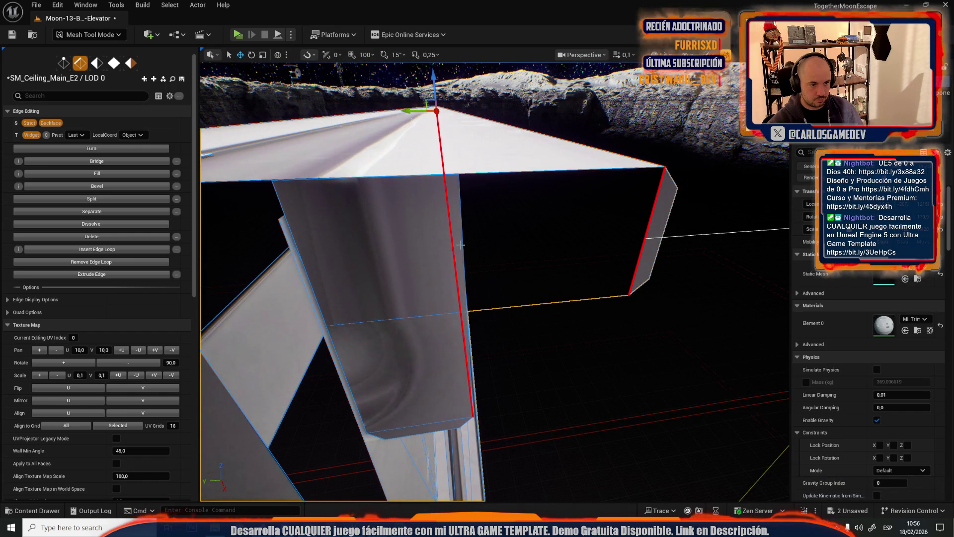
{"action": "key", "text": "ctrl+z"}
{"action": "key", "text": "ctrl+z"}
{"action": "key", "text": "ctrl+z"}
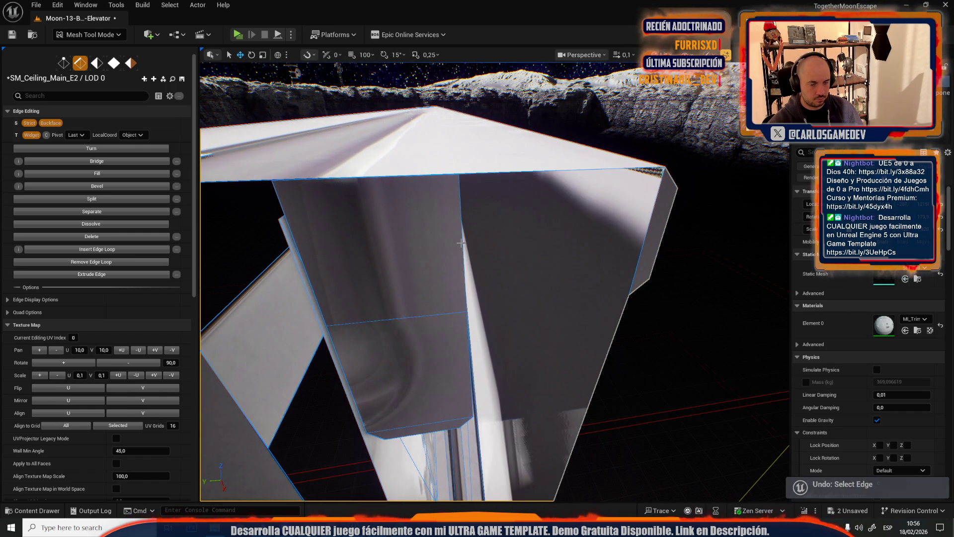
{"action": "key", "text": "ctrl+z"}
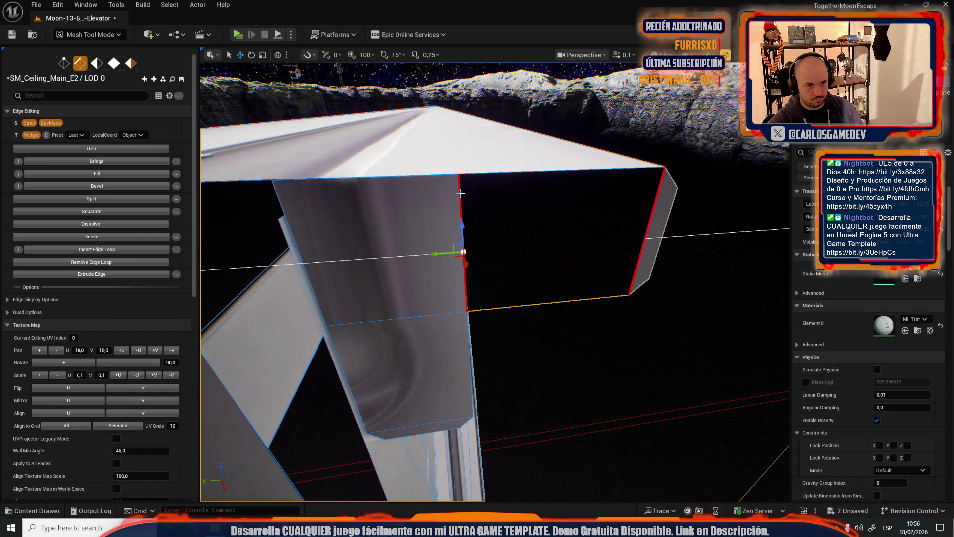
Focus on the selected ceiling edge and lower it along the gizmo's Z axis
{"action": "key", "text": "f"}
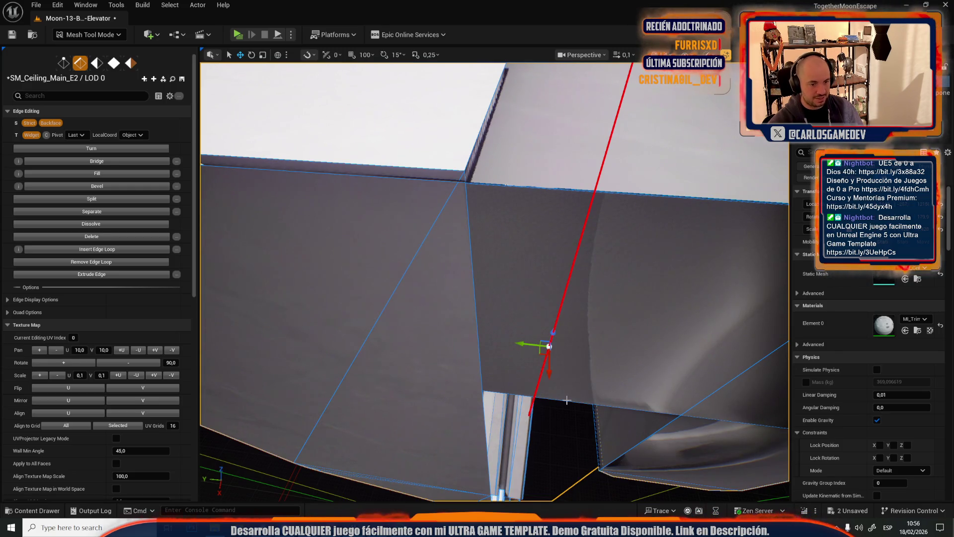
{"action": "scroll", "coordinate": [567, 401], "scroll_direction": "down", "scroll_amount": 5}
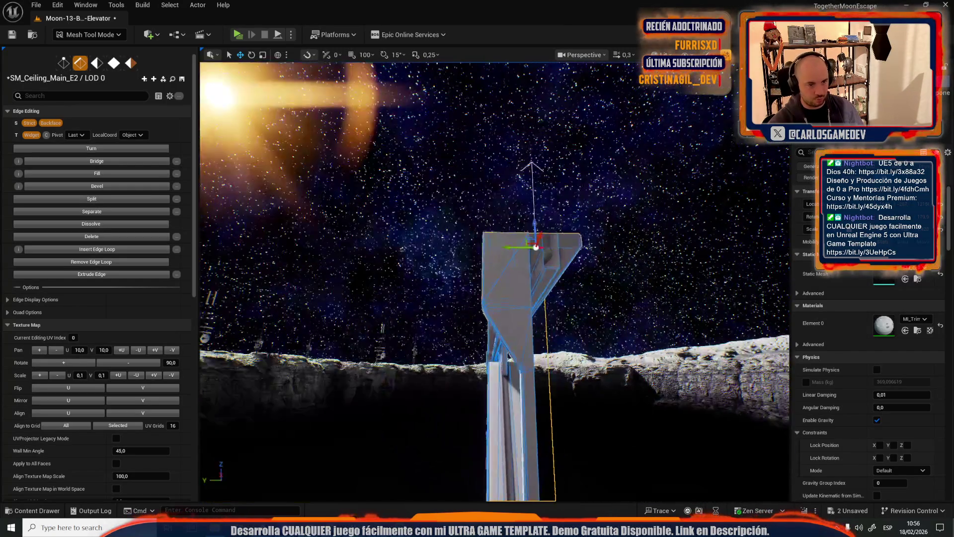
{"action": "key", "text": "f"}
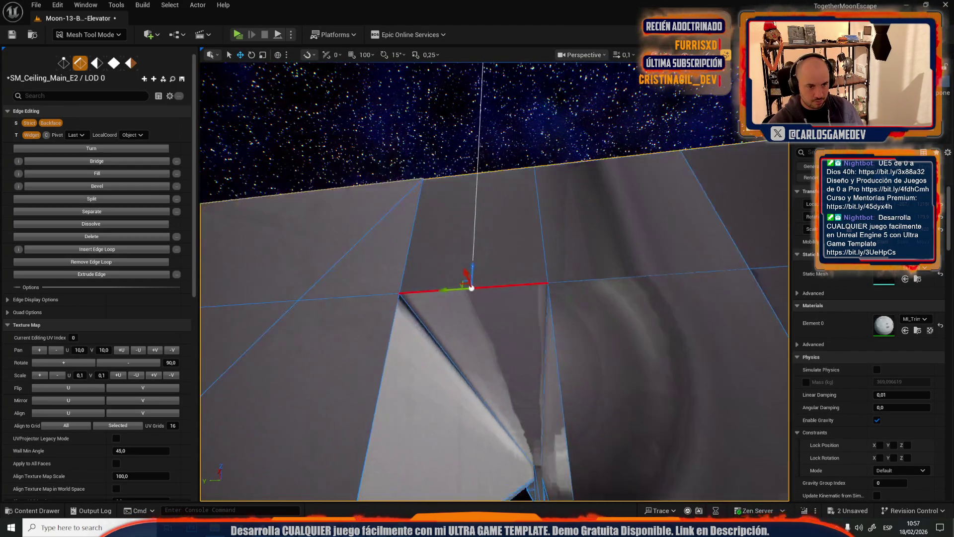
{"action": "mouse_move", "coordinate": [494, 283]}
{"action": "left_mouse_down"}
{"action": "mouse_move", "coordinate": [495, 233]}
{"action": "mouse_move", "coordinate": [497, 361]}
{"action": "left_mouse_up"}
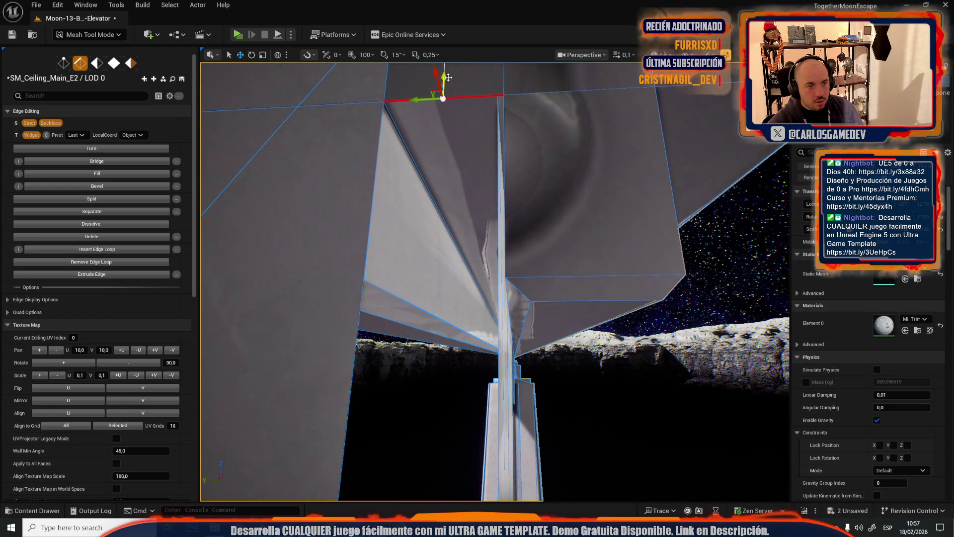
{"action": "left_click_drag", "start_coordinate": [453, 160], "coordinate": [456, 281]}
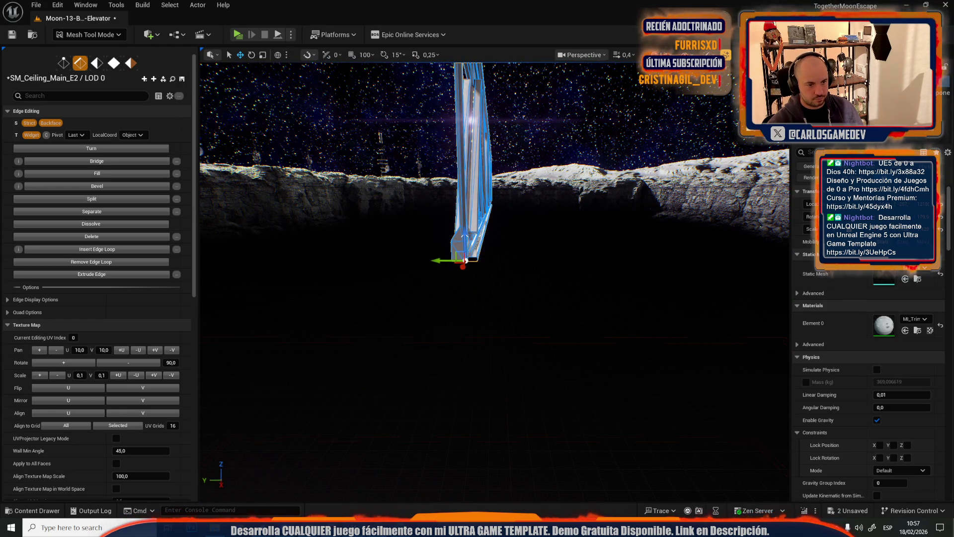
{"action": "key", "text": "f"}
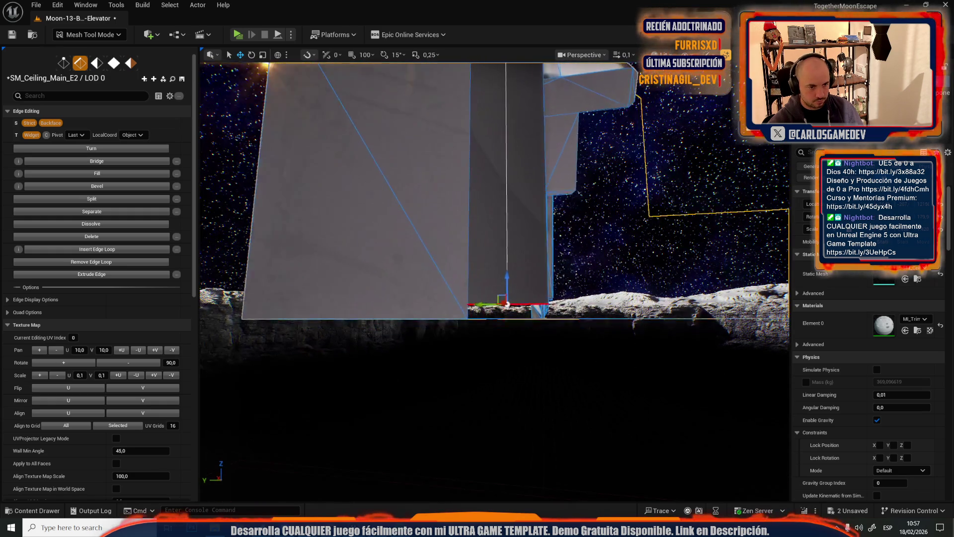
{"action": "left_click_drag", "start_coordinate": [446, 149], "coordinate": [446, 130]}
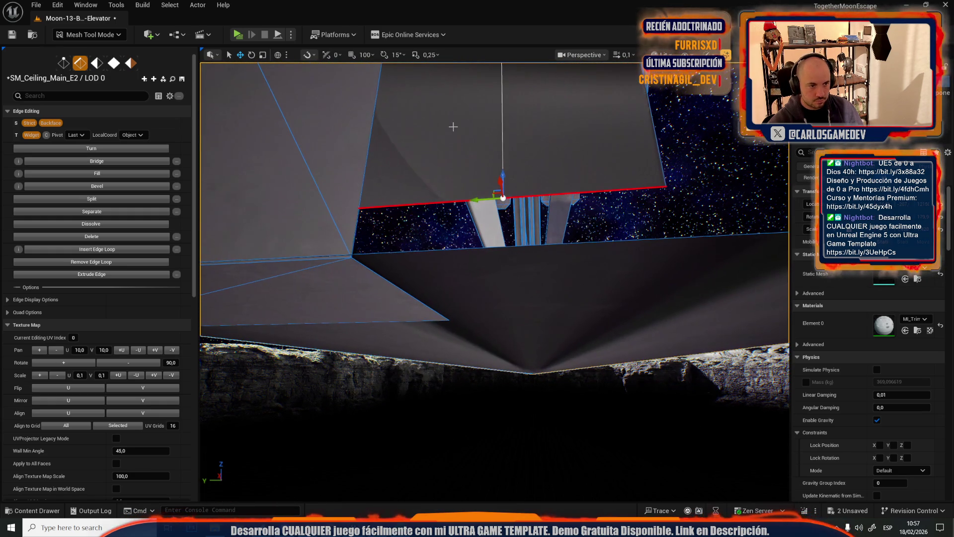
{"action": "mouse_move", "coordinate": [503, 173]}
{"action": "left_mouse_down"}
{"action": "mouse_move", "coordinate": [498, 223]}
{"action": "mouse_move", "coordinate": [470, 229]}
{"action": "left_mouse_up"}
{"action": "left_click_drag", "start_coordinate": [438, 287], "coordinate": [438, 287]}
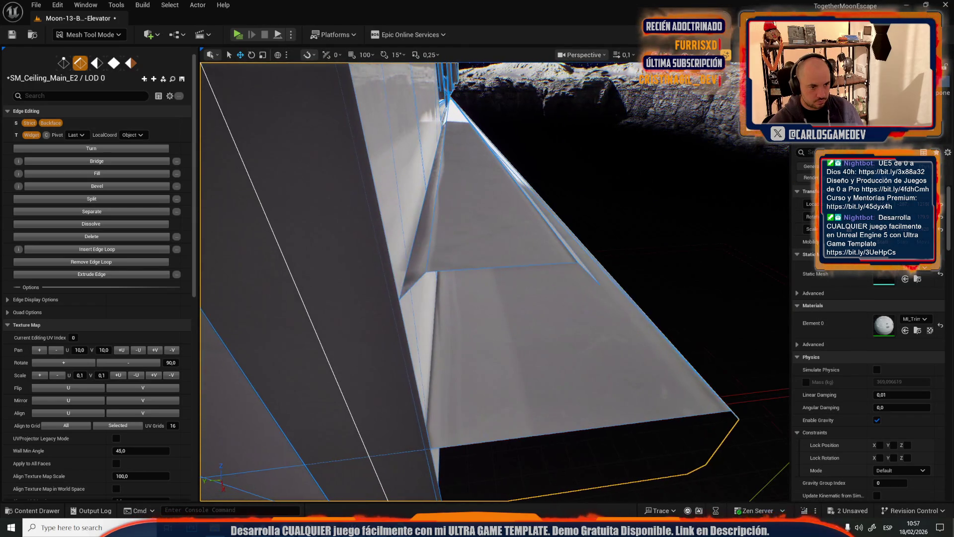
Select the face's lower edge, nudge it vertically, then clear the edge selection
{"action": "left_click", "coordinate": [420, 280]}
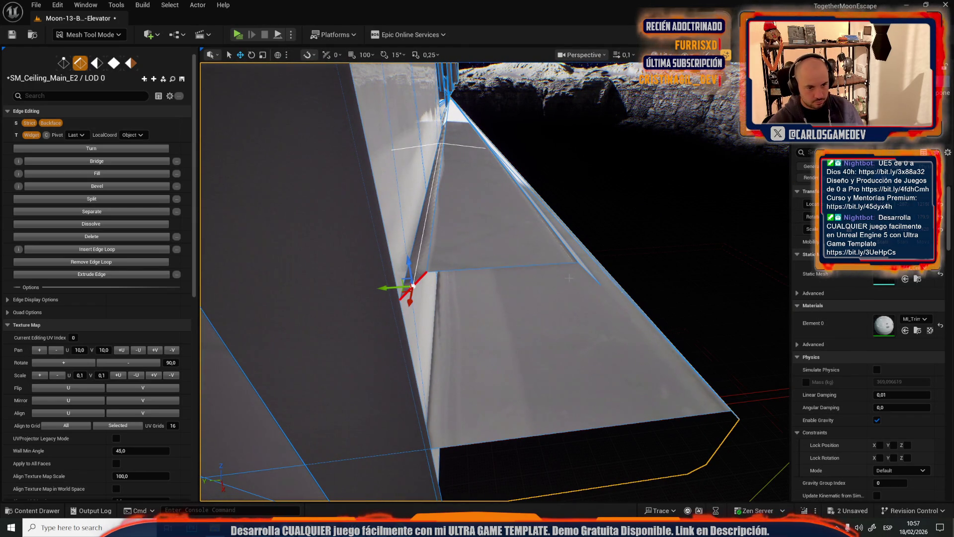
{"action": "key", "text": "ctrl+z"}
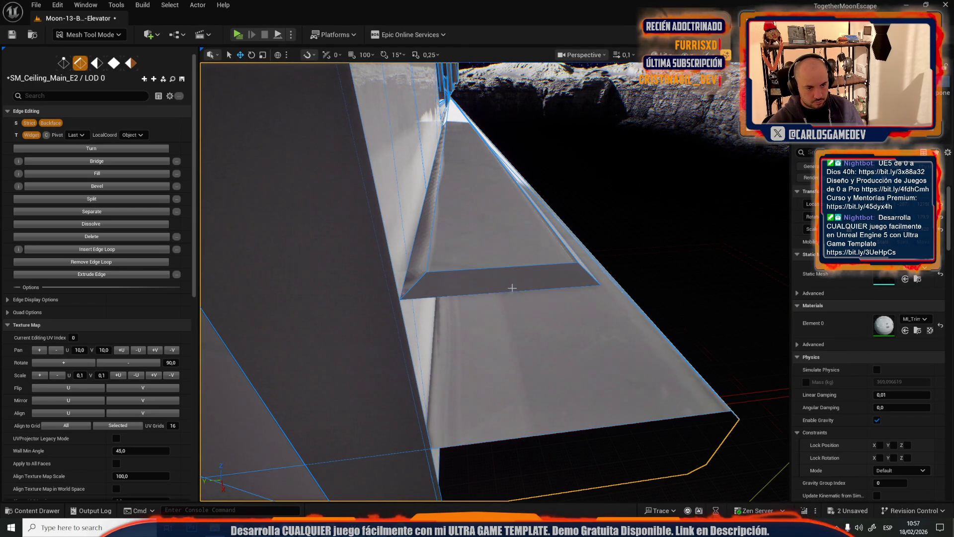
{"action": "left_click_drag", "start_coordinate": [505, 290], "coordinate": [478, 156]}
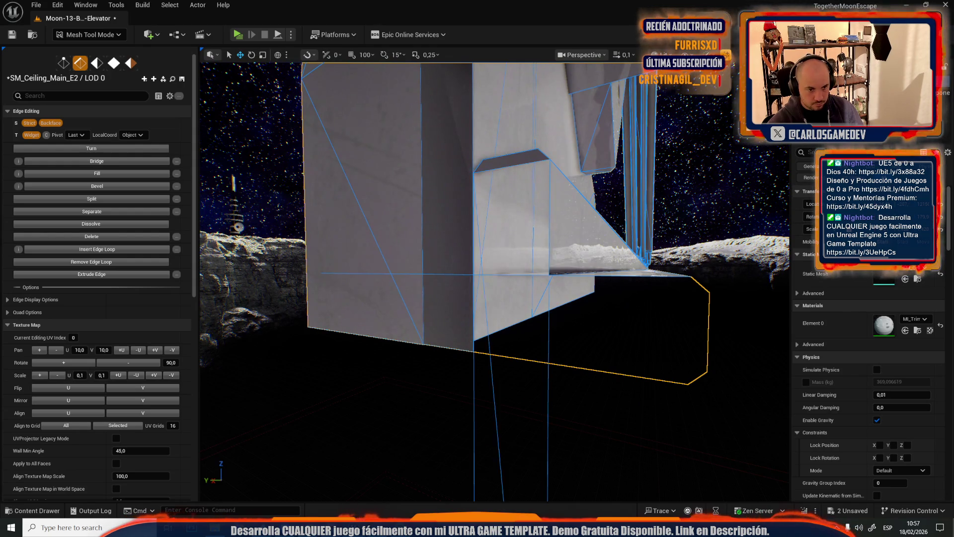
{"action": "left_click", "coordinate": [509, 345]}
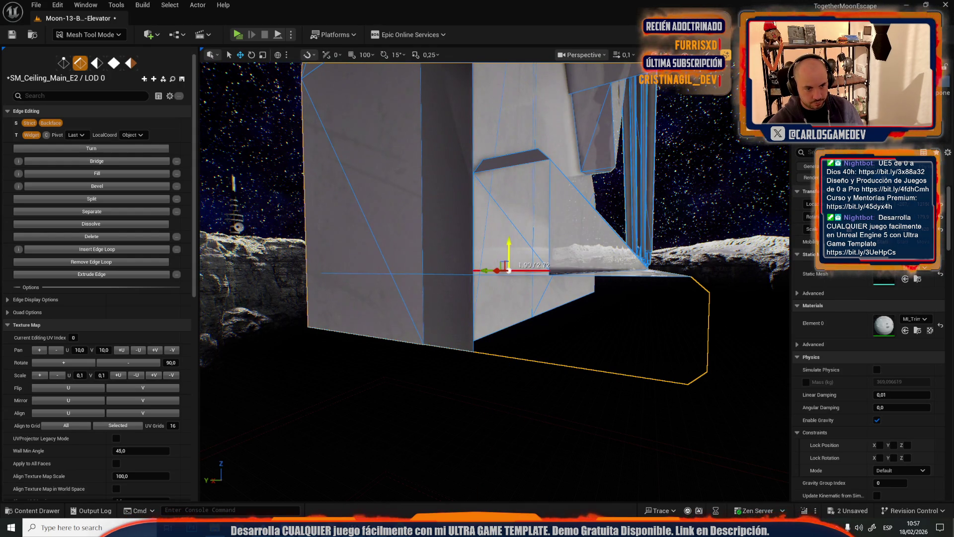
{"action": "mouse_move", "coordinate": [505, 270]}
{"action": "left_mouse_down"}
{"action": "mouse_move", "coordinate": [500, 253]}
{"action": "mouse_move", "coordinate": [357, 199]}
{"action": "mouse_move", "coordinate": [351, 218]}
{"action": "left_mouse_up"}
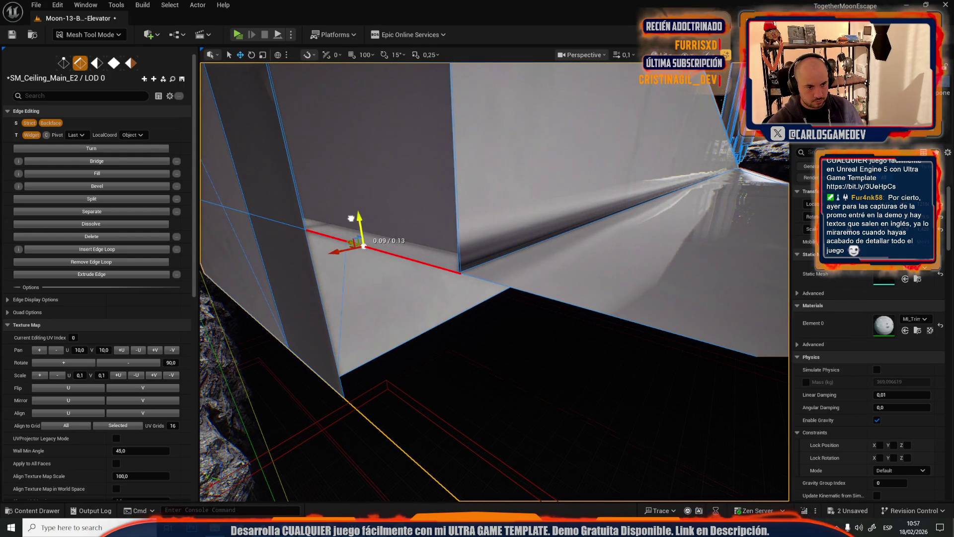
{"action": "left_click_drag", "start_coordinate": [405, 241], "coordinate": [365, 232]}
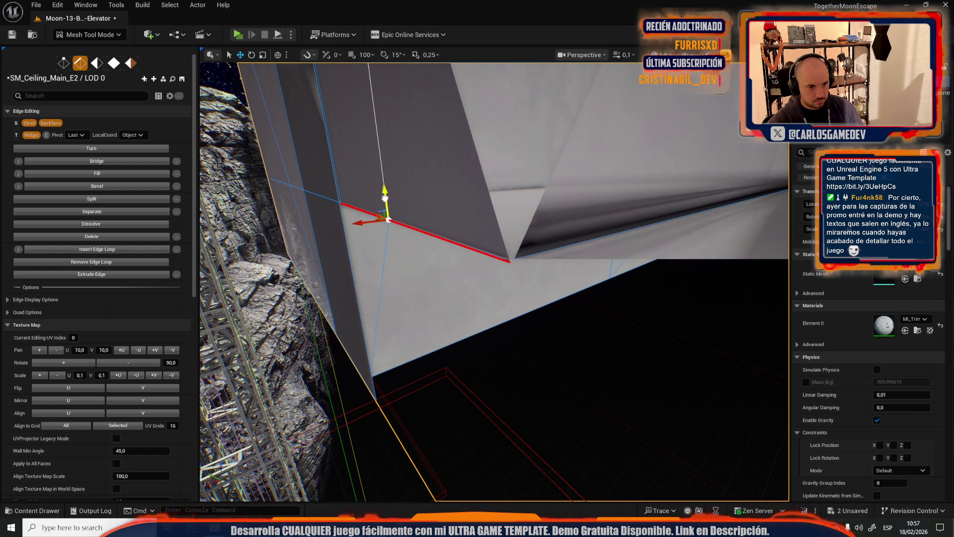
{"action": "left_click_drag", "start_coordinate": [424, 198], "coordinate": [424, 198]}
{"action": "mouse_move", "coordinate": [481, 148]}
{"action": "left_mouse_down"}
{"action": "mouse_move", "coordinate": [480, 250]}
{"action": "mouse_move", "coordinate": [500, 229]}
{"action": "mouse_move", "coordinate": [494, 267]}
{"action": "left_mouse_up"}
{"action": "key", "text": "Escape"}
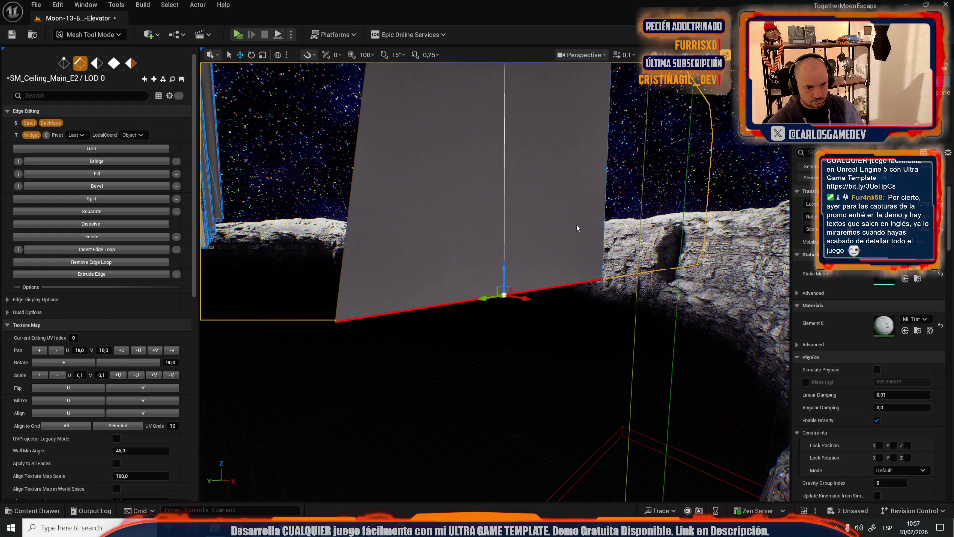
Select the right vertical border edge and fill the ceiling mesh's open corner with a face
{"action": "left_click", "coordinate": [605, 220]}
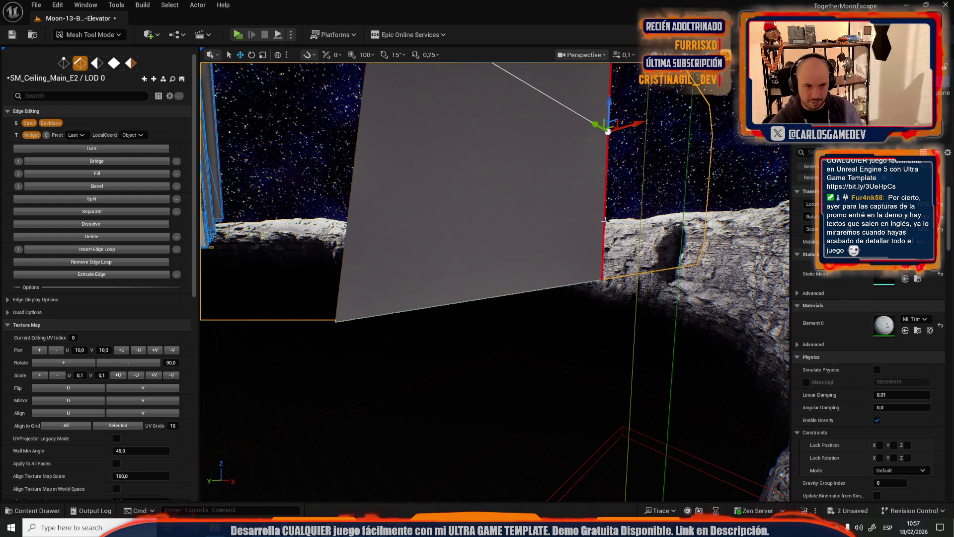
{"action": "left_click_drag", "start_coordinate": [622, 212], "coordinate": [612, 228]}
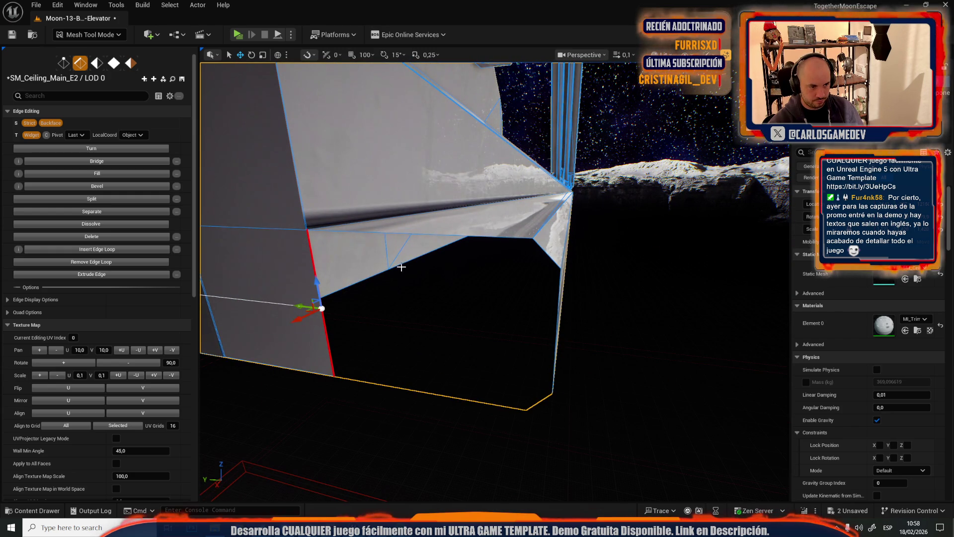
{"action": "left_click_drag", "start_coordinate": [554, 255], "coordinate": [558, 420]}
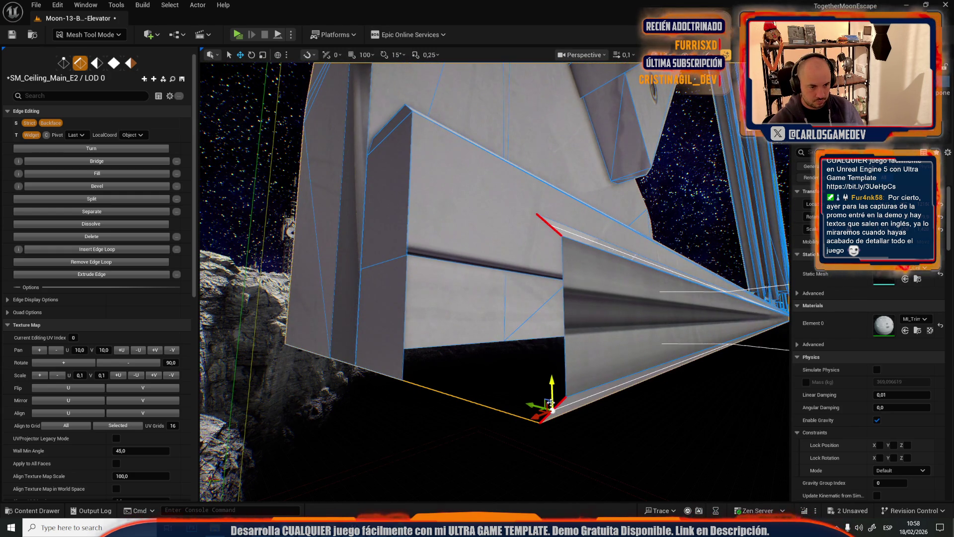
{"action": "left_click", "coordinate": [529, 375]}
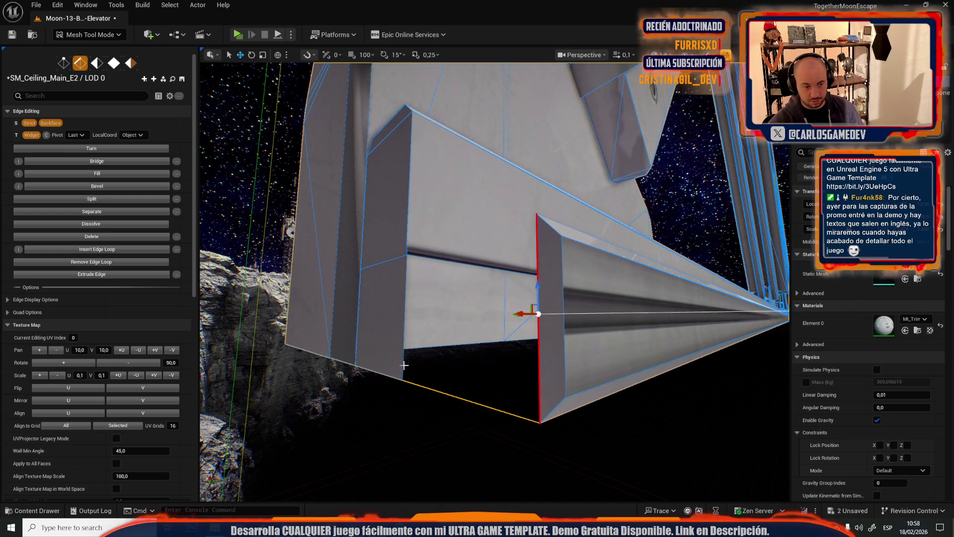
{"action": "left_click_drag", "start_coordinate": [401, 366], "coordinate": [401, 467]}
Select the pillar's long face loop and re-project its texture with Planar alignment
{"action": "key", "text": "4"}
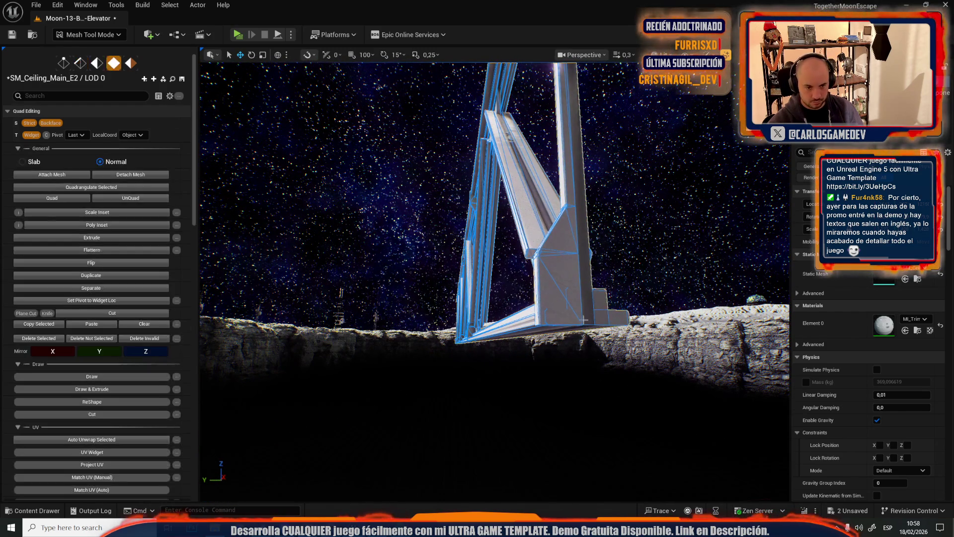
{"action": "left_click", "coordinate": [597, 306]}
{"action": "double_click", "coordinate": [591, 295]}
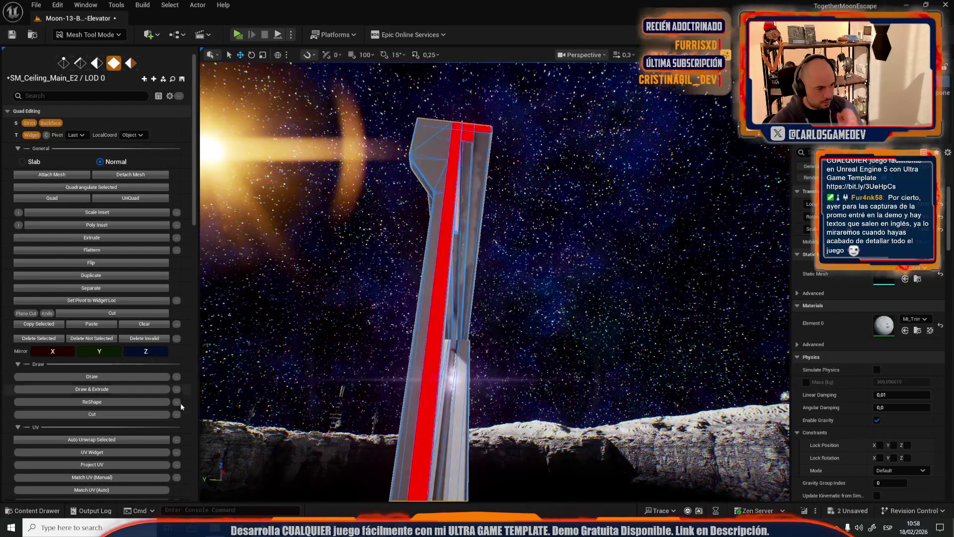
{"action": "scroll", "coordinate": [189, 389], "scroll_direction": "down", "scroll_amount": 10}
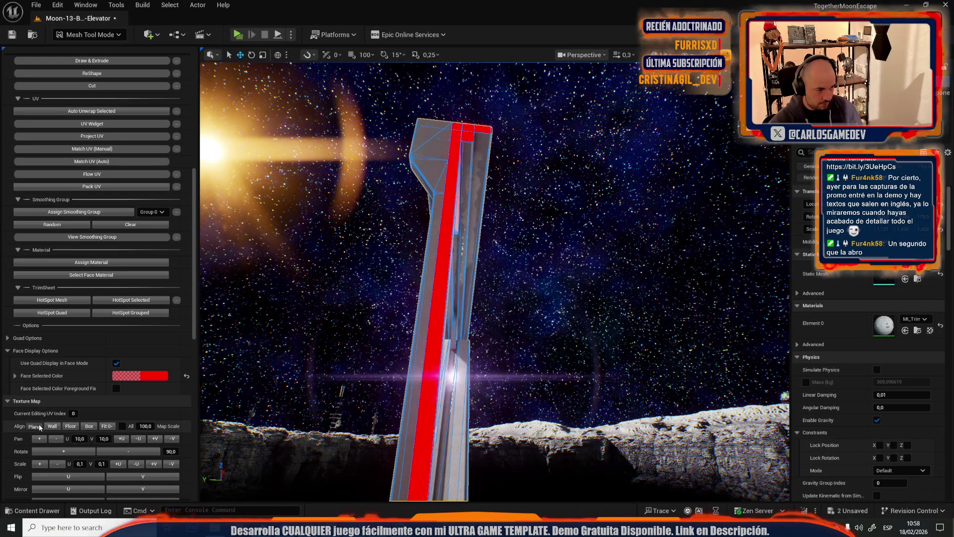
{"action": "left_click", "coordinate": [39, 427]}
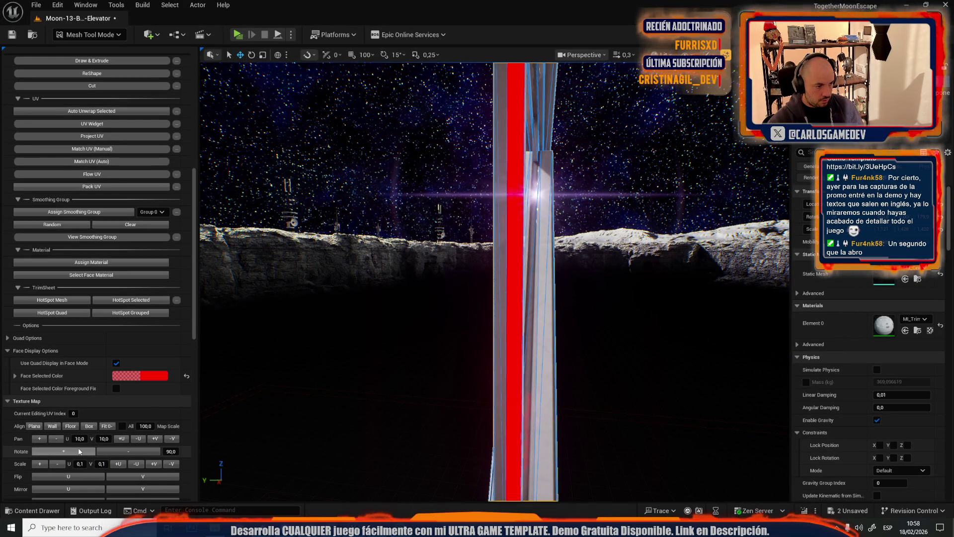
{"action": "mouse_move", "coordinate": [426, 341]}
{"action": "left_mouse_down"}
{"action": "mouse_move", "coordinate": [427, 383]}
{"action": "mouse_move", "coordinate": [443, 358]}
{"action": "mouse_move", "coordinate": [443, 388]}
{"action": "left_mouse_up"}
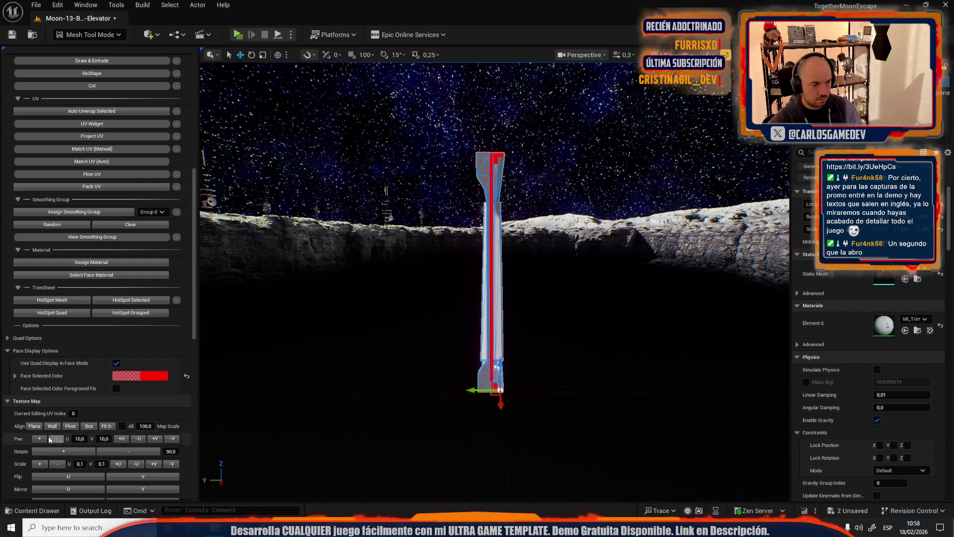
{"action": "mouse_move", "coordinate": [635, 349]}
{"action": "left_mouse_down"}
{"action": "mouse_move", "coordinate": [646, 350]}
{"action": "mouse_move", "coordinate": [592, 336]}
{"action": "mouse_move", "coordinate": [595, 368]}
{"action": "mouse_move", "coordinate": [595, 321]}
{"action": "mouse_move", "coordinate": [606, 338]}
{"action": "mouse_move", "coordinate": [605, 323]}
{"action": "mouse_move", "coordinate": [606, 343]}
{"action": "left_mouse_up"}
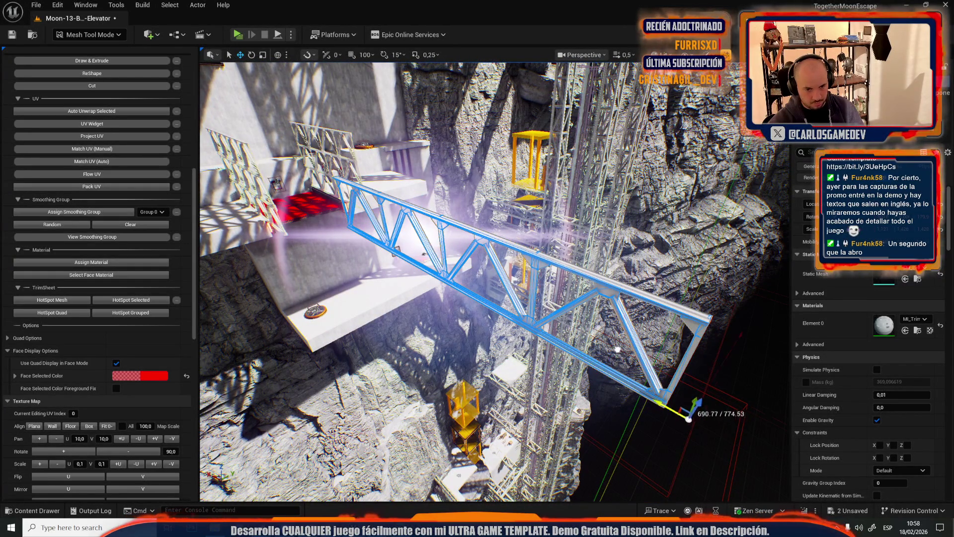
{"action": "left_click_drag", "start_coordinate": [606, 343], "coordinate": [646, 343]}
{"action": "scroll", "coordinate": [100, 174], "scroll_direction": "up", "scroll_amount": 5}
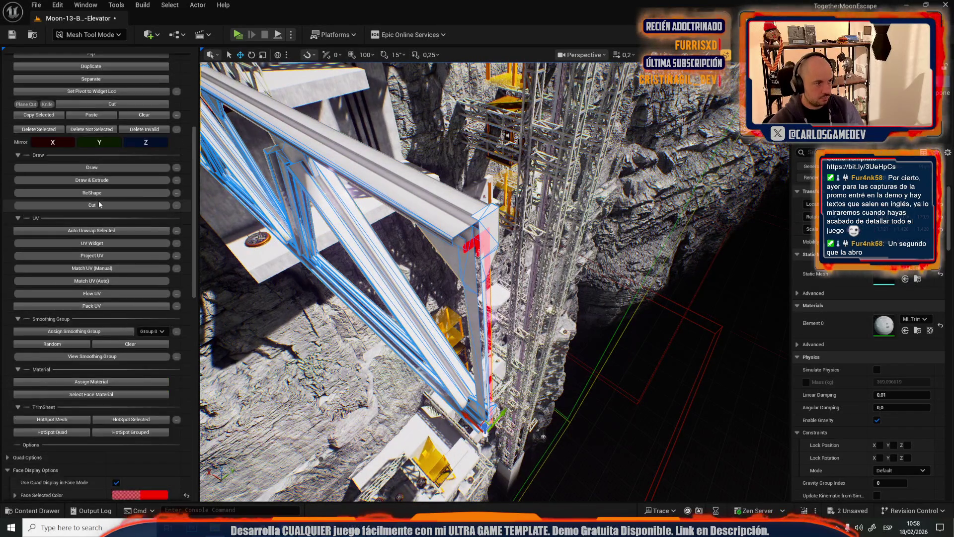
{"action": "scroll", "coordinate": [99, 200], "scroll_direction": "up", "scroll_amount": 5}
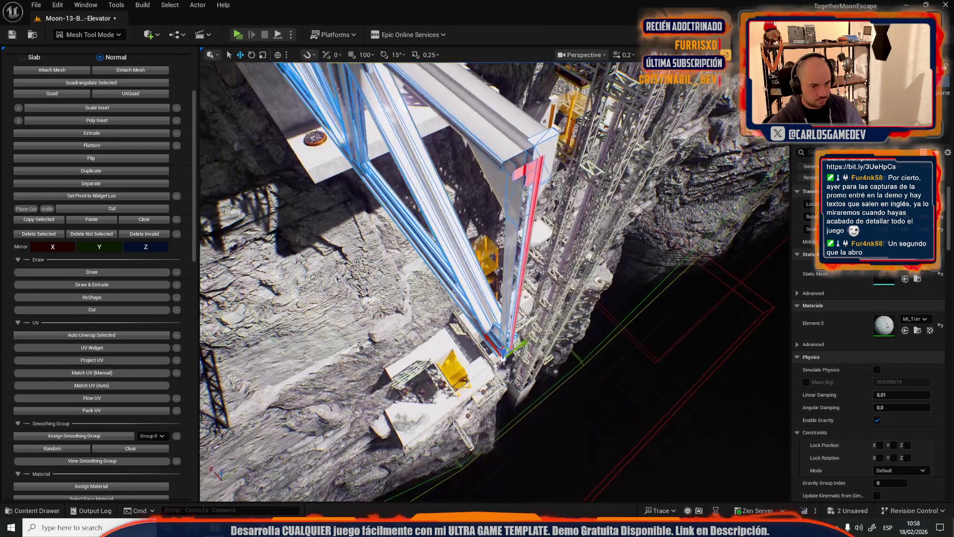
{"action": "scroll", "coordinate": [497, 279], "scroll_direction": "up", "scroll_amount": 5}
{"action": "mouse_move", "coordinate": [563, 306]}
{"action": "left_mouse_down"}
{"action": "mouse_move", "coordinate": [546, 298]}
{"action": "mouse_move", "coordinate": [563, 305]}
{"action": "left_mouse_up"}
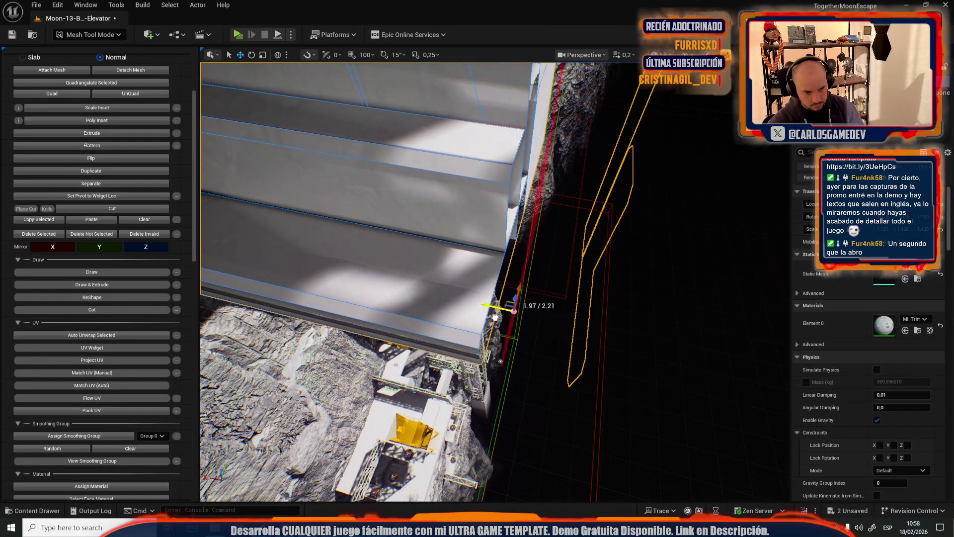
{"action": "left_click_drag", "start_coordinate": [473, 317], "coordinate": [427, 294]}
{"action": "scroll", "coordinate": [318, 201], "scroll_direction": "up", "scroll_amount": 3}
{"action": "mouse_move", "coordinate": [324, 204]}
{"action": "left_mouse_down"}
{"action": "mouse_move", "coordinate": [313, 199]}
{"action": "mouse_move", "coordinate": [324, 204]}
{"action": "left_mouse_up"}
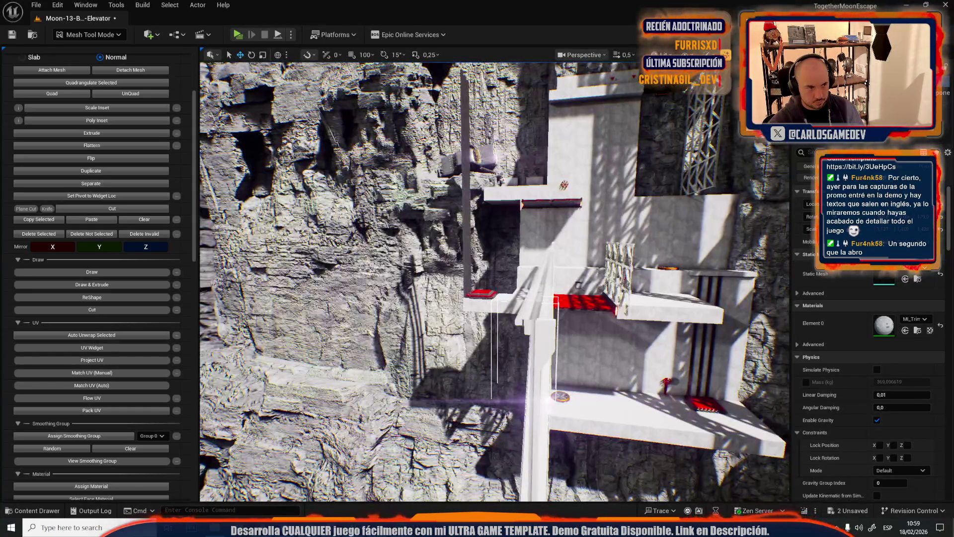
{"action": "left_click", "coordinate": [85, 36]}
Apply Generate Lightmap UVs to SM_Ceiling_Main_E2, check UV channel 2, and save the mesh
{"action": "left_click", "coordinate": [95, 62]}
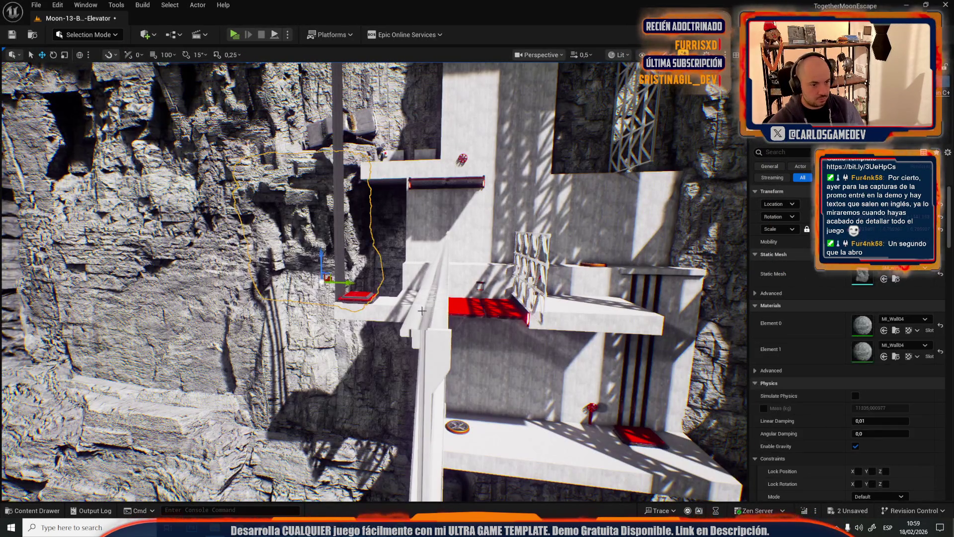
{"action": "key", "text": "f"}
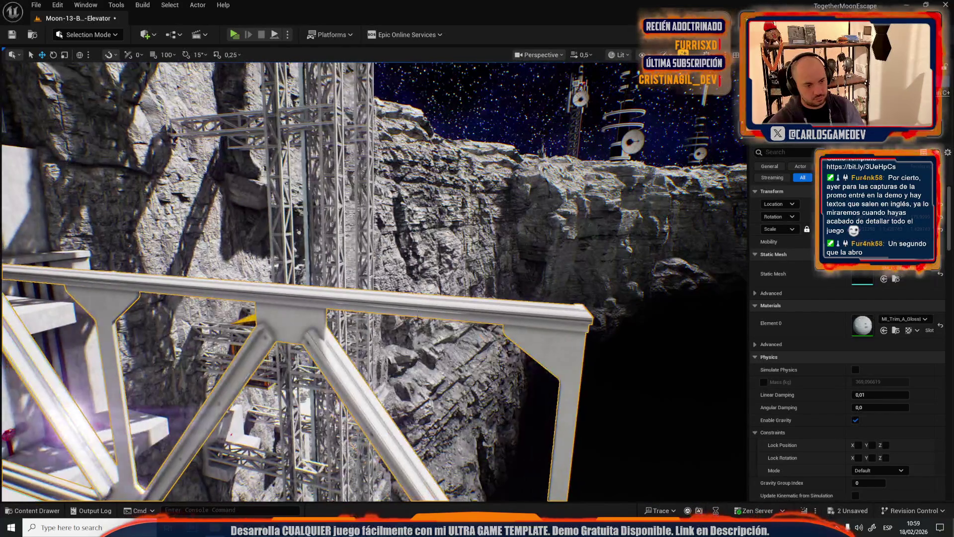
{"action": "left_click_drag", "start_coordinate": [372, 279], "coordinate": [328, 244]}
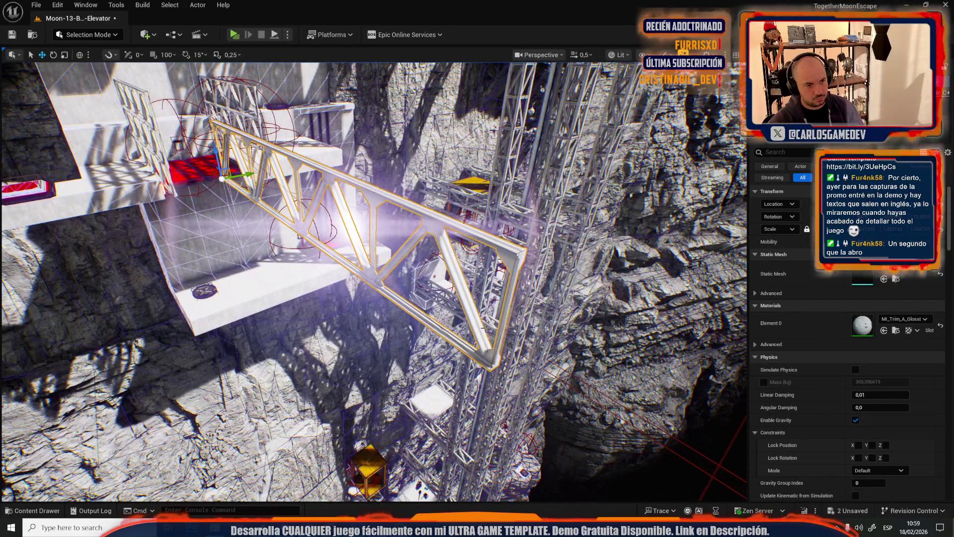
{"action": "key", "text": "g"}
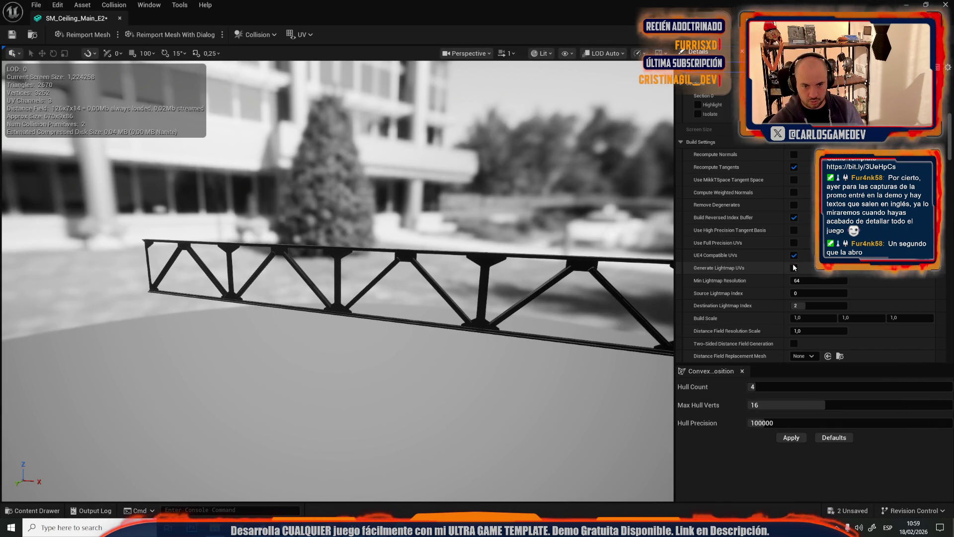
{"action": "scroll", "coordinate": [797, 308], "scroll_direction": "down", "scroll_amount": 2}
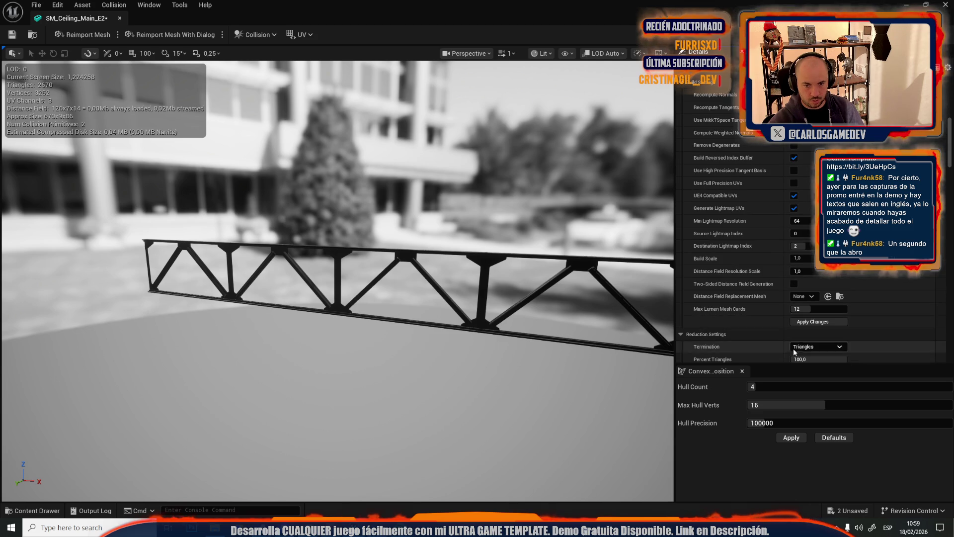
{"action": "left_click", "coordinate": [798, 323]}
{"action": "left_click", "coordinate": [302, 34]}
{"action": "left_click", "coordinate": [318, 88]}
{"action": "key", "text": "ctrl+s"}
Leave the mesh editor and delete the selected truss from the level
{"action": "left_click", "coordinate": [119, 18]}
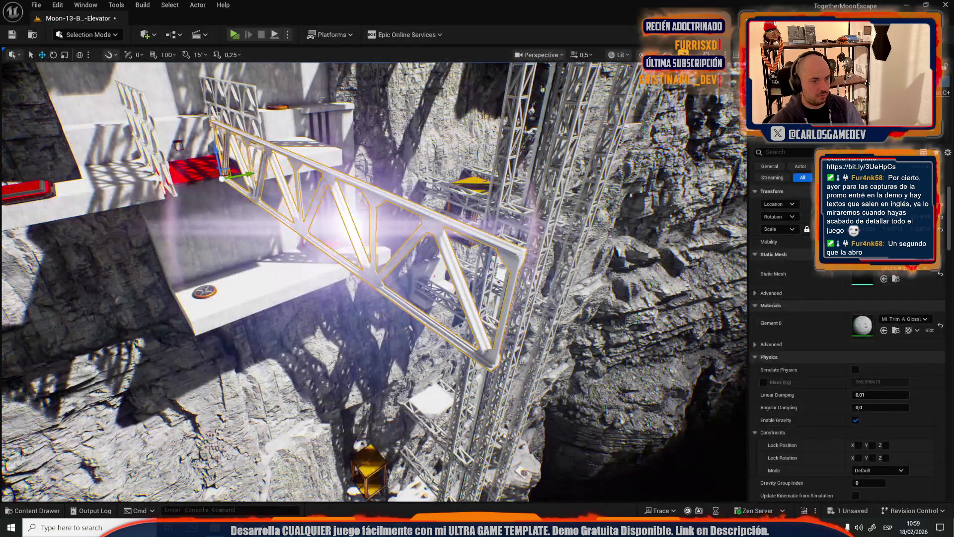
{"action": "left_click", "coordinate": [325, 165]}
{"action": "key", "text": "Delete"}
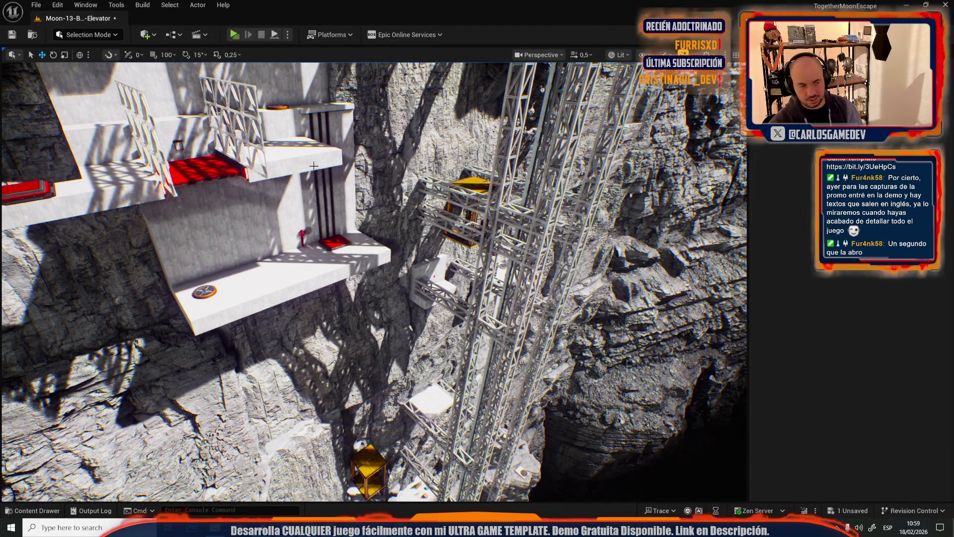
After flying over the trusses and platforms, Save All to store the modified Moon-13-Broken-Elevator map
{"action": "scroll", "coordinate": [356, 191], "scroll_direction": "up", "scroll_amount": 2}
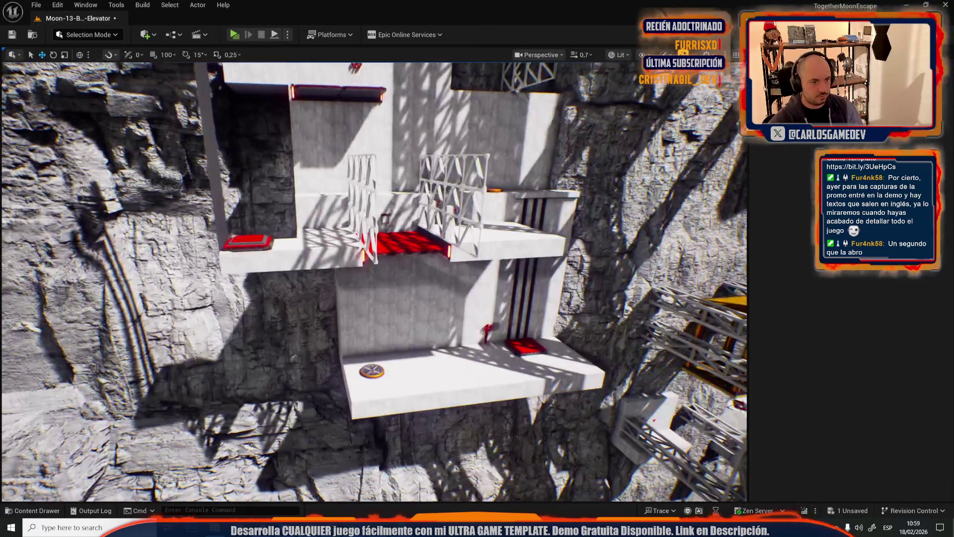
{"action": "scroll", "coordinate": [373, 281], "scroll_direction": "down", "scroll_amount": 2}
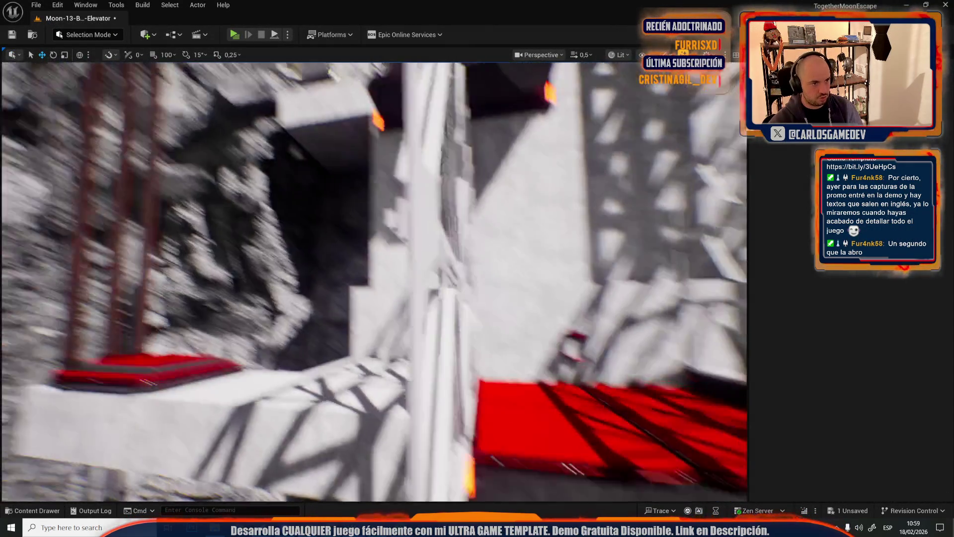
{"action": "scroll", "coordinate": [374, 282], "scroll_direction": "down", "scroll_amount": 2}
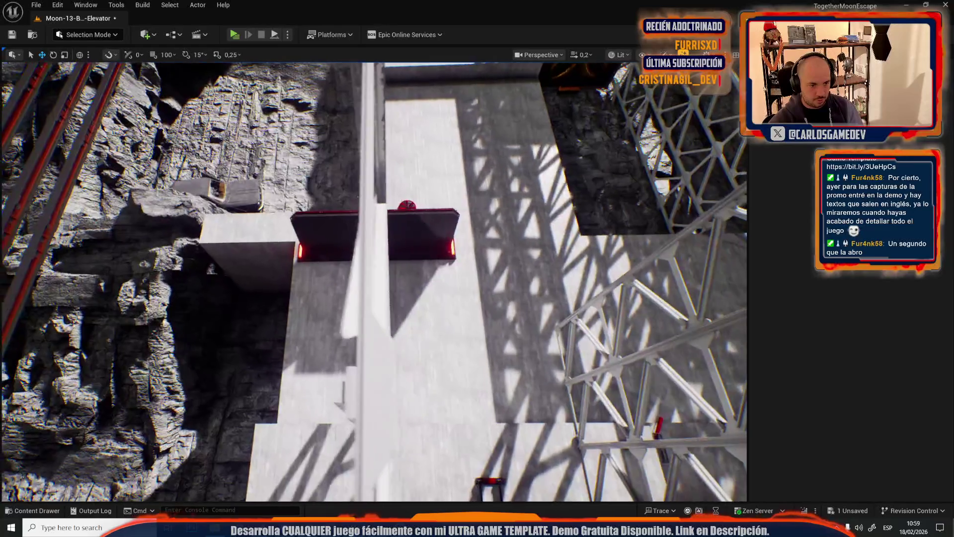
{"action": "scroll", "coordinate": [374, 282], "scroll_direction": "up", "scroll_amount": 2}
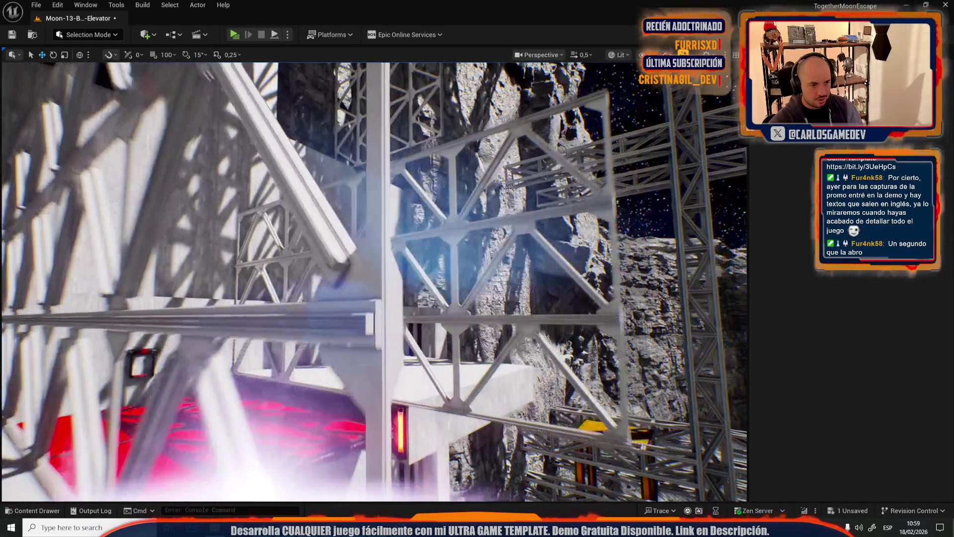
{"action": "key", "text": "w"}
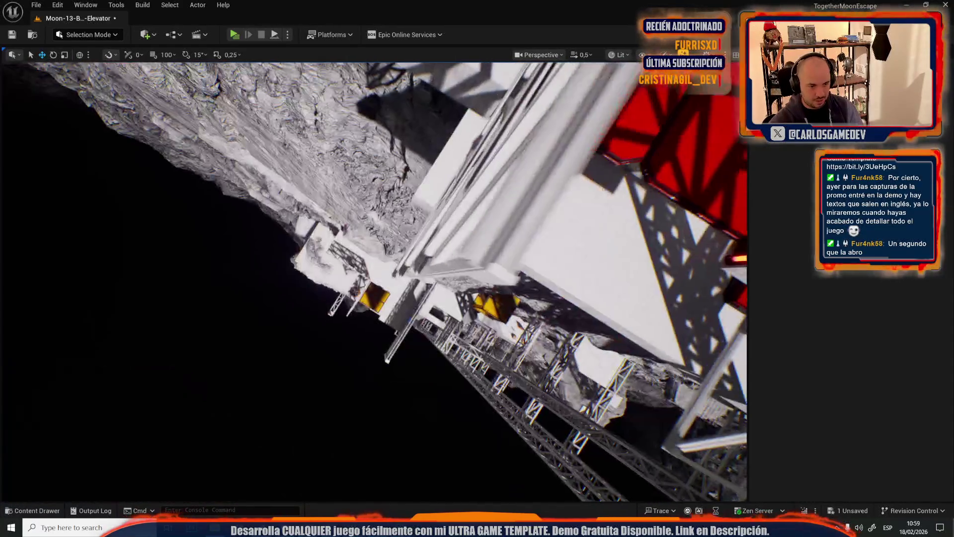
{"action": "left_click_drag", "start_coordinate": [357, 190], "coordinate": [358, 190]}
{"action": "key", "text": "ctrl+space"}
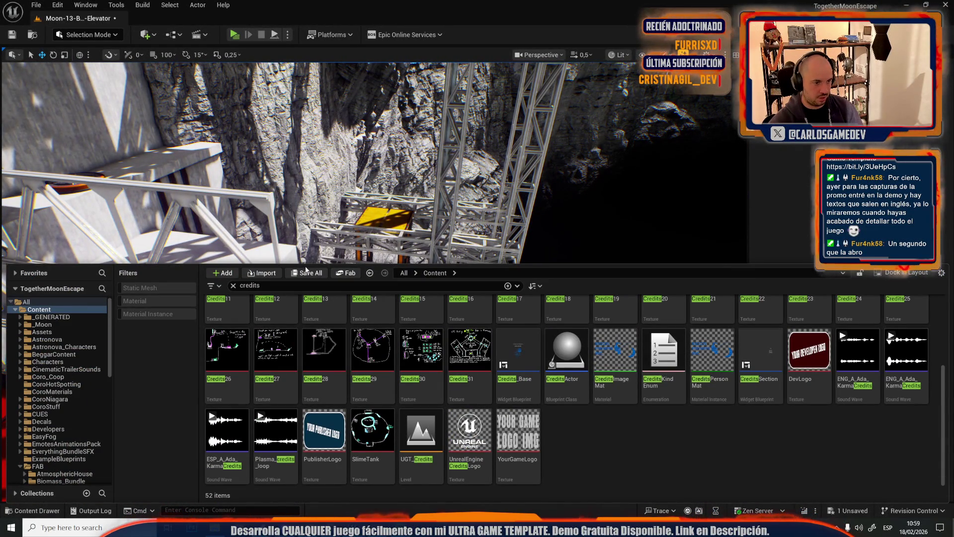
{"action": "left_click", "coordinate": [308, 273]}
{"action": "left_click", "coordinate": [551, 367]}
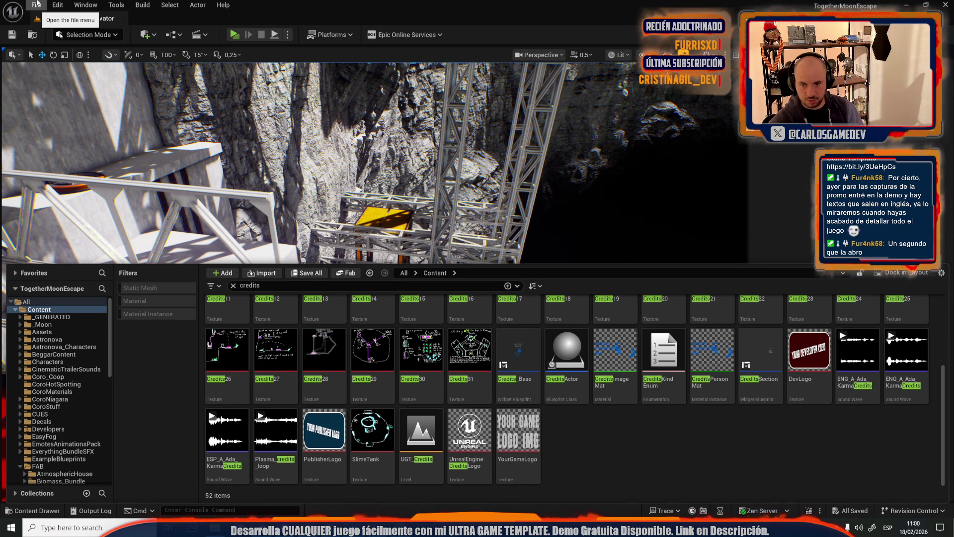
Load Moon-09-Crater from the Open Level list in place of the elevator map
{"action": "left_click", "coordinate": [36, 4]}
{"action": "left_click", "coordinate": [56, 55]}
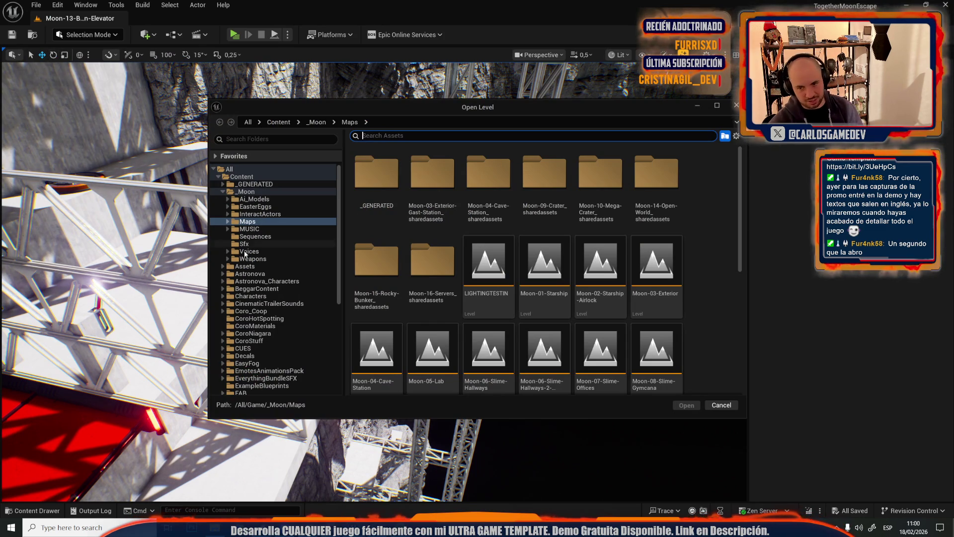
{"action": "scroll", "coordinate": [439, 255], "scroll_direction": "down", "scroll_amount": 2}
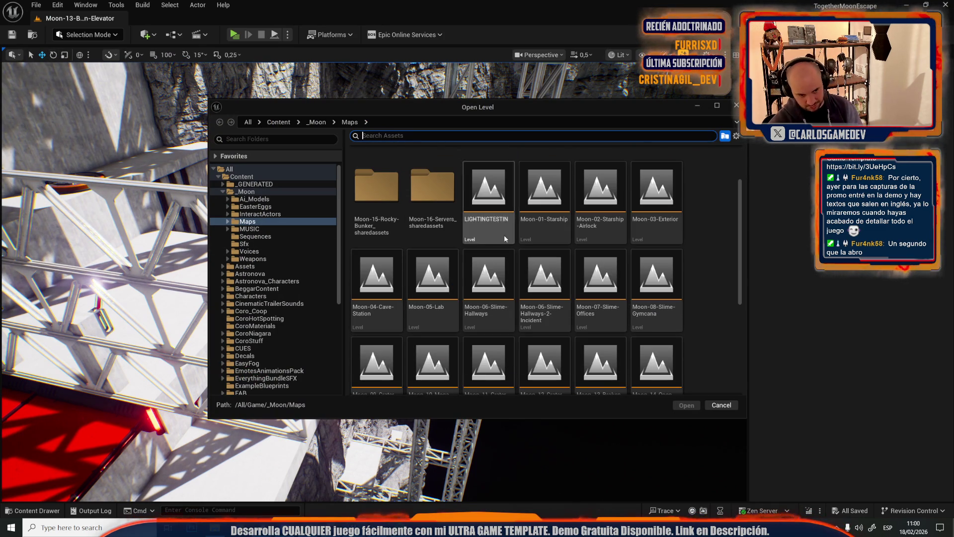
{"action": "scroll", "coordinate": [440, 363], "scroll_direction": "down", "scroll_amount": 1}
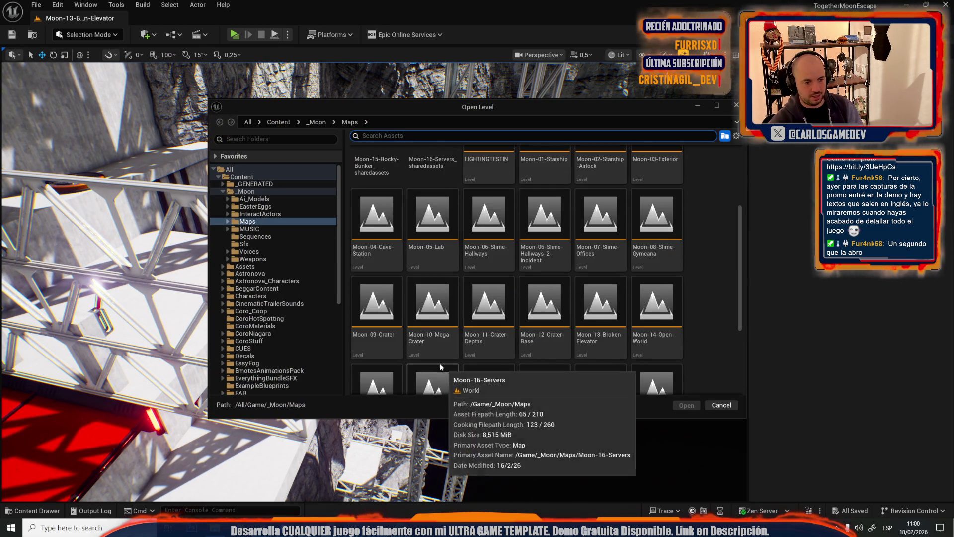
{"action": "left_click", "coordinate": [391, 310]}
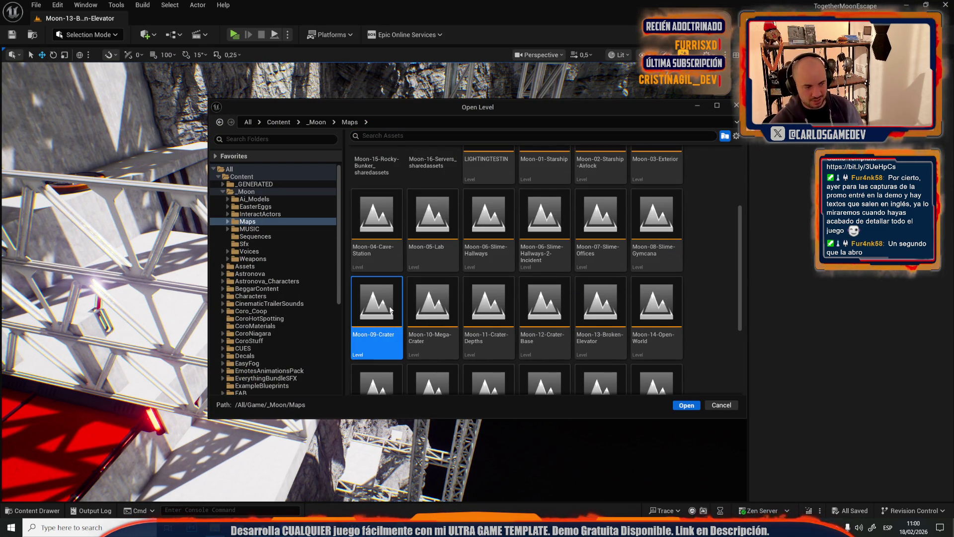
{"action": "key", "text": "Return"}
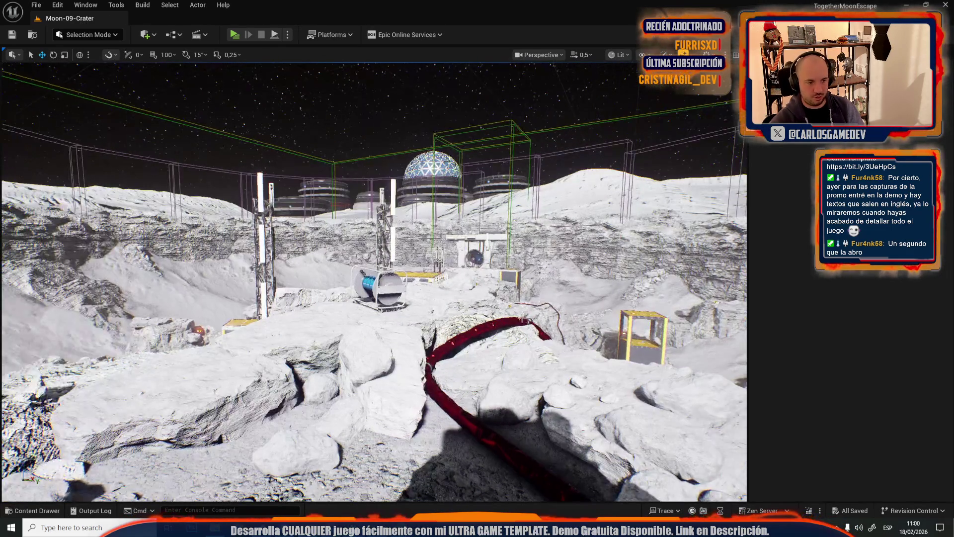
Fly the viewport across the crater past the domed base to face the tunnel stairs
{"action": "scroll", "coordinate": [473, 345], "scroll_direction": "up", "scroll_amount": 2}
{"action": "key", "text": "w"}
{"action": "scroll", "coordinate": [374, 282], "scroll_direction": "up", "scroll_amount": 3}
{"action": "key", "text": "w"}
{"action": "key", "text": "w"}
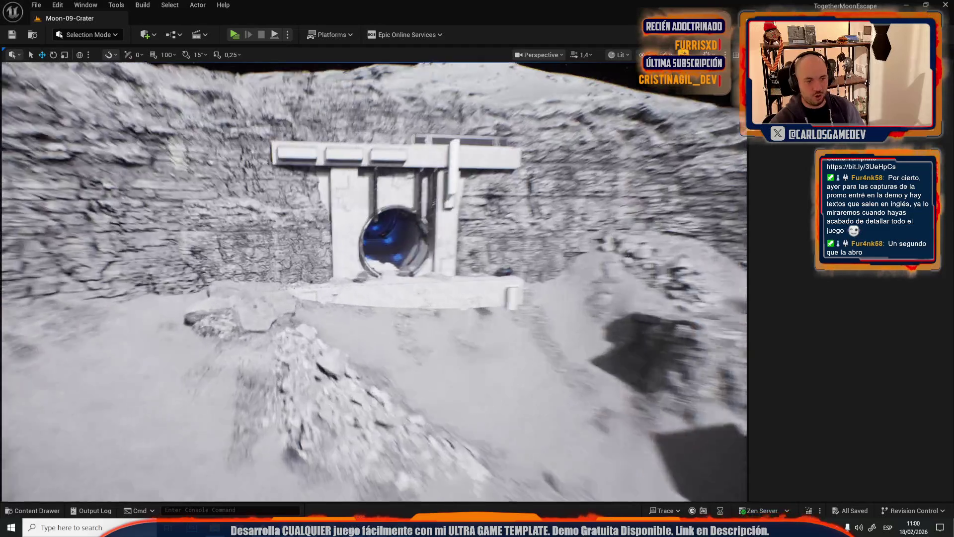
{"action": "scroll", "coordinate": [374, 281], "scroll_direction": "down", "scroll_amount": 2}
{"action": "left_click_drag", "start_coordinate": [374, 282], "coordinate": [271, 2]}
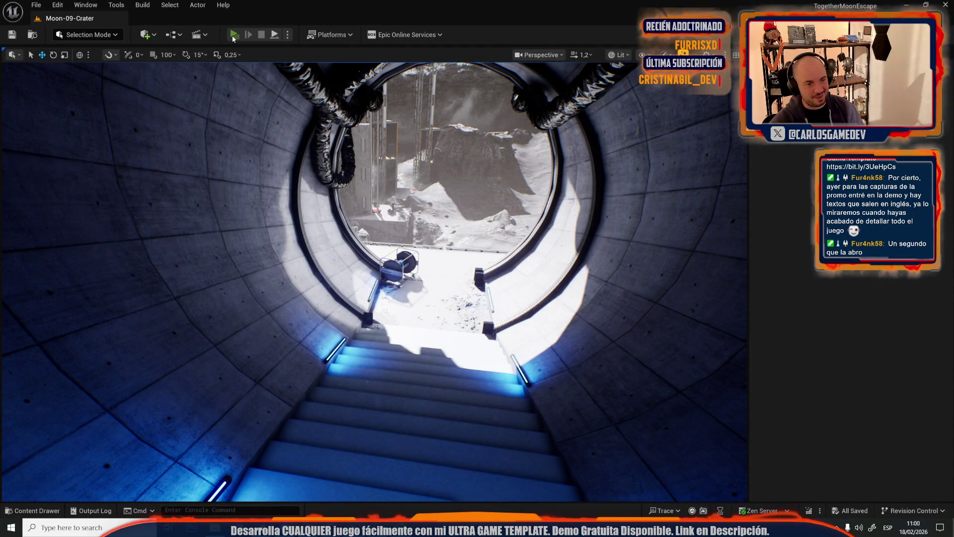
Play-test from the tunnel onto the snowy platform toward the rock and towers, then stop
{"action": "left_click", "coordinate": [234, 35]}
{"action": "key", "text": "w"}
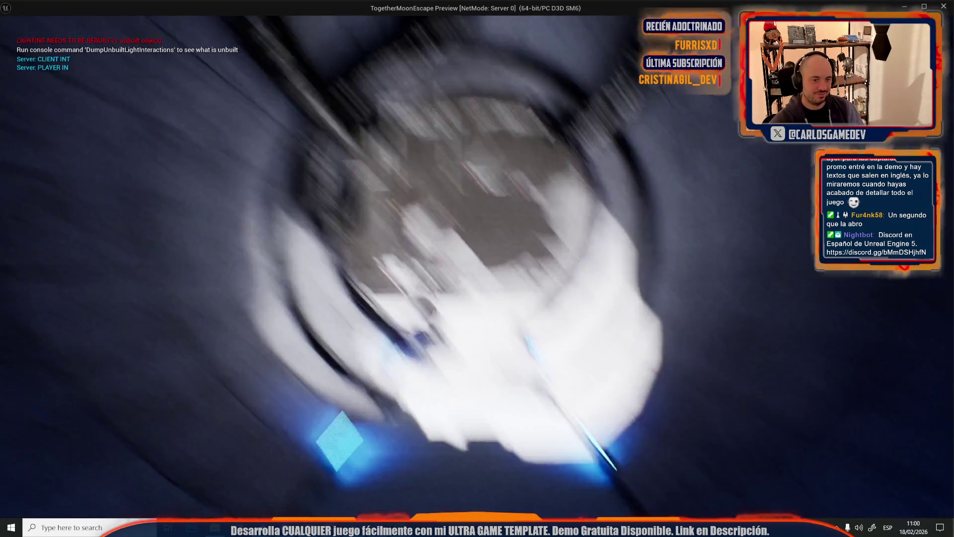
{"action": "key", "text": "w"}
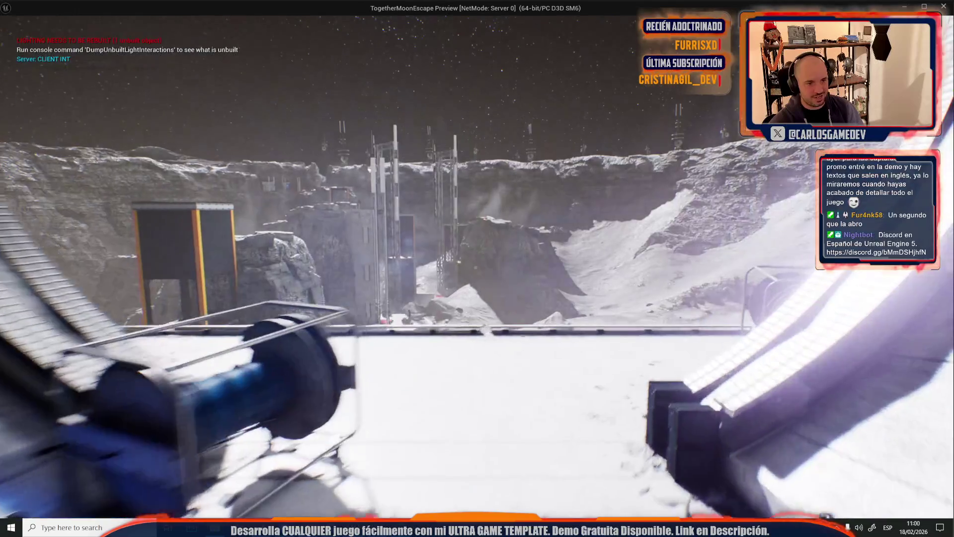
{"action": "key", "text": "w"}
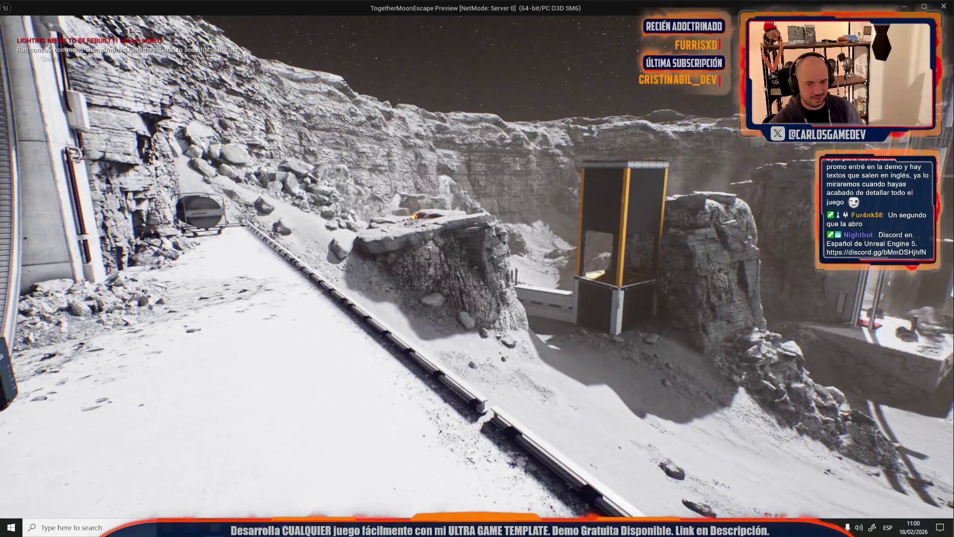
{"action": "key", "text": "w"}
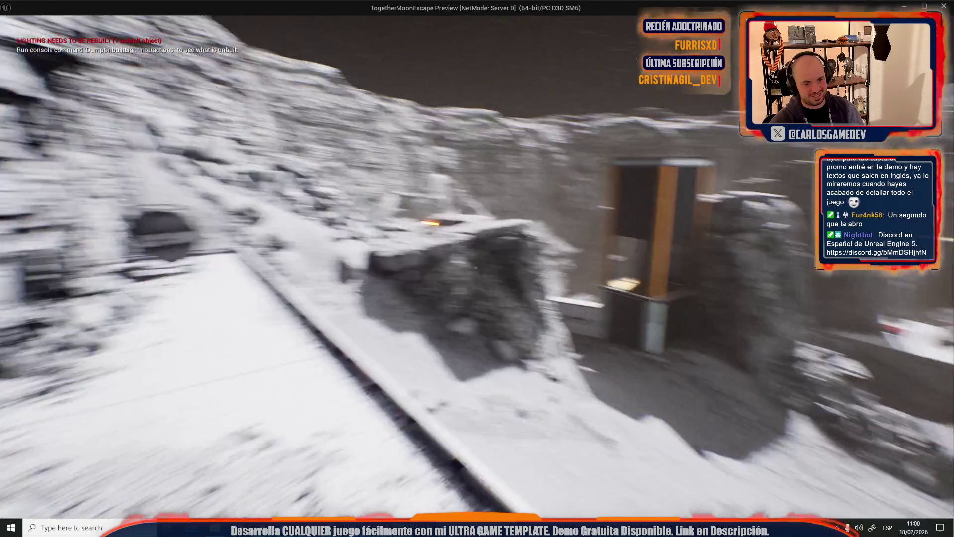
{"action": "key", "text": "w"}
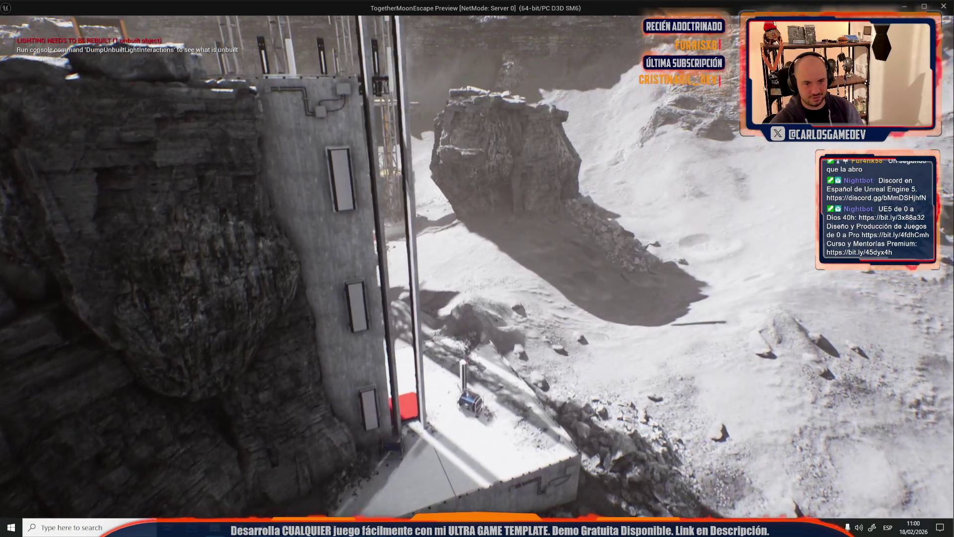
{"action": "key", "text": "w"}
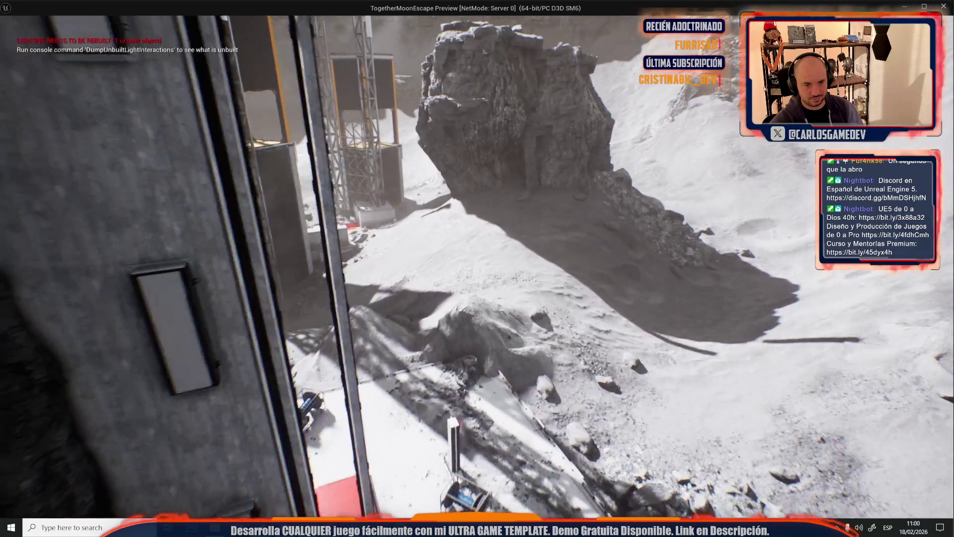
{"action": "key", "text": "w"}
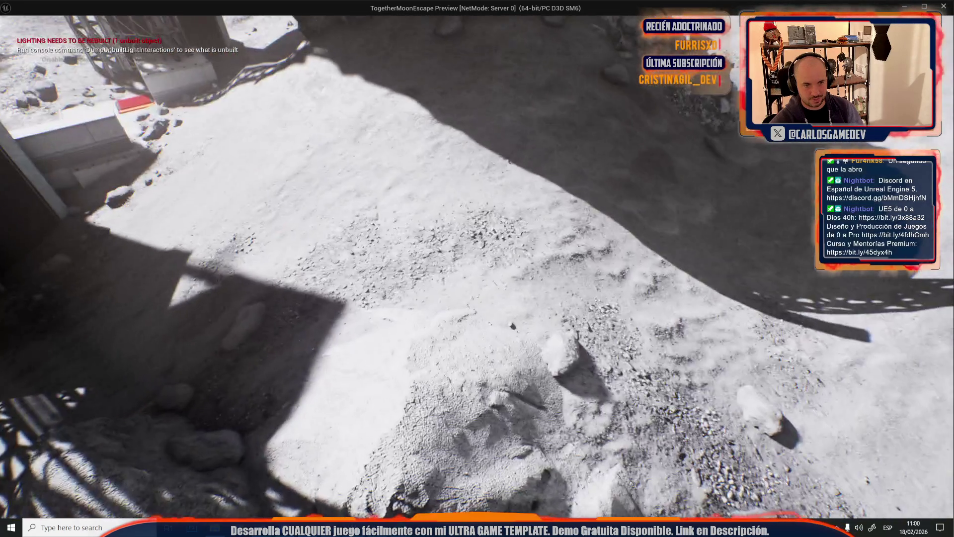
{"action": "key", "text": "Escape"}
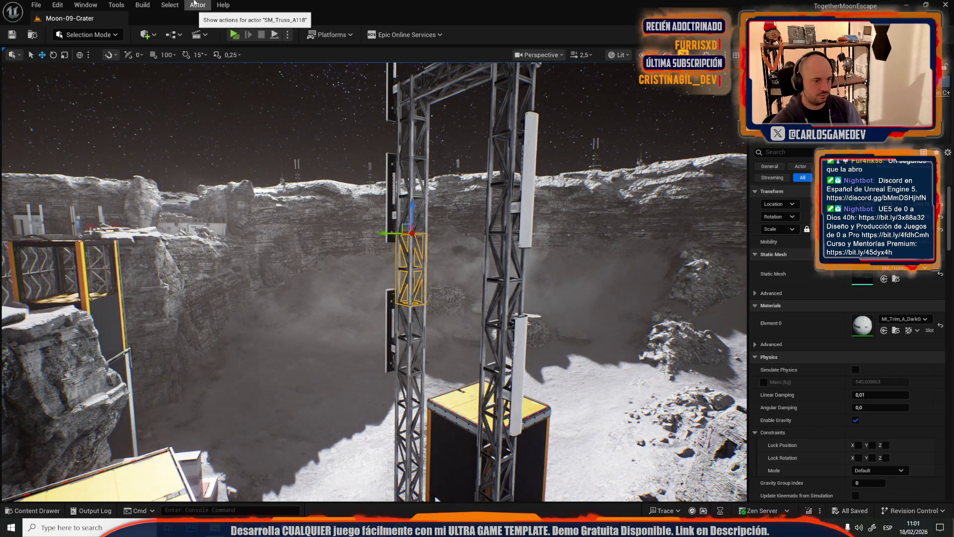
Frame a truss and select every matching truss mesh across the crater cliffs
{"action": "key", "text": "f"}
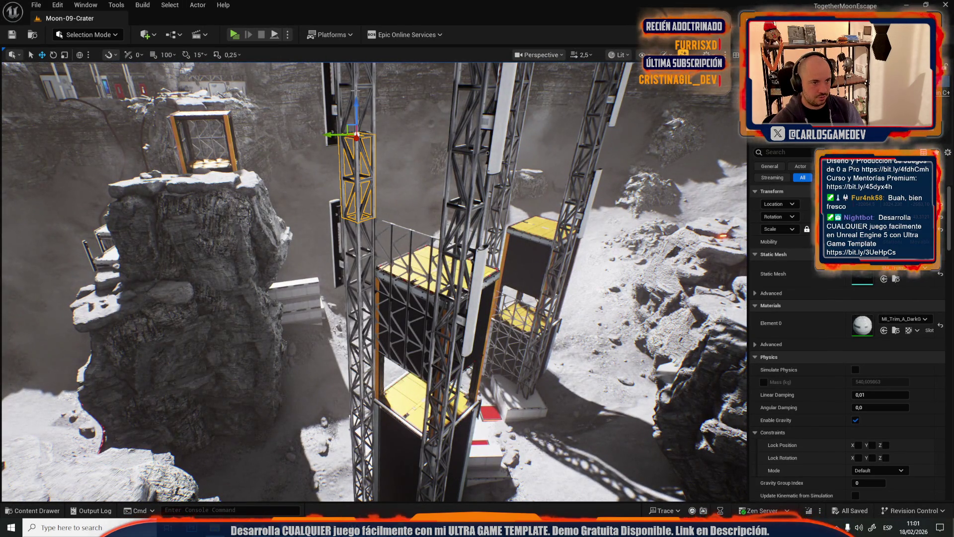
{"action": "scroll", "coordinate": [845, 348], "scroll_direction": "down", "scroll_amount": 3}
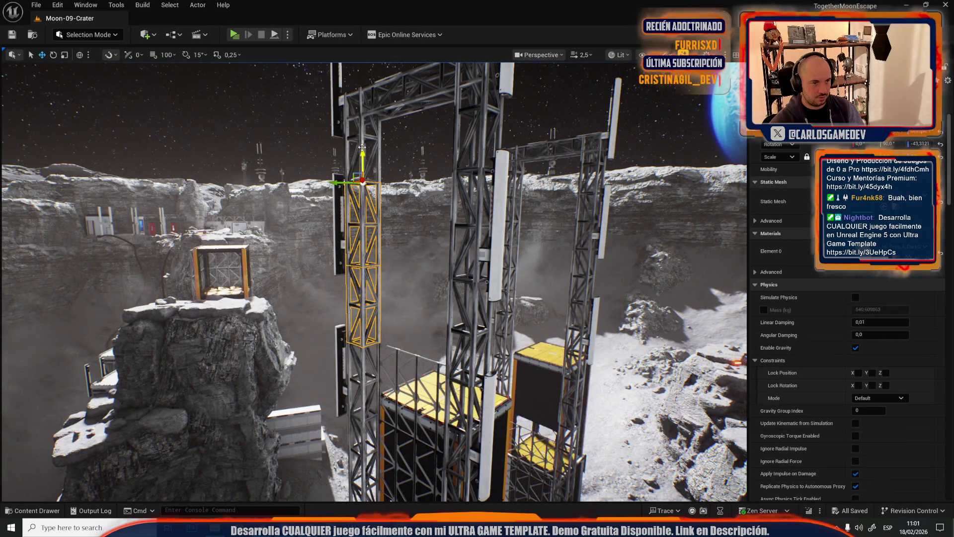
{"action": "left_click", "coordinate": [168, 5]}
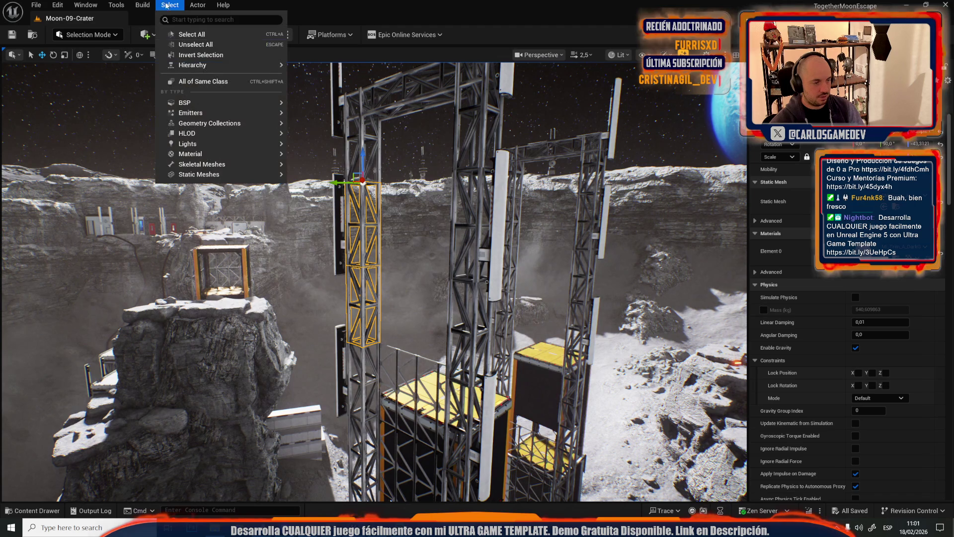
{"action": "mouse_move", "coordinate": [271, 175]}
{"action": "left_click", "coordinate": [326, 189]}
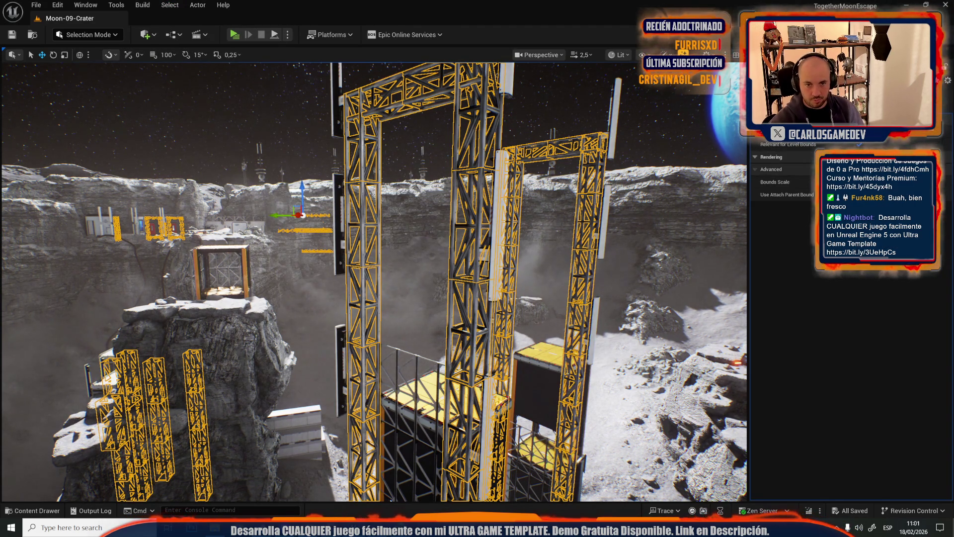
{"action": "left_click_drag", "start_coordinate": [466, 220], "coordinate": [527, 237]}
{"action": "scroll", "coordinate": [526, 237], "scroll_direction": "down", "scroll_amount": 2}
{"action": "scroll", "coordinate": [526, 237], "scroll_direction": "down", "scroll_amount": 2}
{"action": "left_click_drag", "start_coordinate": [490, 298], "coordinate": [490, 299]}
{"action": "left_click", "coordinate": [377, 125]}
Select all meshes matching the white pillar, clear the selection, and start a play test
{"action": "left_click_drag", "start_coordinate": [377, 125], "coordinate": [377, 125]}
{"action": "scroll", "coordinate": [573, 292], "scroll_direction": "up", "scroll_amount": 2}
{"action": "left_click_drag", "start_coordinate": [573, 292], "coordinate": [573, 291]}
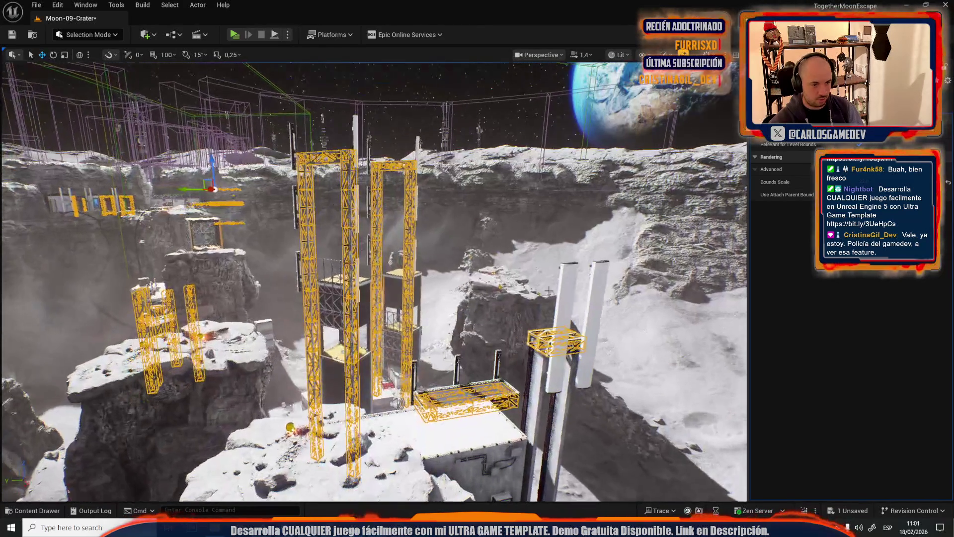
{"action": "left_click", "coordinate": [573, 292]}
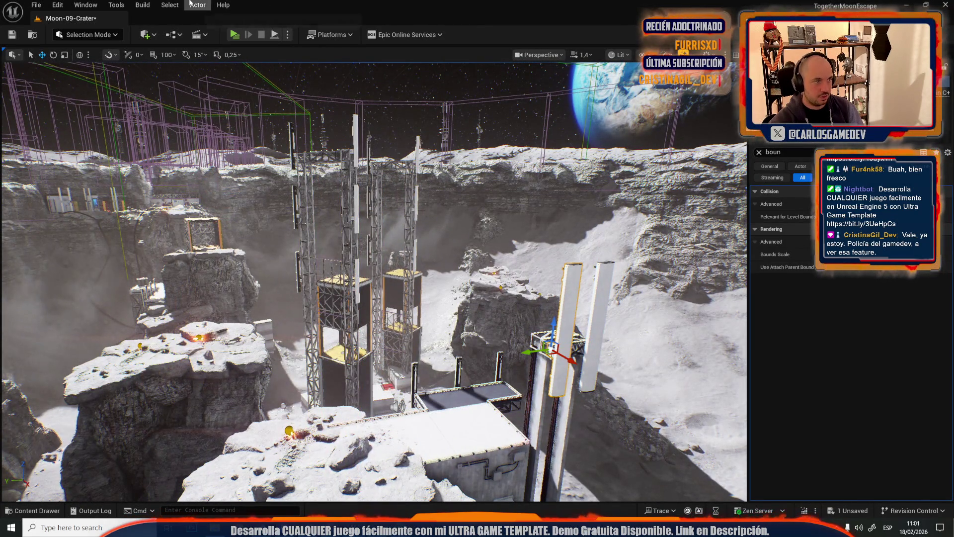
{"action": "left_click", "coordinate": [170, 5]}
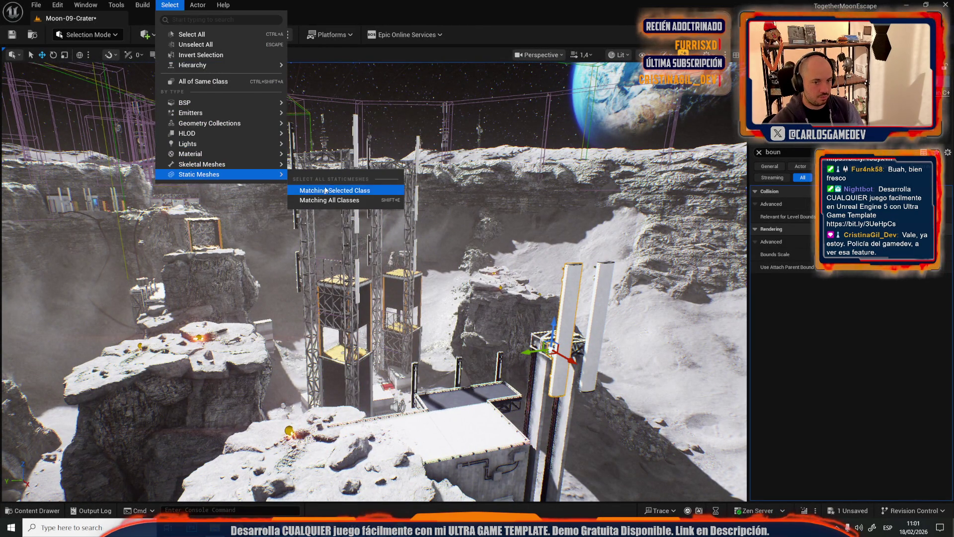
{"action": "left_click", "coordinate": [326, 190]}
{"action": "left_click_drag", "start_coordinate": [464, 234], "coordinate": [470, 268]}
{"action": "key", "text": "Escape"}
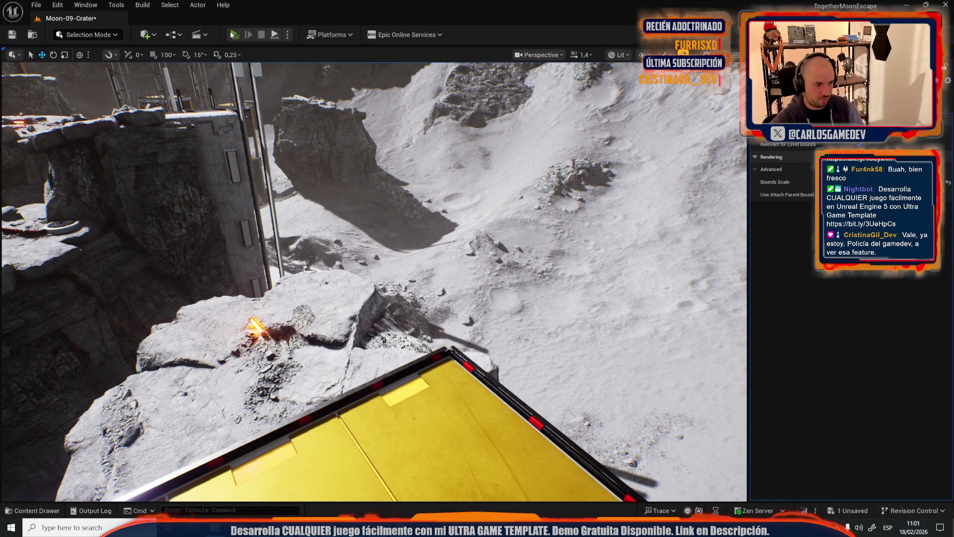
{"action": "left_click", "coordinate": [230, 31]}
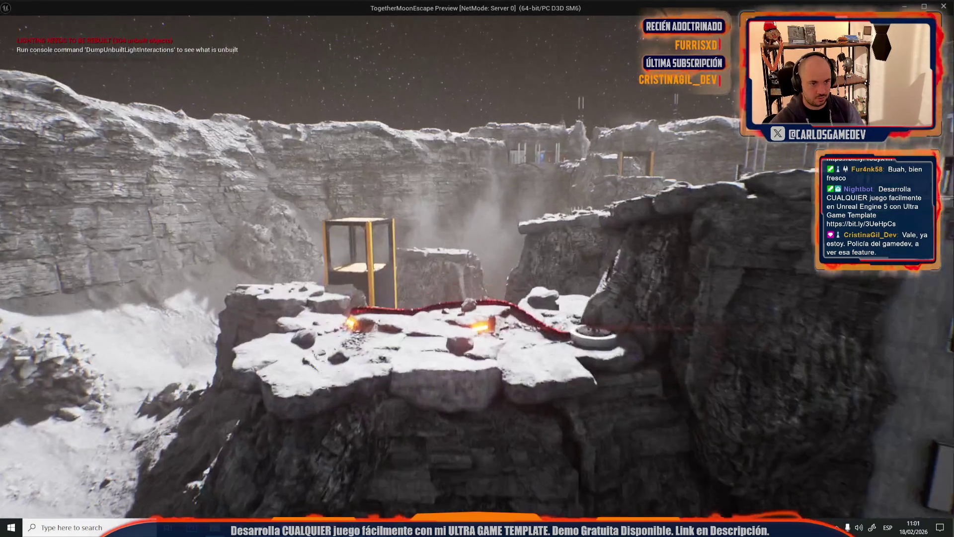
End the running play test and start a fresh Play In Editor session of the crater level
{"action": "key", "text": "alt+Tab"}
{"action": "key", "text": "Escape"}
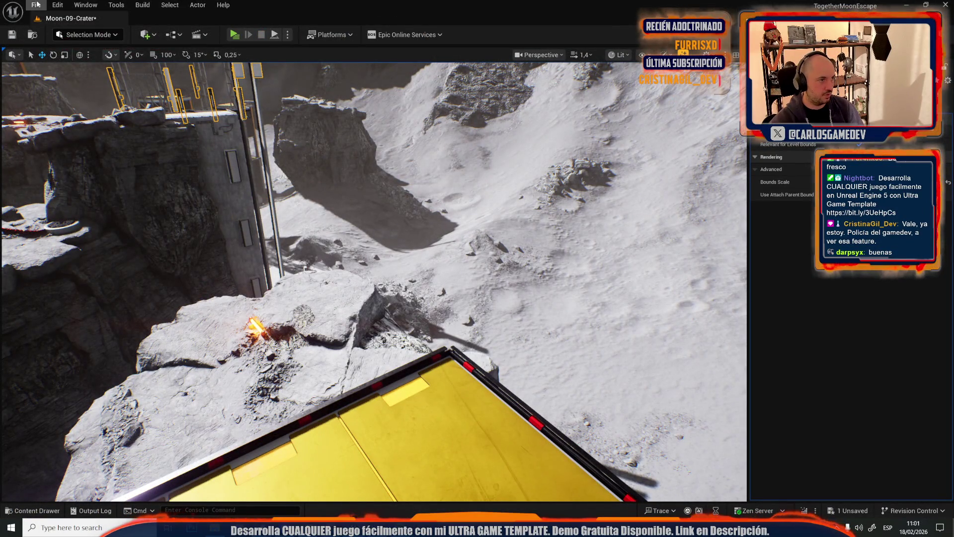
{"action": "left_click", "coordinate": [37, 5]}
{"action": "left_click", "coordinate": [55, 52]}
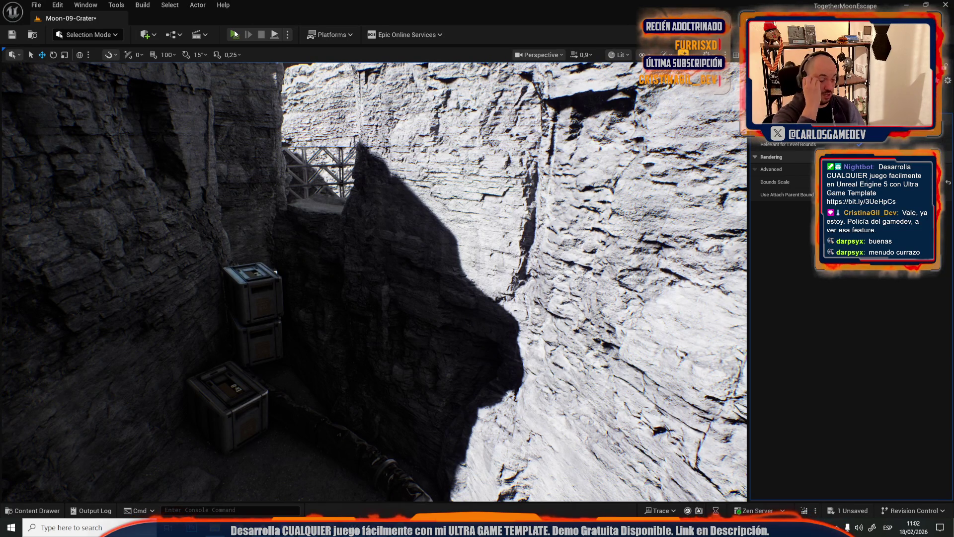
{"action": "left_click", "coordinate": [235, 34]}
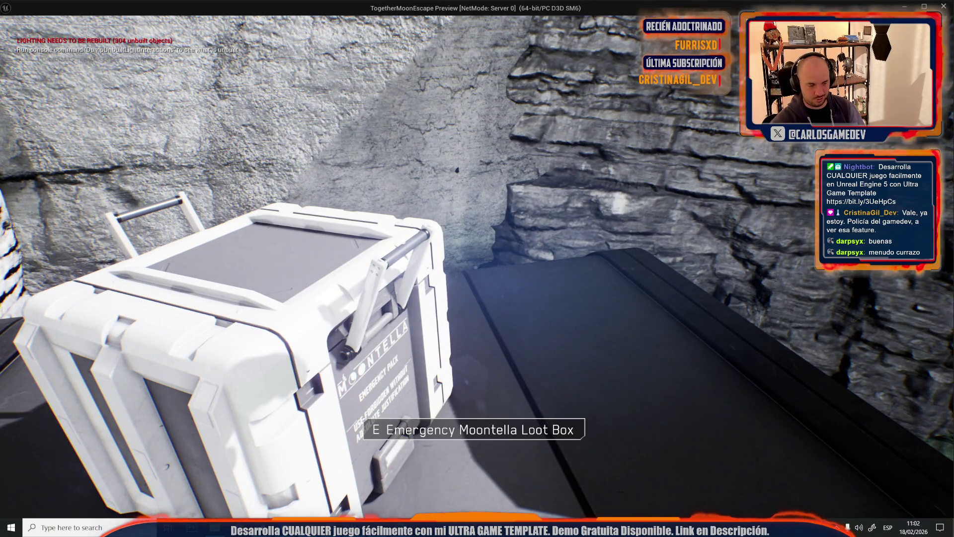
Open the Moontella loot box with E, watch the toilet rolls spill out, then stop the session
{"action": "key", "text": "s"}
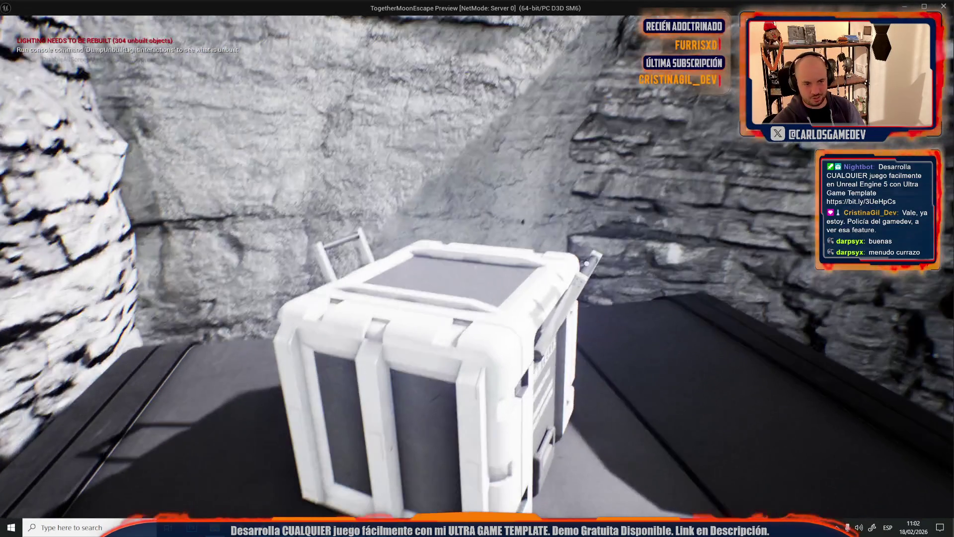
{"action": "key", "text": "e"}
{"action": "key", "text": "s"}
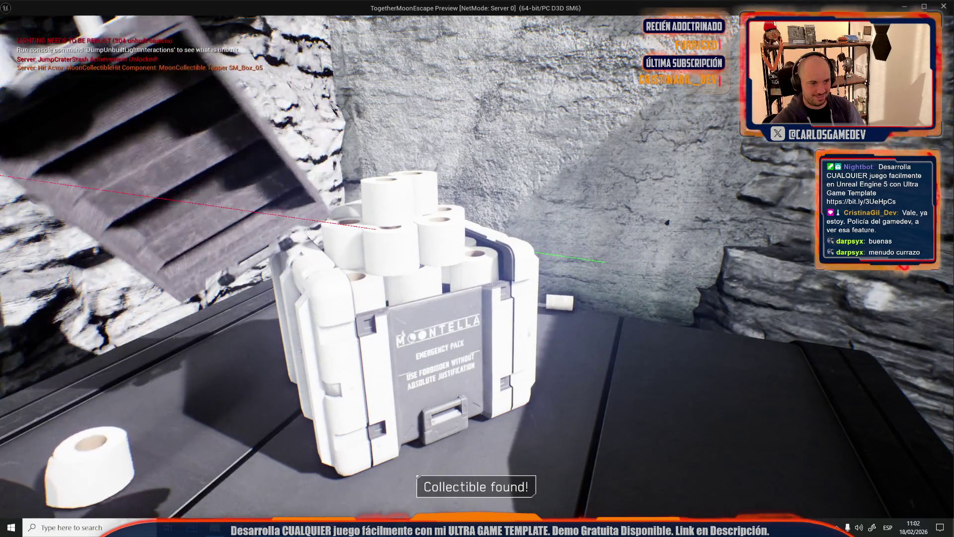
{"action": "key", "text": "w"}
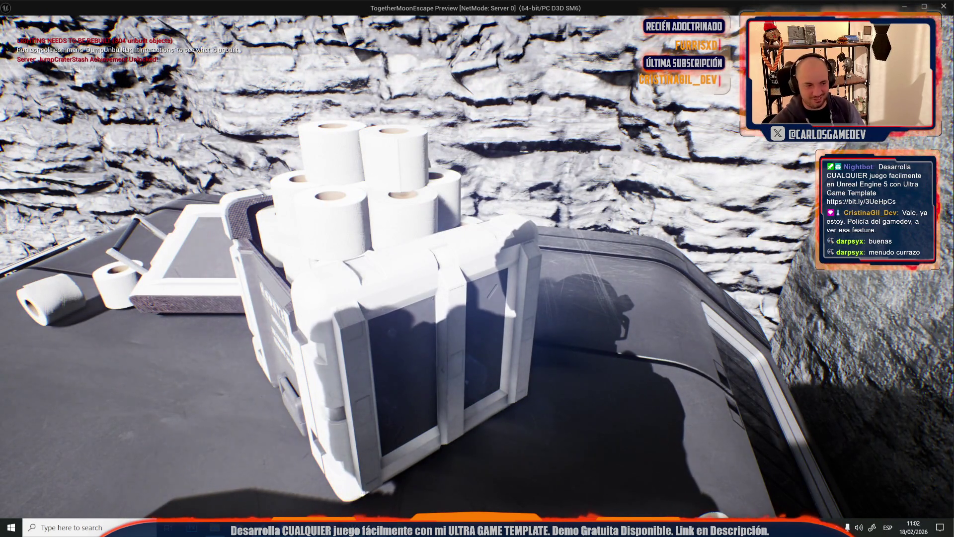
{"action": "key", "text": "a"}
{"action": "key", "text": "Escape"}
{"action": "scroll", "coordinate": [249, 195], "scroll_direction": "up", "scroll_amount": 4}
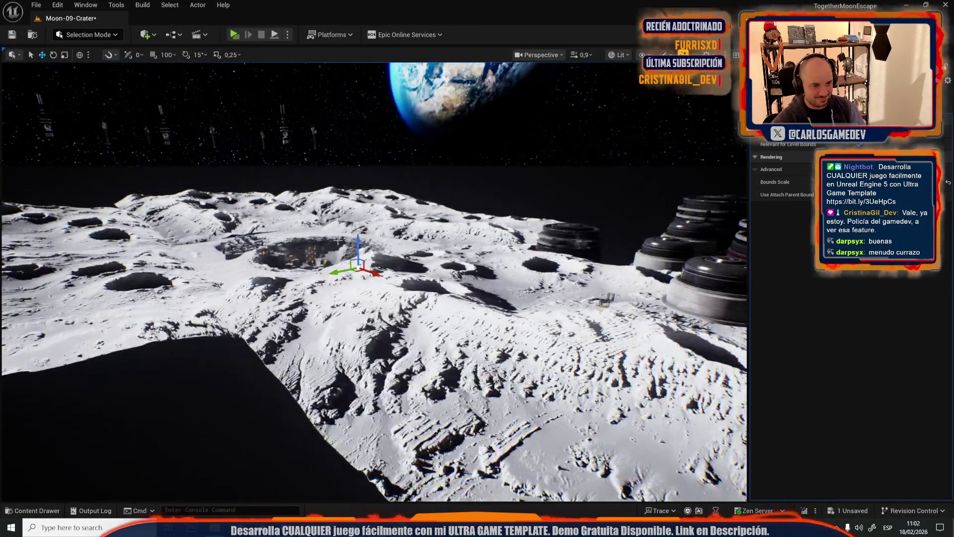
Fly down to the red-doored cabin and open the MoonCollectible blueprint for editing
{"action": "scroll", "coordinate": [373, 281], "scroll_direction": "down", "scroll_amount": 3}
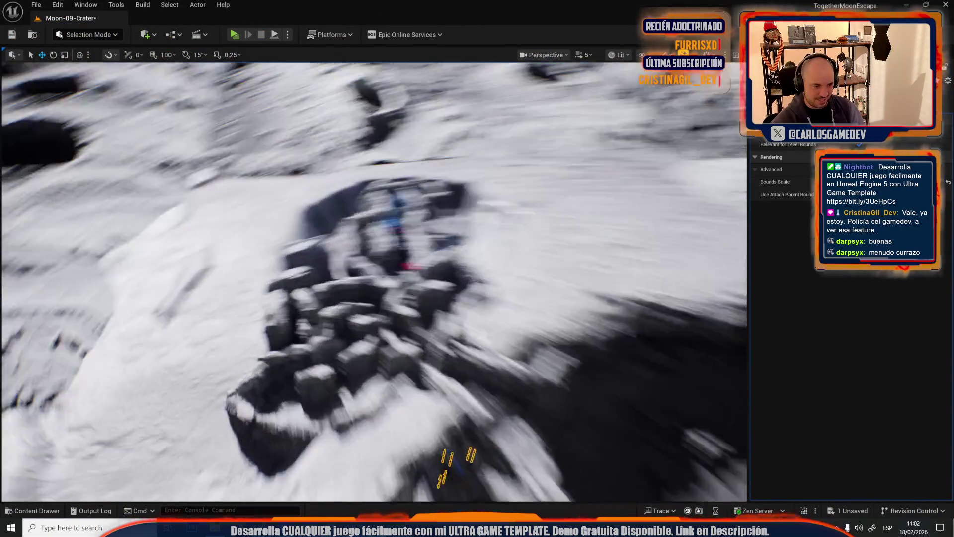
{"action": "key", "text": "s"}
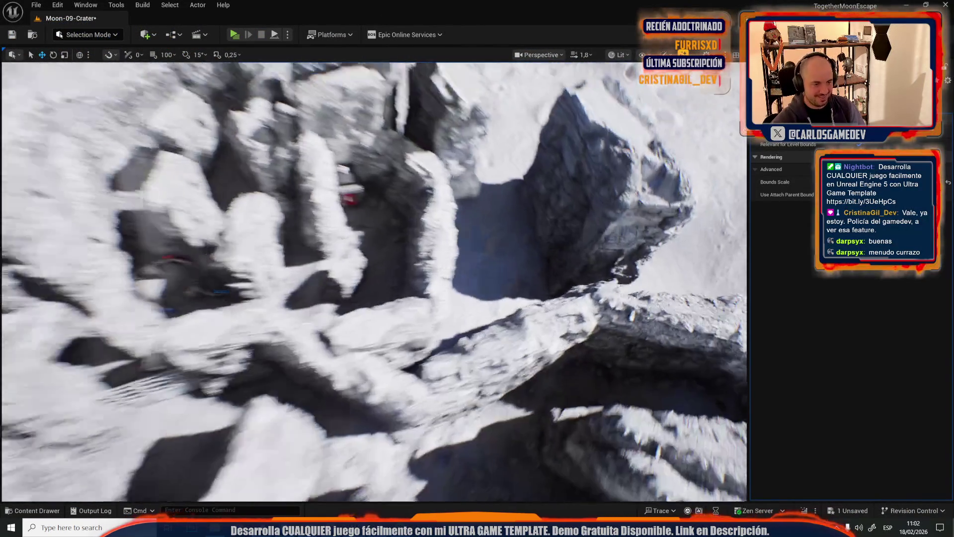
{"action": "key", "text": "w"}
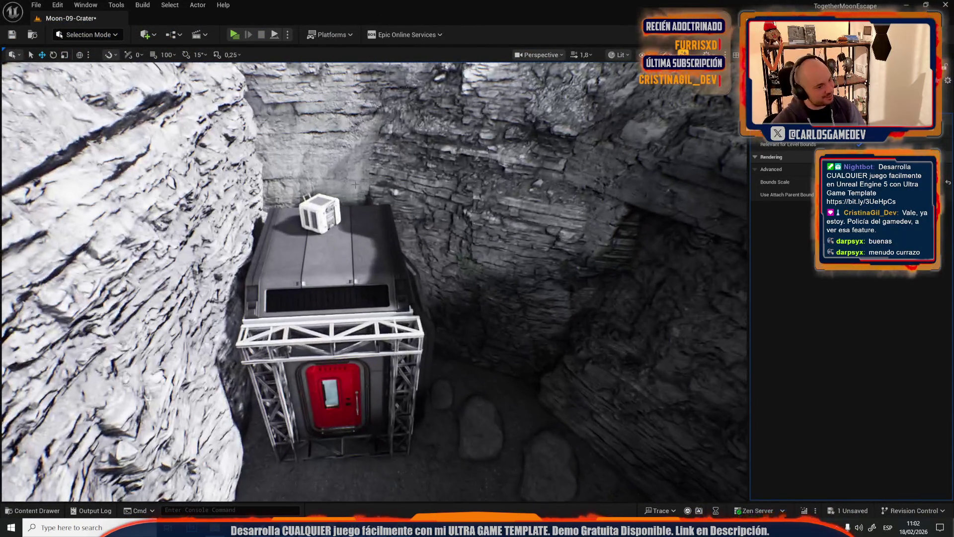
{"action": "right_click", "coordinate": [318, 214]}
{"action": "left_click", "coordinate": [353, 239]}
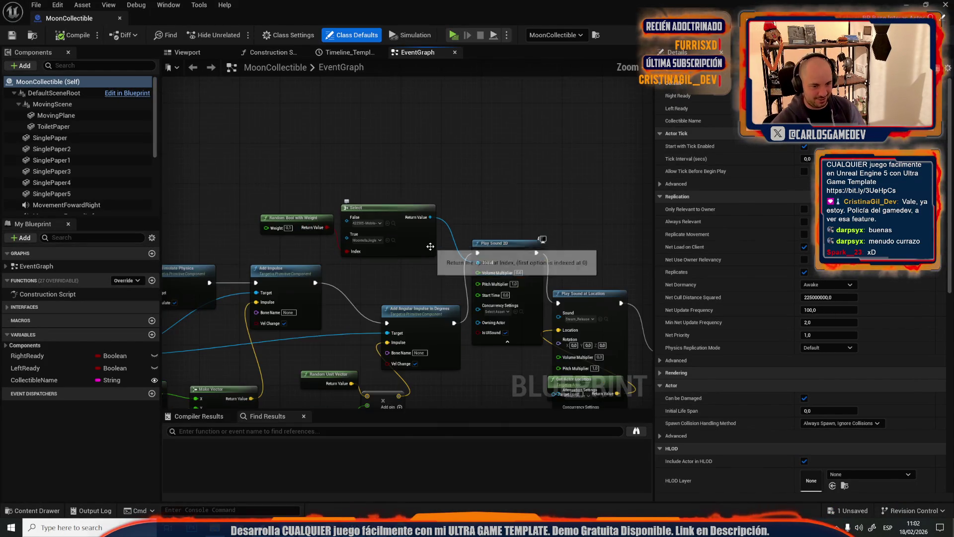
Locate the Select node's sound assets and play the MoontellaJingle sound
{"action": "scroll", "coordinate": [317, 133], "scroll_direction": "up", "scroll_amount": 2}
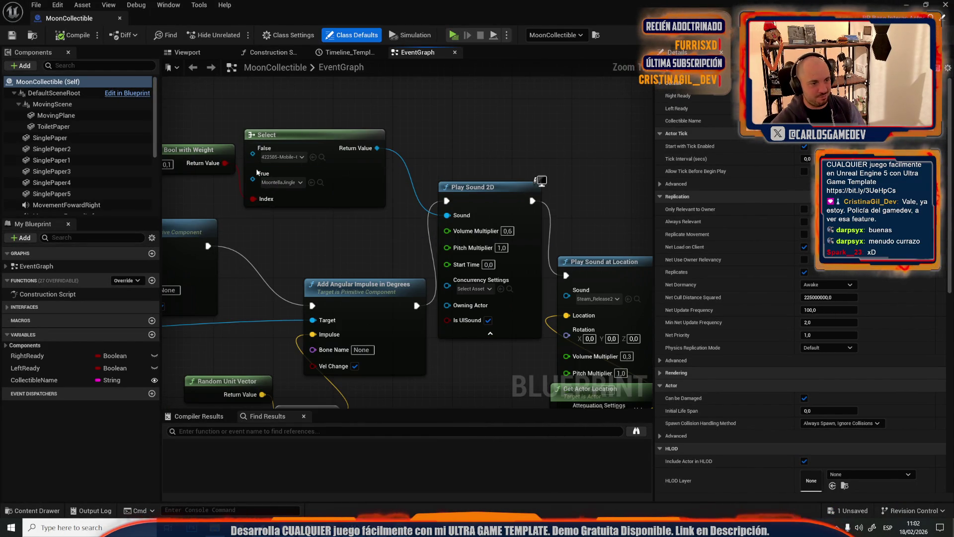
{"action": "left_click", "coordinate": [322, 158]}
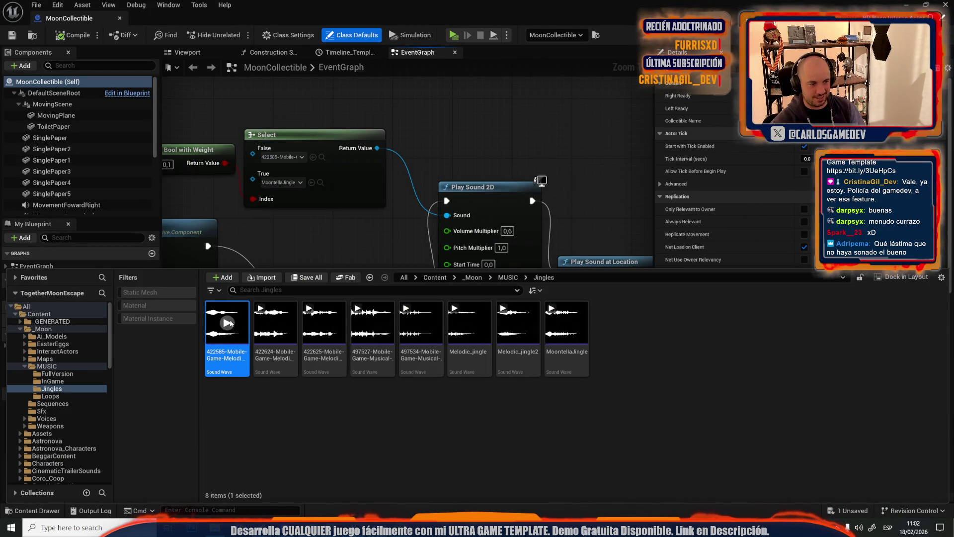
{"action": "mouse_move", "coordinate": [228, 323]}
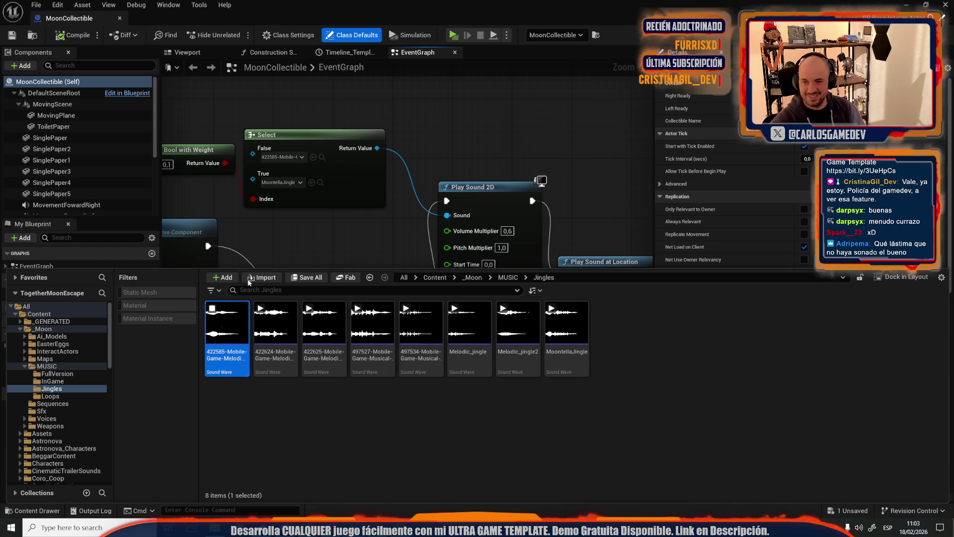
{"action": "left_click", "coordinate": [322, 184]}
{"action": "left_click", "coordinate": [321, 183]}
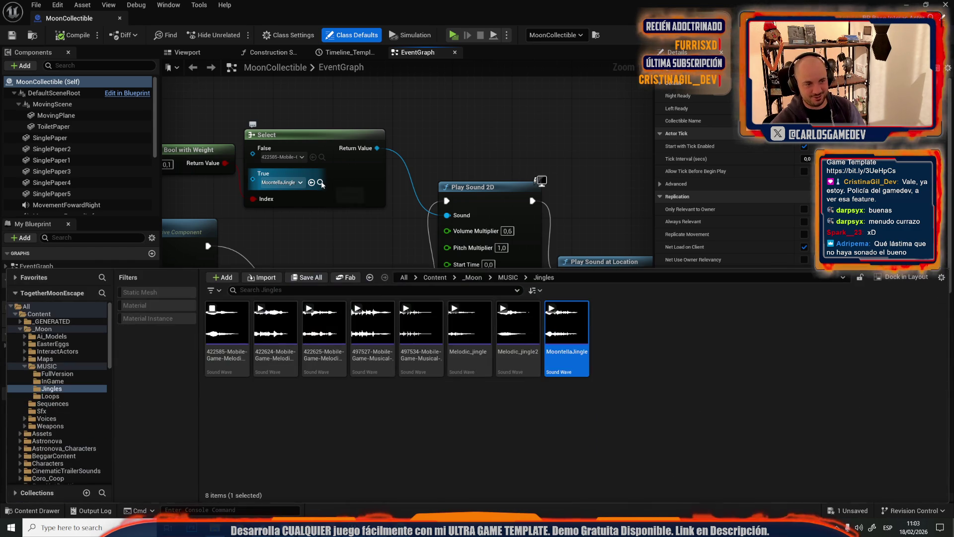
{"action": "left_click", "coordinate": [566, 323]}
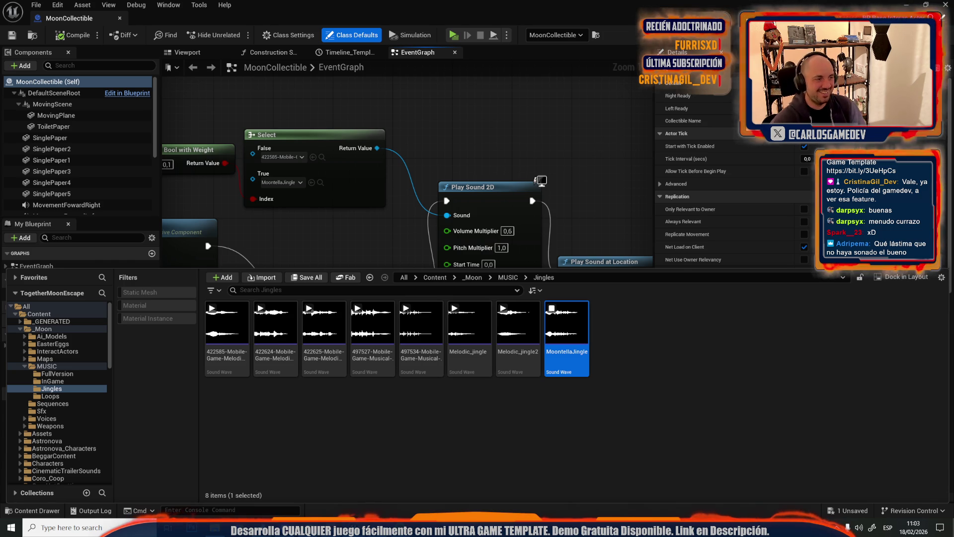
{"action": "left_click", "coordinate": [120, 18]}
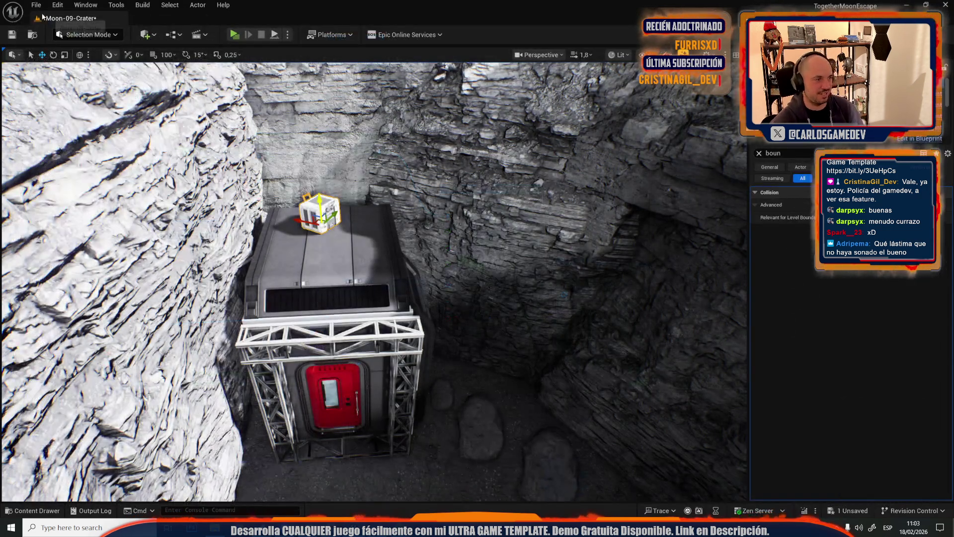
Open Moon-04-Cave-Station, saving Moon-09-Crater first, and fly into the dark cave
{"action": "left_click", "coordinate": [35, 5]}
{"action": "left_click", "coordinate": [65, 53]}
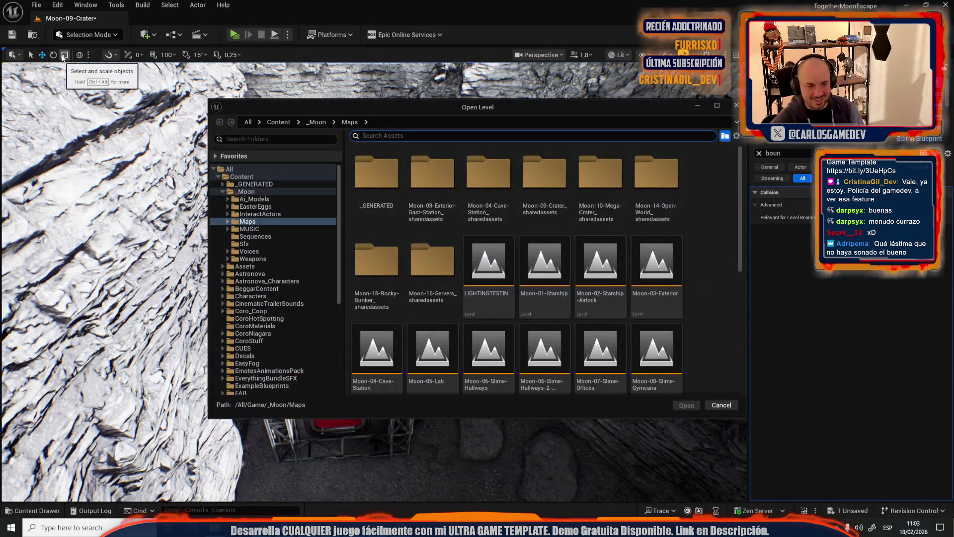
{"action": "double_click", "coordinate": [380, 367]}
{"action": "left_click", "coordinate": [481, 368]}
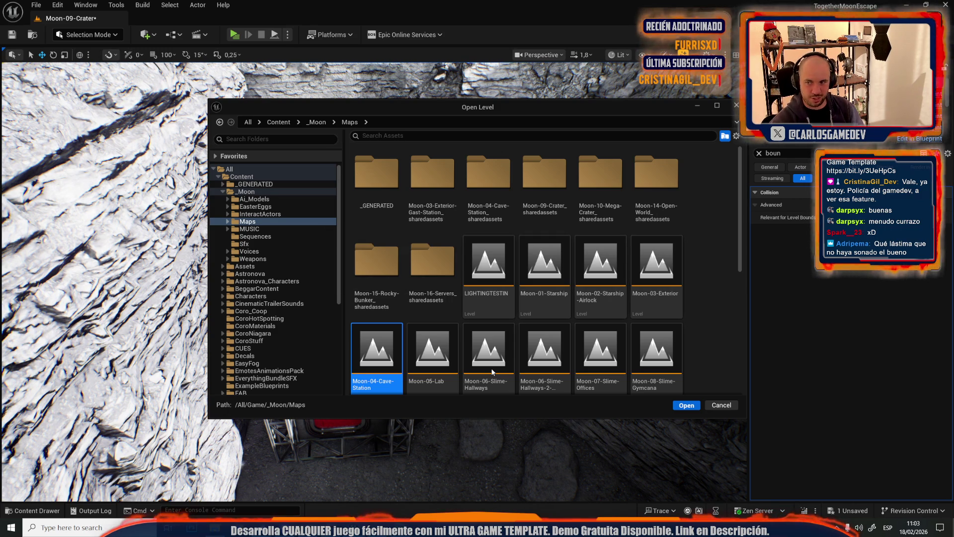
{"action": "key", "text": "Return"}
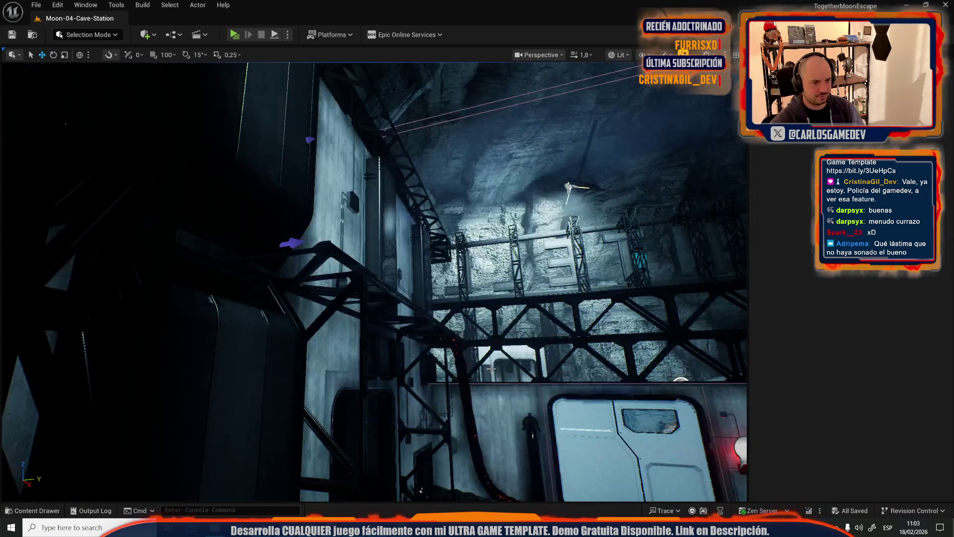
{"action": "left_click_drag", "start_coordinate": [373, 278], "coordinate": [367, 228]}
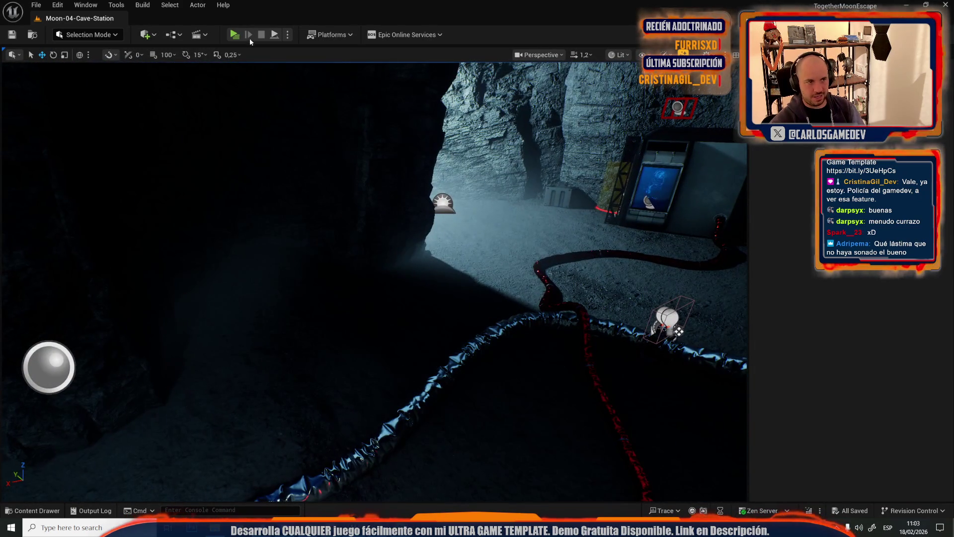
Start a play test of the Cave Station level, activate the red beacon and break the crate
{"action": "left_click", "coordinate": [235, 35]}
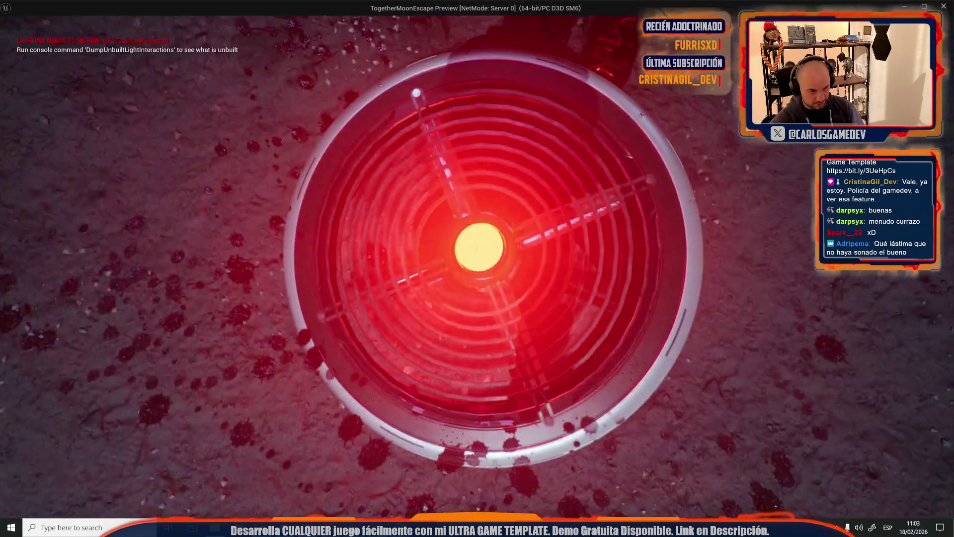
{"action": "left_click", "coordinate": [489, 376]}
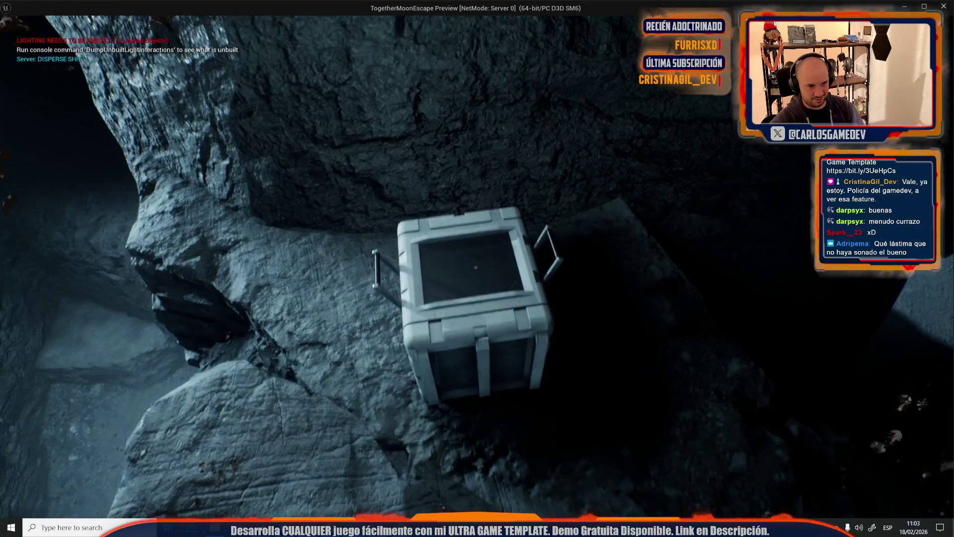
{"action": "left_click", "coordinate": [475, 267]}
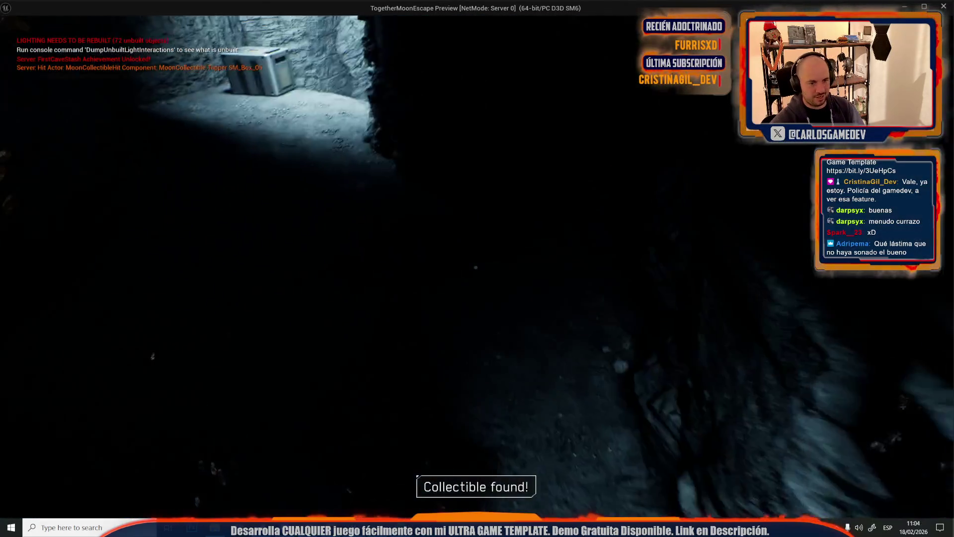
Walk the player from the canyon down the lit passage into the cabled machine room
{"action": "key", "text": "e"}
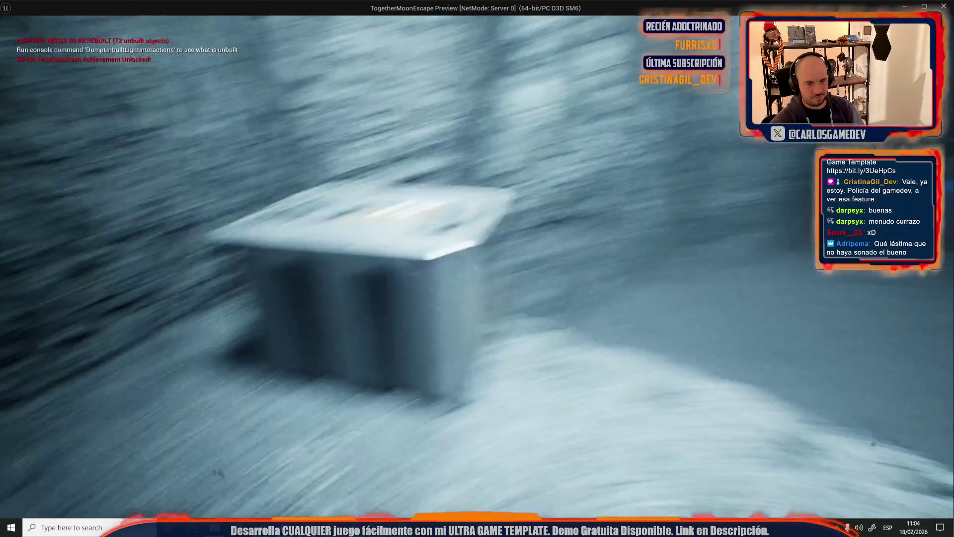
{"action": "key", "text": "w"}
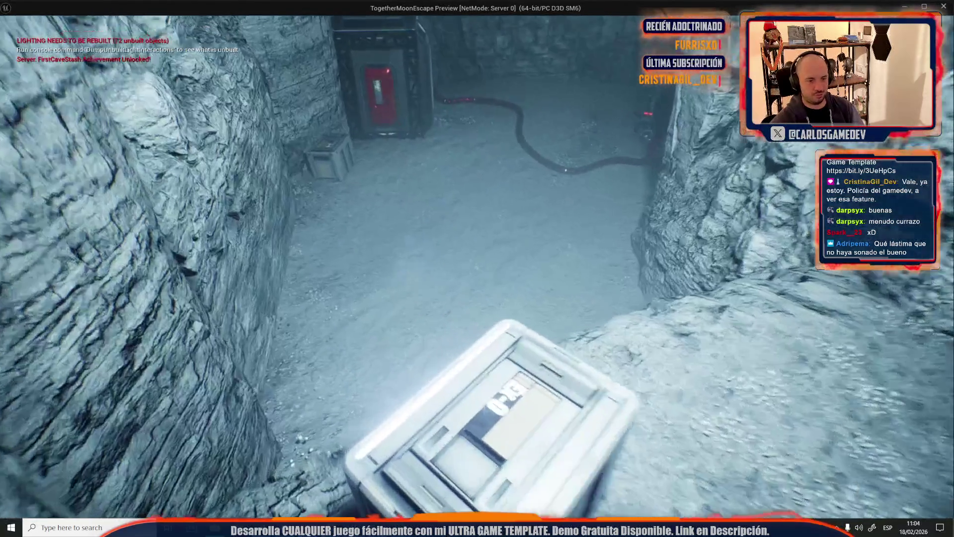
{"action": "key", "text": "w"}
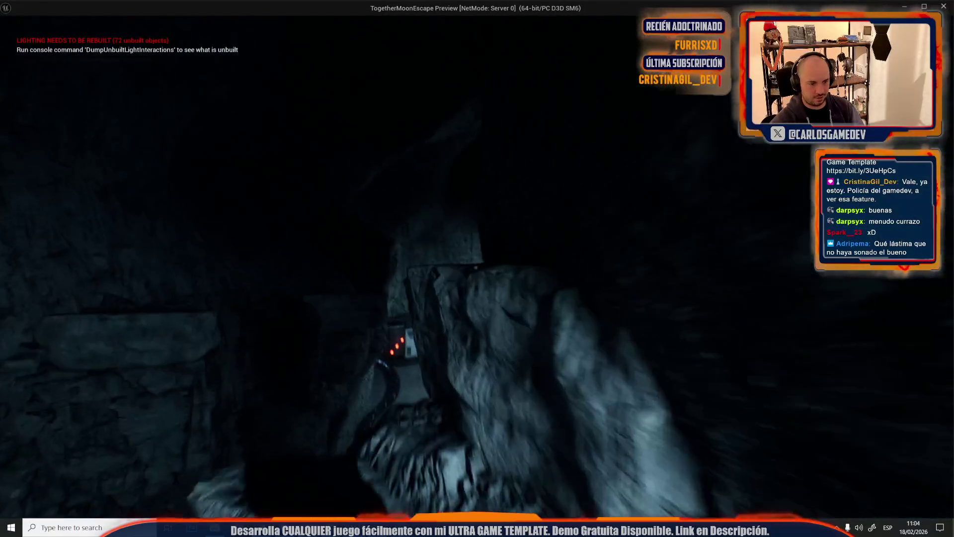
{"action": "key", "text": "w"}
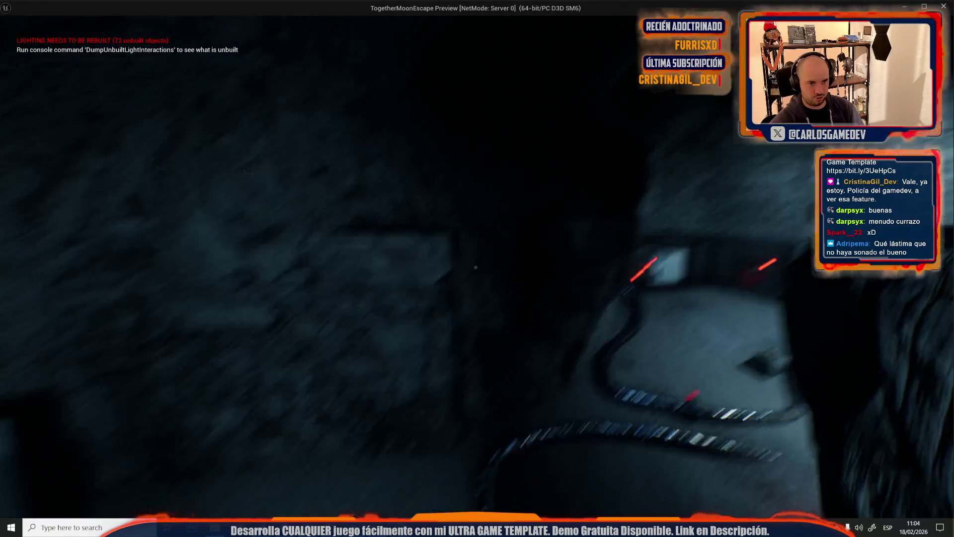
{"action": "key", "text": "w"}
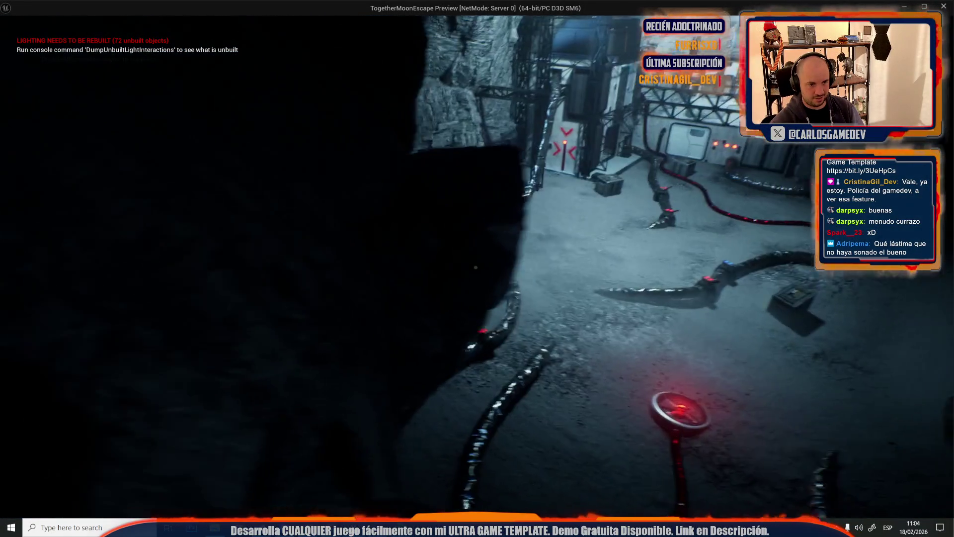
{"action": "key", "text": "w"}
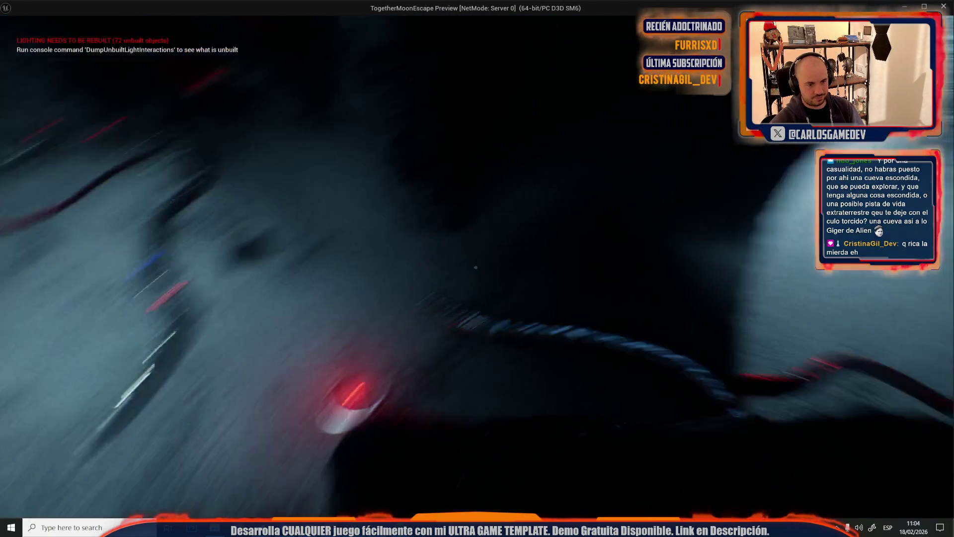
{"action": "key", "text": "w"}
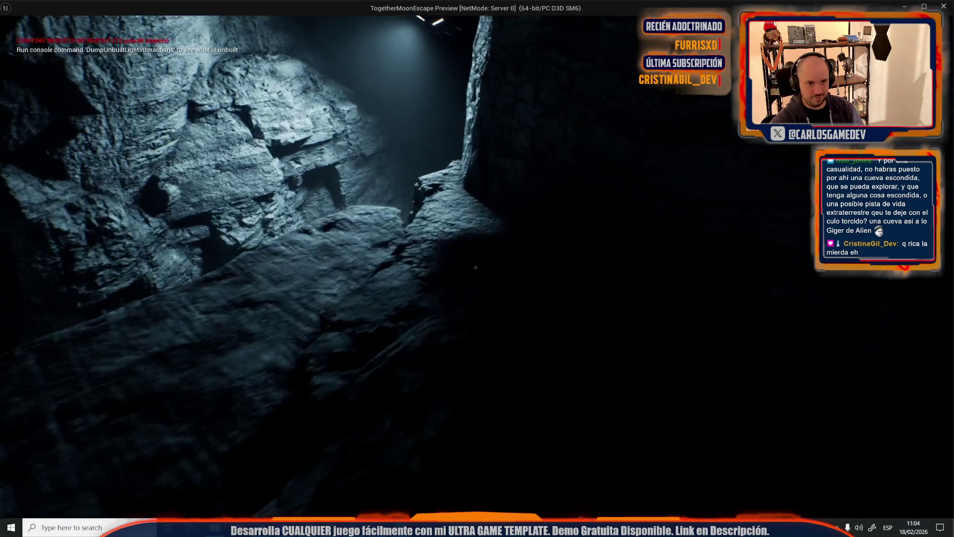
{"action": "key", "text": "w"}
{"action": "key", "text": "w"}
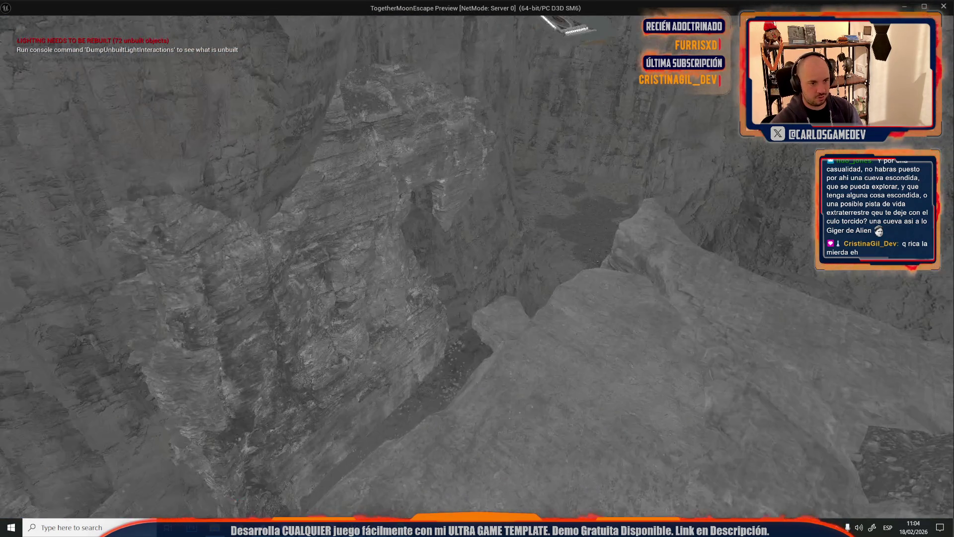
{"action": "key", "text": "w"}
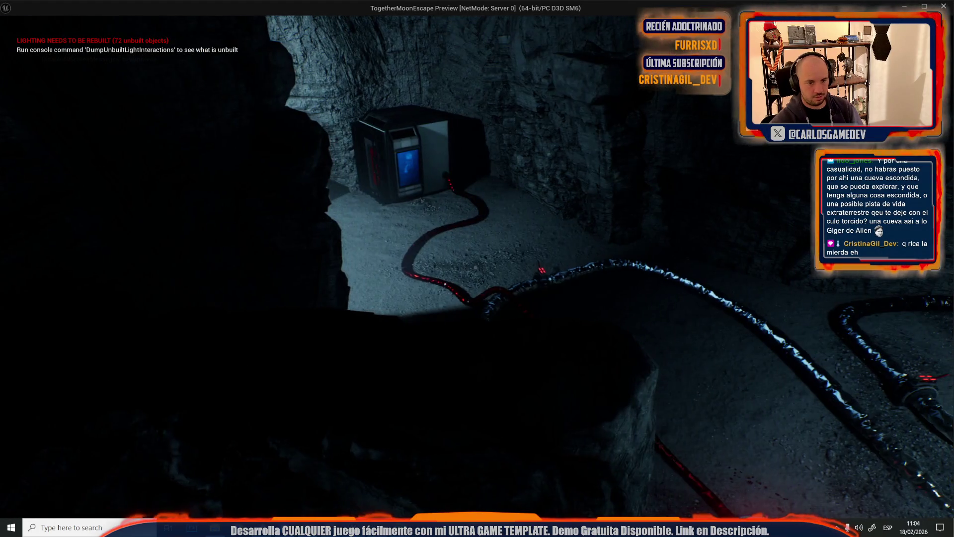
{"action": "key", "text": "w"}
{"action": "key", "text": "w"}
{"action": "key", "text": "w"}
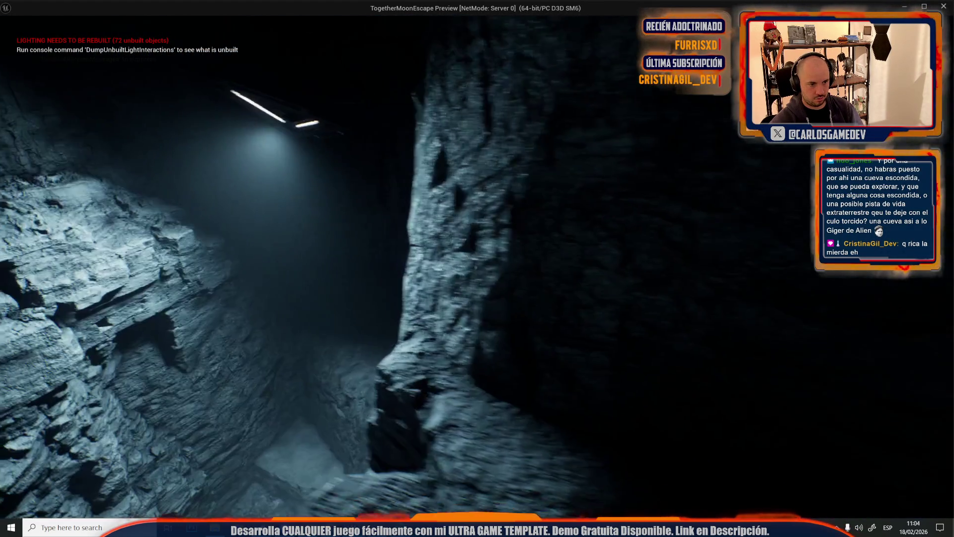
Stop the play test, inspect the crate's MoonCollectible EventGraph, then return to the level
{"action": "key", "text": "Escape"}
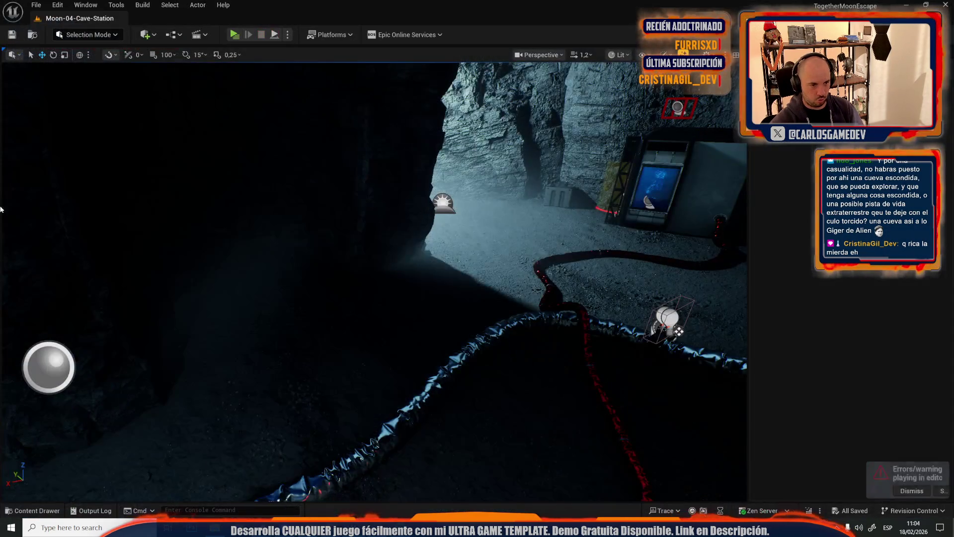
{"action": "scroll", "coordinate": [386, 217], "scroll_direction": "up", "scroll_amount": 6}
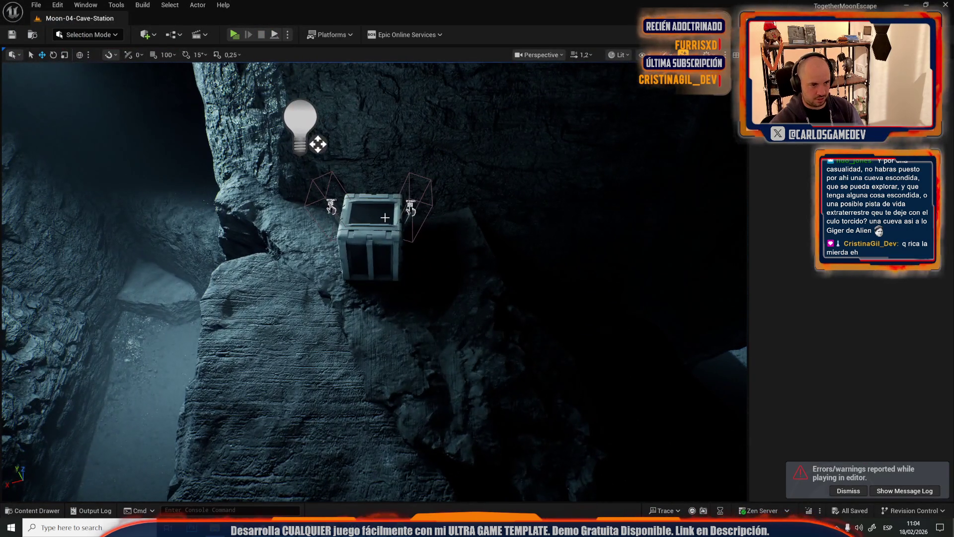
{"action": "right_click", "coordinate": [385, 217]}
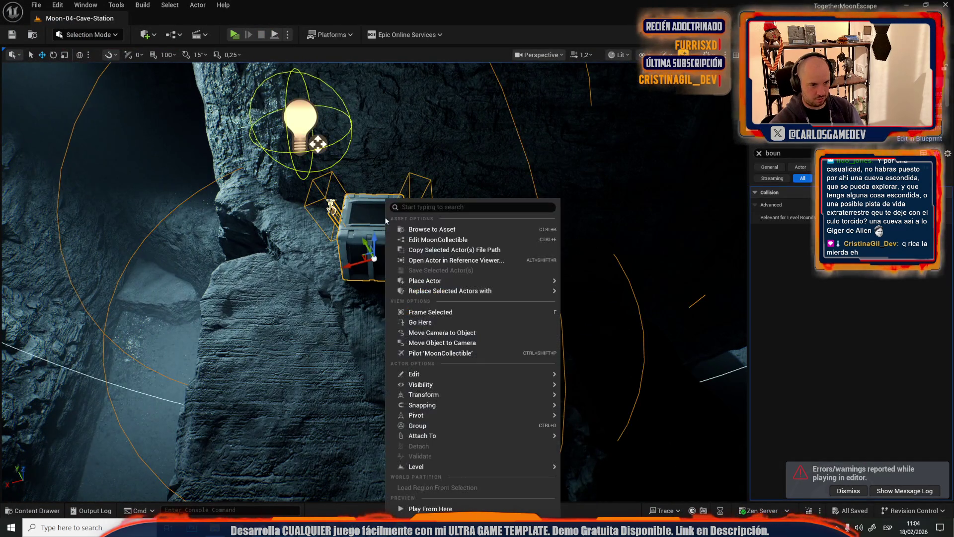
{"action": "left_click", "coordinate": [400, 239]}
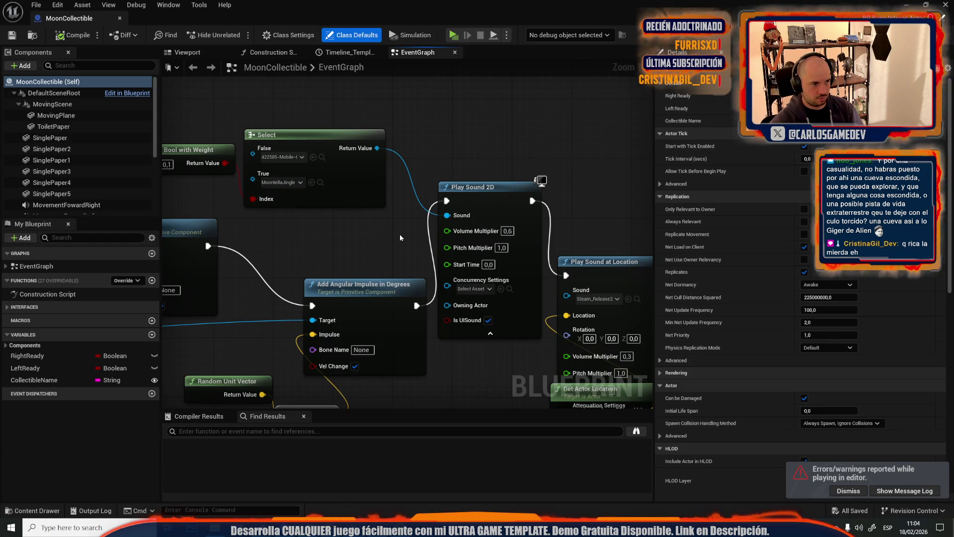
{"action": "scroll", "coordinate": [400, 238], "scroll_direction": "down", "scroll_amount": 6}
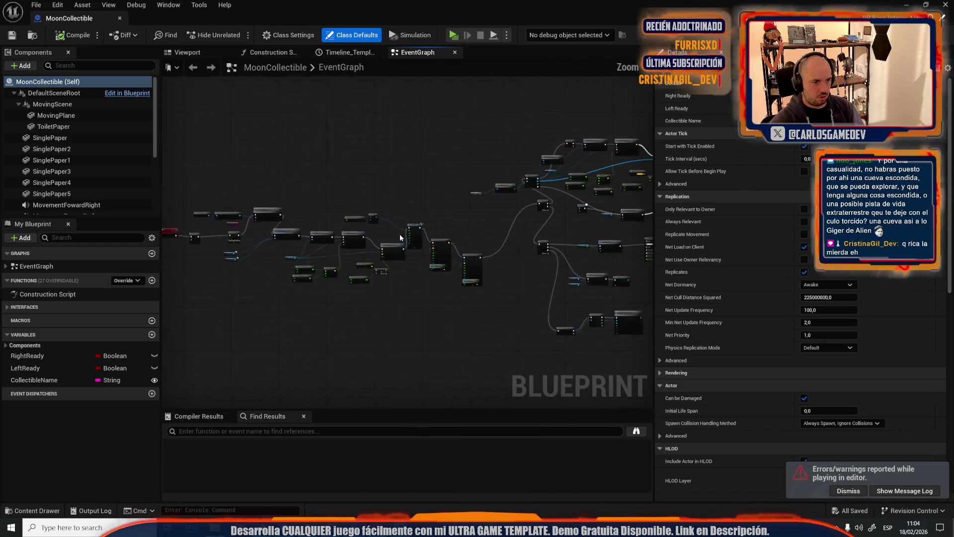
{"action": "scroll", "coordinate": [270, 289], "scroll_direction": "up", "scroll_amount": 5}
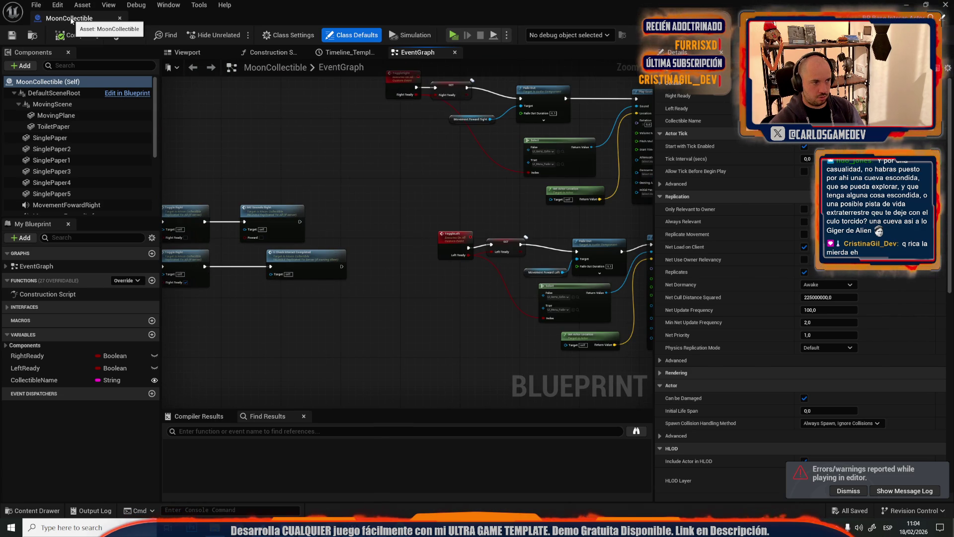
{"action": "key", "text": "alt+Tab"}
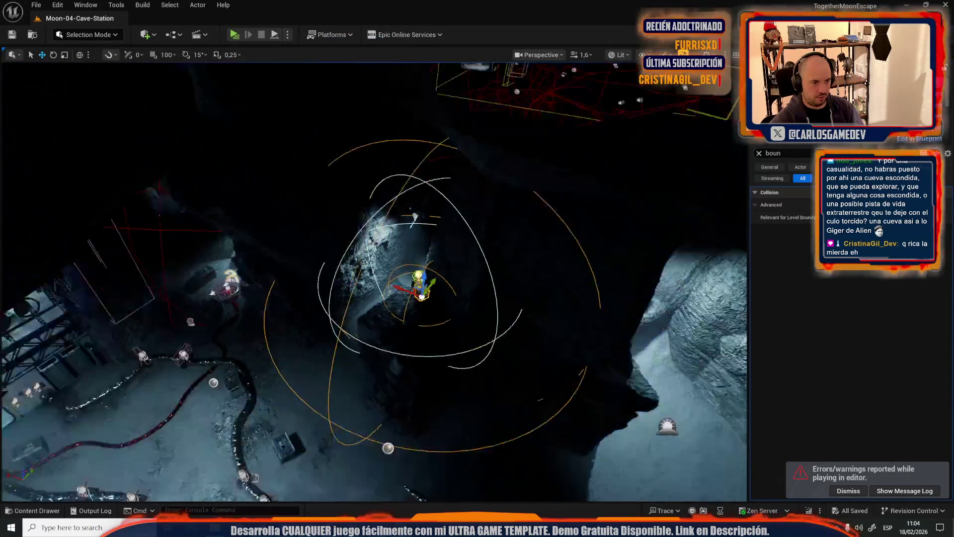
Select the red fall respawn volume and clear the Details property filter
{"action": "scroll", "coordinate": [259, 259], "scroll_direction": "up", "scroll_amount": 2}
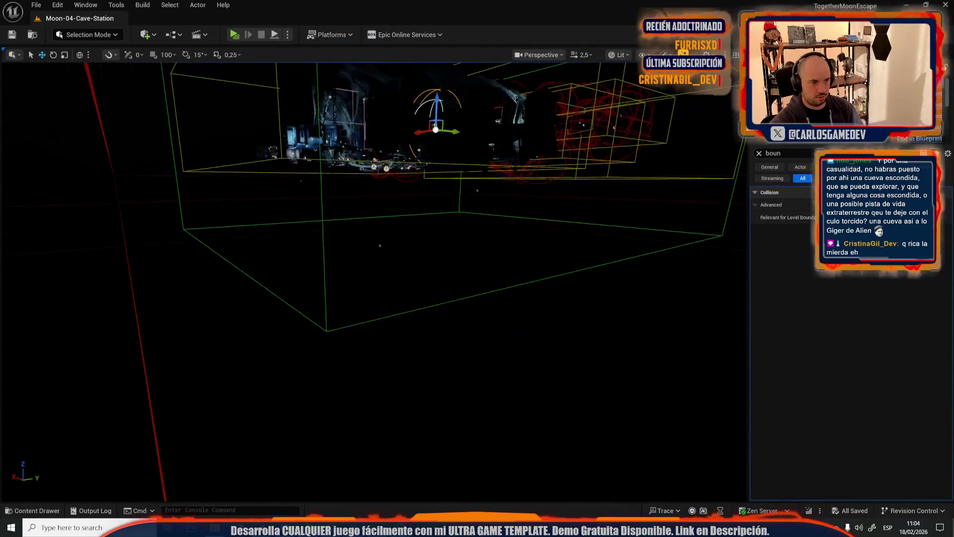
{"action": "left_click", "coordinate": [127, 263]}
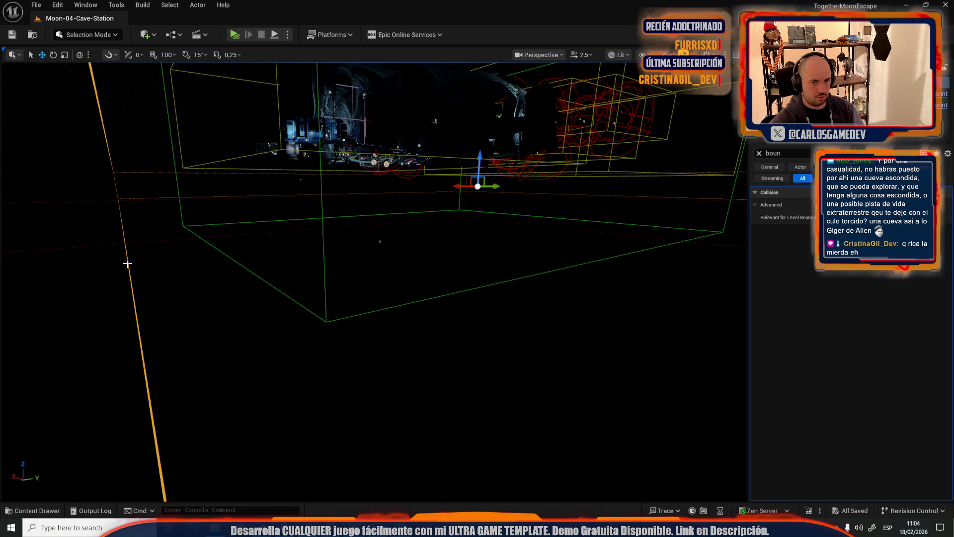
{"action": "left_click", "coordinate": [759, 154]}
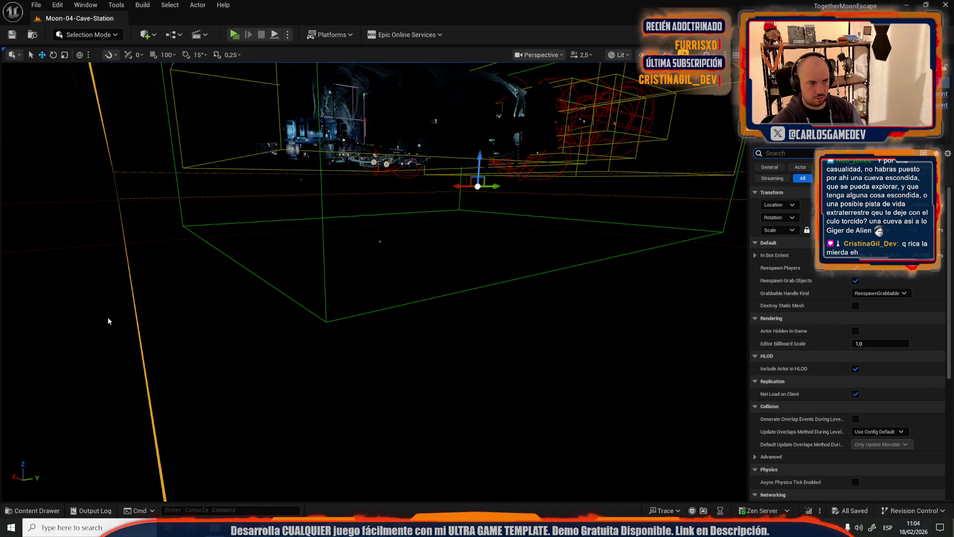
Open the FallReespawnVolume Blueprint and drag a new connection from the overlap event's Other Actor pin
{"action": "right_click", "coordinate": [134, 311]}
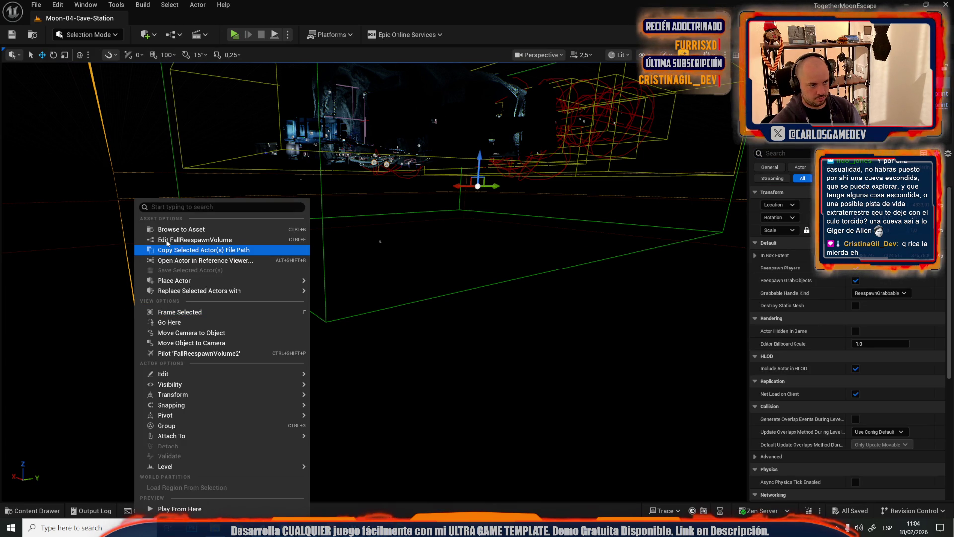
{"action": "left_click", "coordinate": [167, 241]}
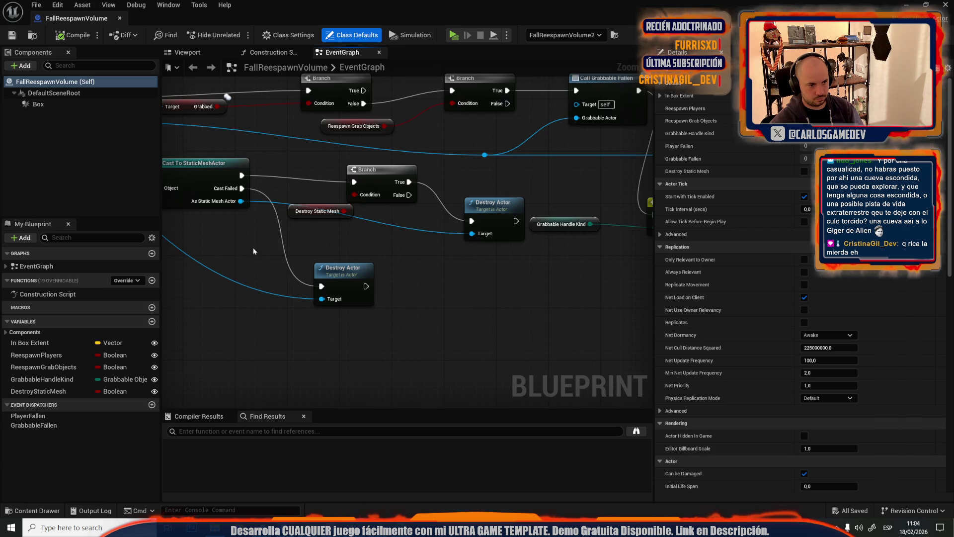
{"action": "scroll", "coordinate": [241, 246], "scroll_direction": "down", "scroll_amount": 3}
{"action": "scroll", "coordinate": [281, 296], "scroll_direction": "up", "scroll_amount": 3}
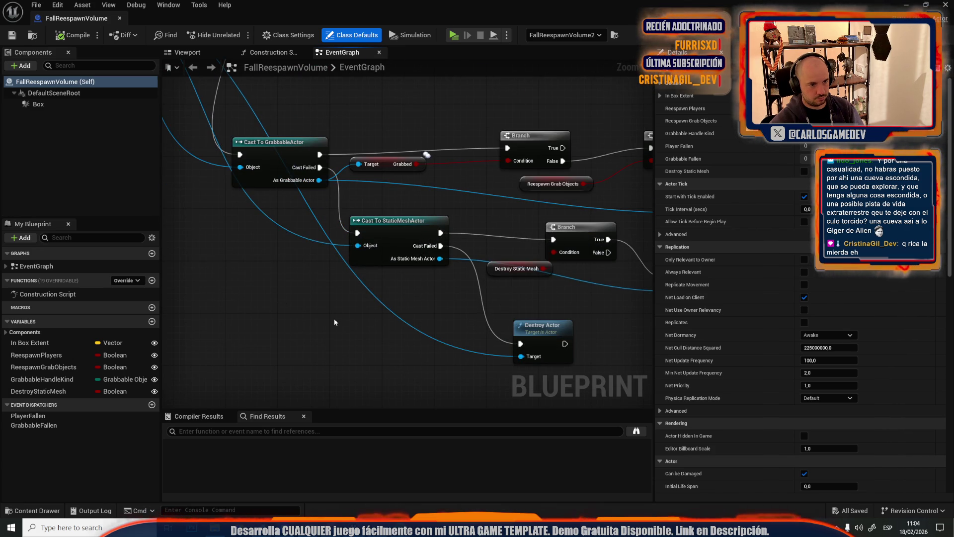
{"action": "scroll", "coordinate": [334, 322], "scroll_direction": "down", "scroll_amount": 1}
{"action": "left_click_drag", "start_coordinate": [348, 318], "coordinate": [425, 313]}
{"action": "mouse_move", "coordinate": [234, 95]}
{"action": "left_mouse_down"}
{"action": "mouse_move", "coordinate": [414, 375]}
{"action": "mouse_move", "coordinate": [416, 360]}
{"action": "left_mouse_up"}
Add a Cast To MoonCollectible node fed by the StaticMeshActor cast's Cast Failed
{"action": "type", "text": "cast to "}
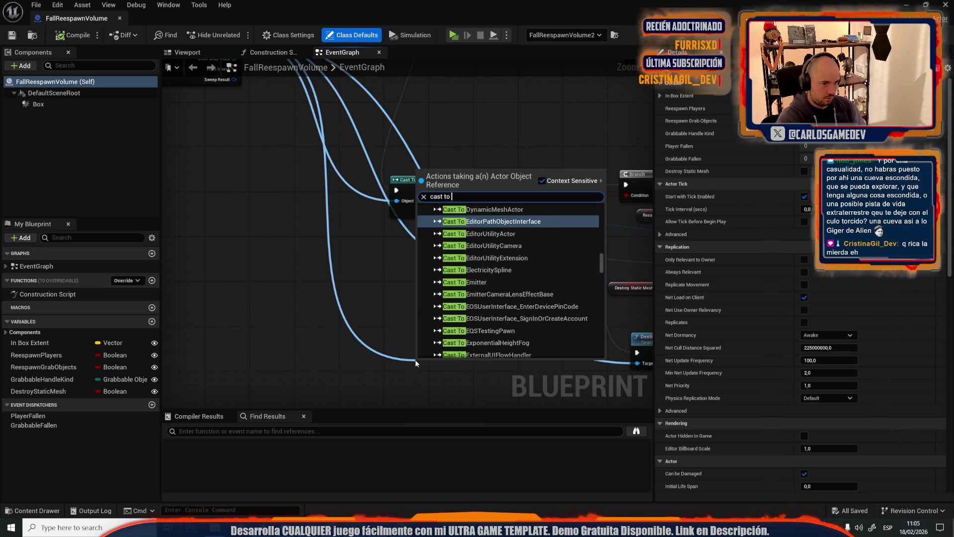
{"action": "type", "text": "col"}
{"action": "key", "text": "Down"}
{"action": "key", "text": "Down"}
{"action": "key", "text": "Down"}
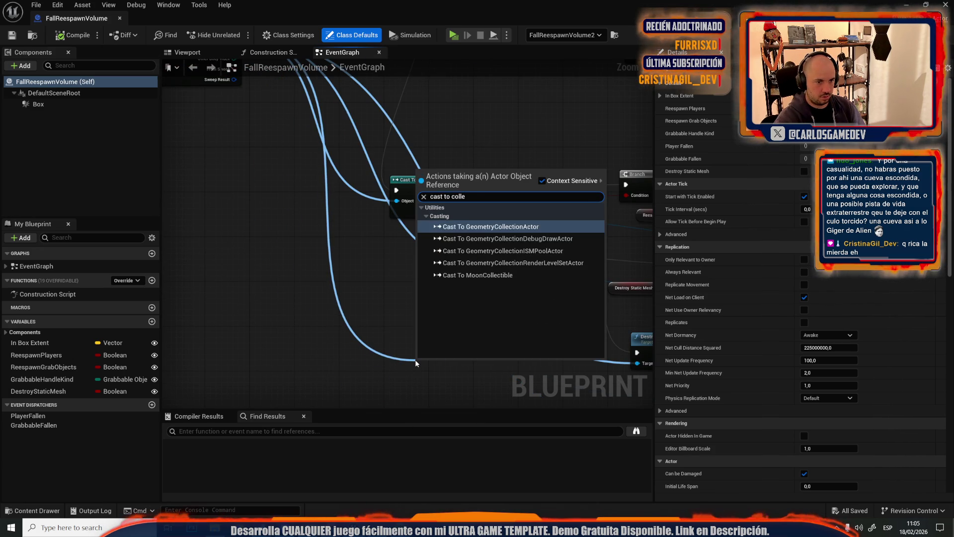
{"action": "key", "text": "Return"}
{"action": "mouse_move", "coordinate": [415, 360]}
{"action": "left_mouse_down"}
{"action": "mouse_move", "coordinate": [244, 262]}
{"action": "mouse_move", "coordinate": [386, 253]}
{"action": "left_mouse_up"}
{"action": "left_click_drag", "start_coordinate": [460, 258], "coordinate": [366, 260]}
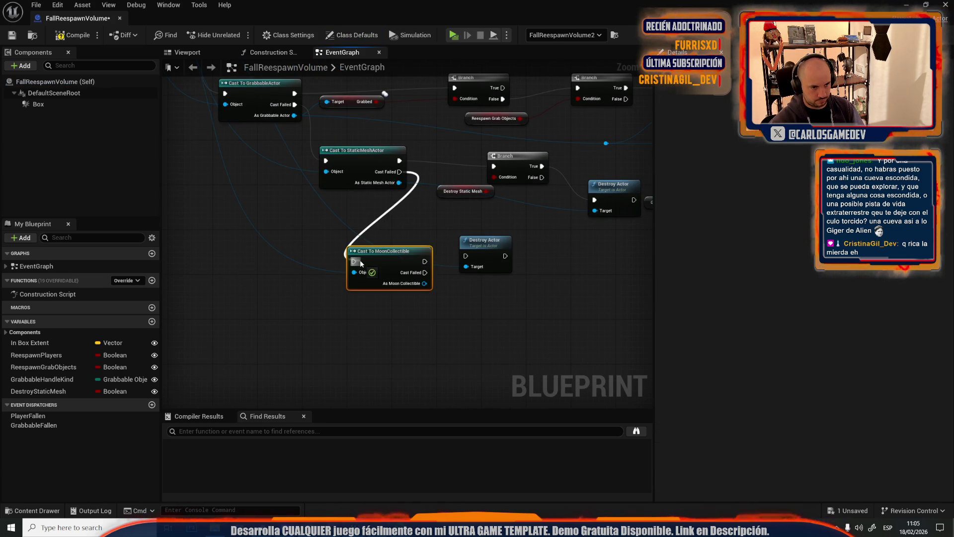
Wire the MoonCollectible cast's Cast Failed into Destroy Actor, then return to the level
{"action": "left_click_drag", "start_coordinate": [478, 254], "coordinate": [499, 241]}
{"action": "scroll", "coordinate": [462, 261], "scroll_direction": "up", "scroll_amount": 1}
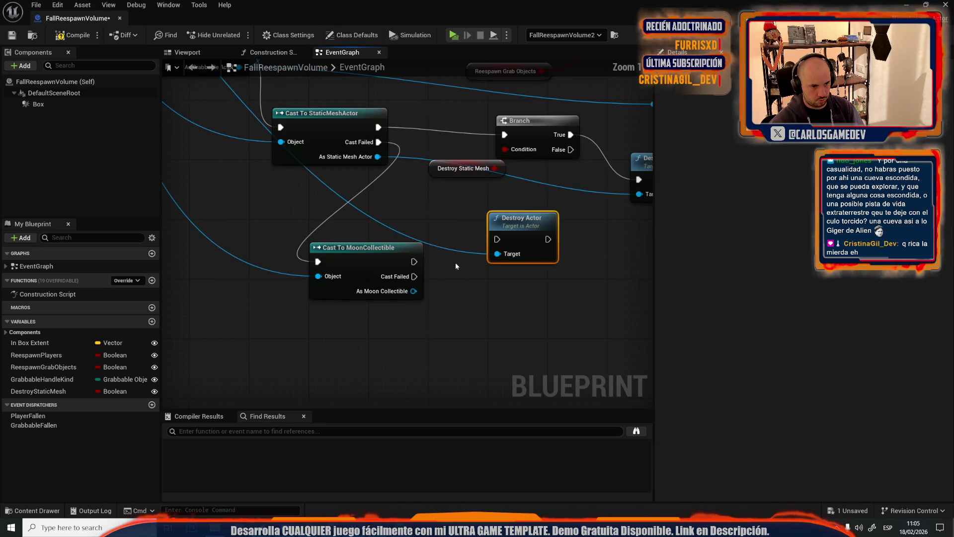
{"action": "mouse_move", "coordinate": [432, 235]}
{"action": "left_mouse_down"}
{"action": "mouse_move", "coordinate": [274, 237]}
{"action": "mouse_move", "coordinate": [218, 257]}
{"action": "mouse_move", "coordinate": [431, 258]}
{"action": "mouse_move", "coordinate": [438, 282]}
{"action": "mouse_move", "coordinate": [498, 267]}
{"action": "left_mouse_up"}
{"action": "left_click_drag", "start_coordinate": [416, 303], "coordinate": [499, 267]}
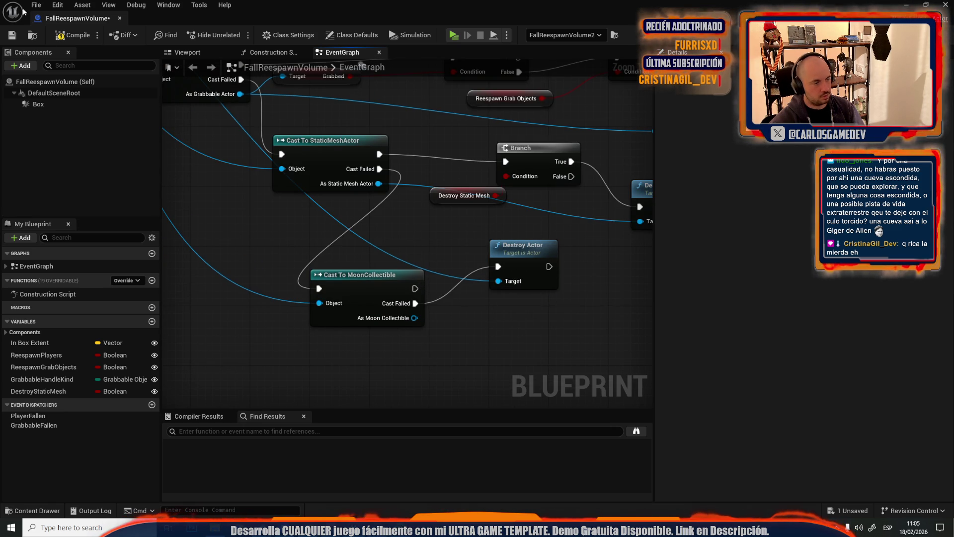
{"action": "left_click", "coordinate": [95, 22]}
{"action": "mouse_move", "coordinate": [566, 268]}
{"action": "left_mouse_down"}
{"action": "mouse_move", "coordinate": [584, 323]}
{"action": "mouse_move", "coordinate": [414, 319]}
{"action": "left_mouse_up"}
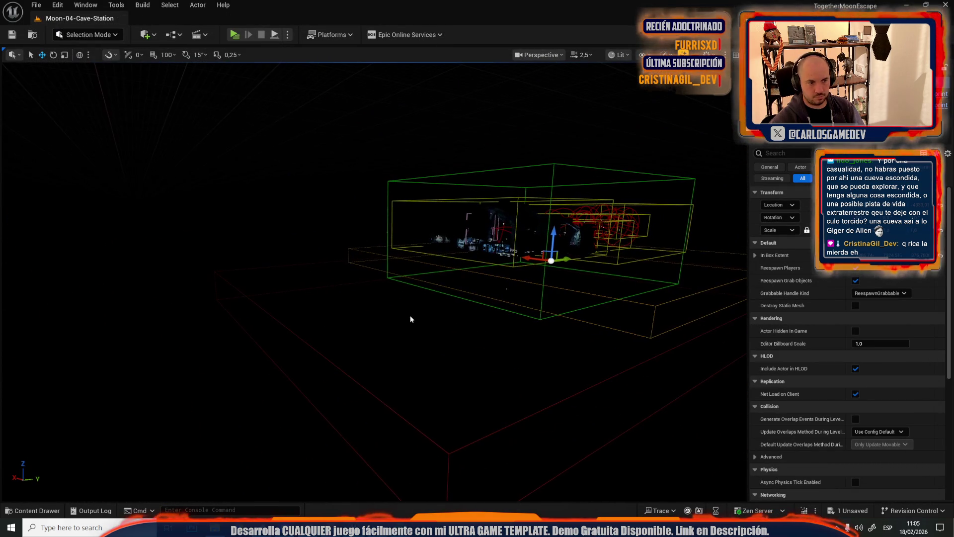
Select the large box volume, reopen its FallReespawnVolume Blueprint, then close it
{"action": "left_click", "coordinate": [345, 285]}
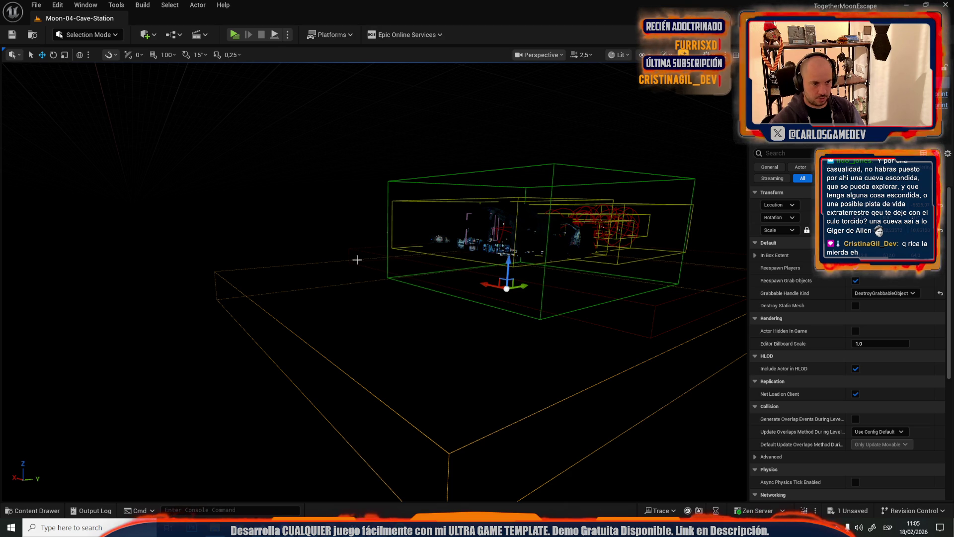
{"action": "left_click", "coordinate": [354, 262]}
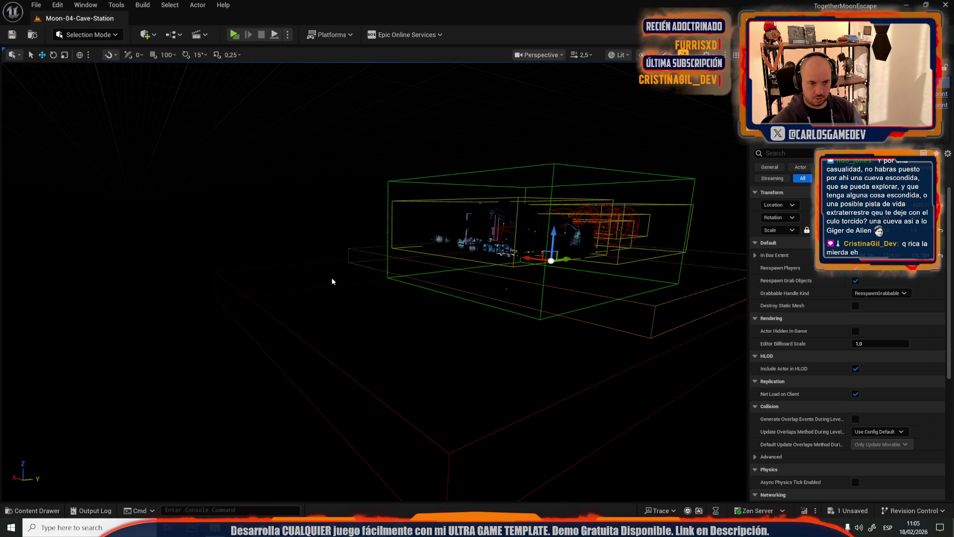
{"action": "left_click", "coordinate": [295, 294]}
{"action": "left_click", "coordinate": [314, 288]}
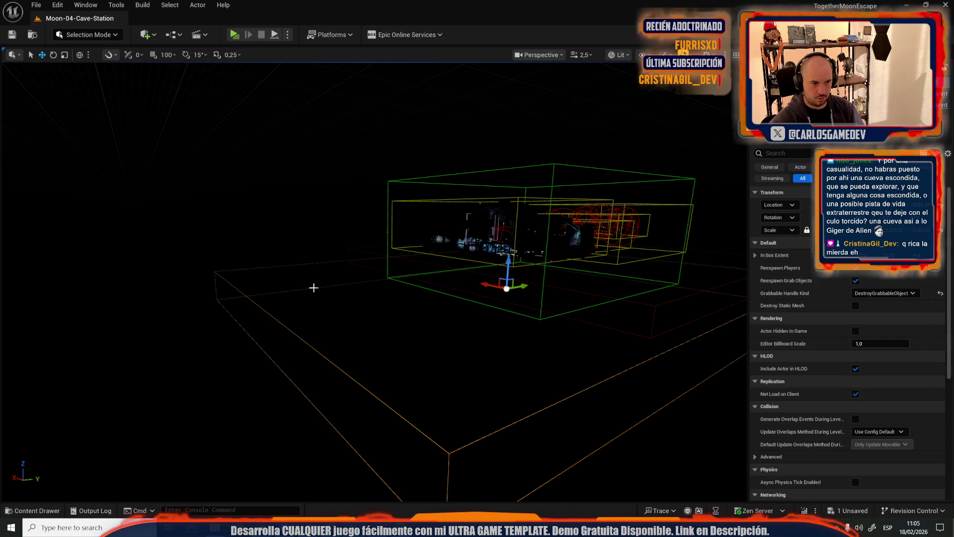
{"action": "right_click", "coordinate": [314, 287]}
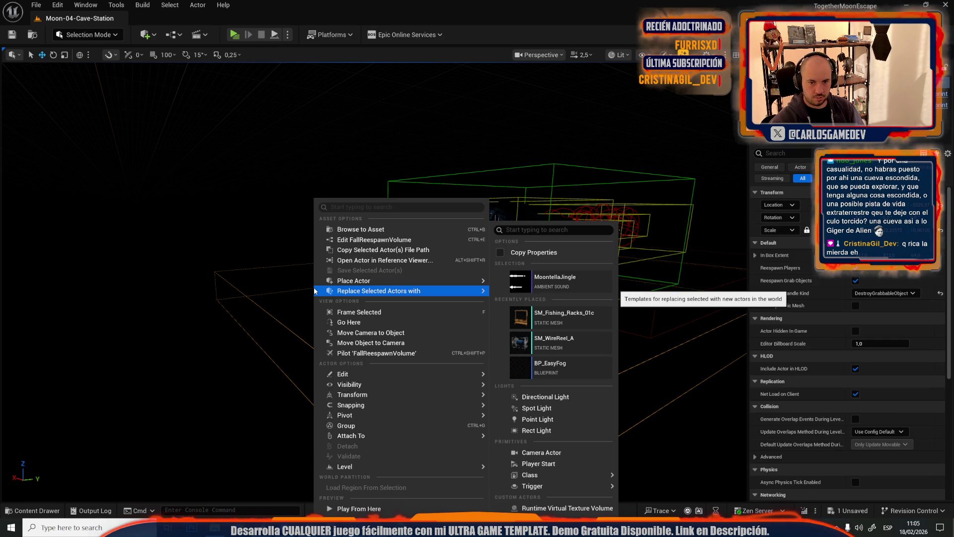
{"action": "left_click", "coordinate": [380, 240]}
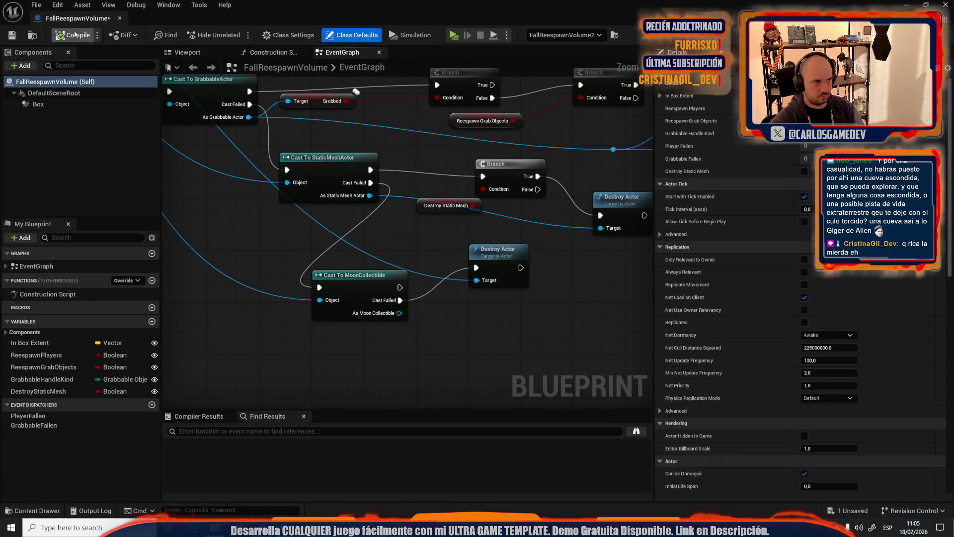
{"action": "middle_click", "coordinate": [93, 19]}
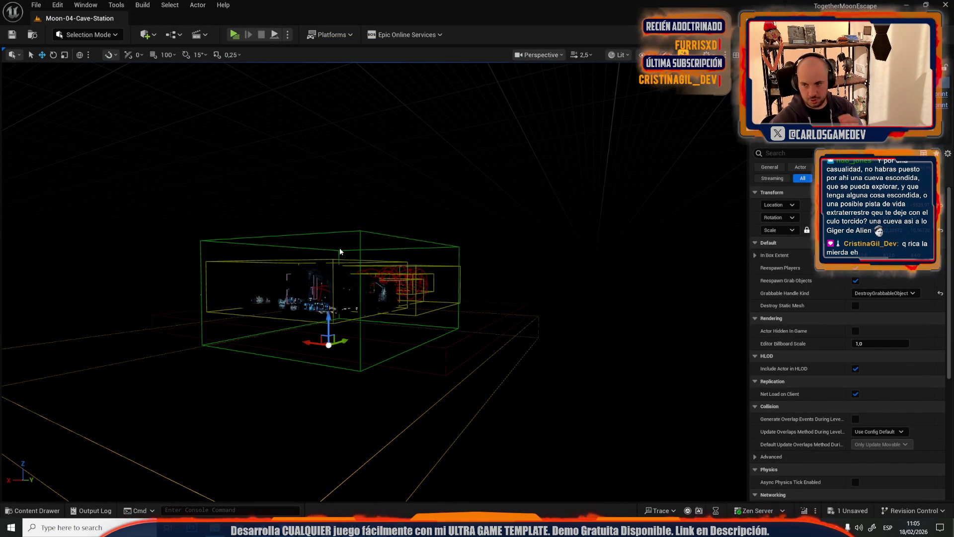
Set Number of Players to 2 in a New Editor Window (PIE) and start playing
{"action": "scroll", "coordinate": [340, 252], "scroll_direction": "up", "scroll_amount": 5}
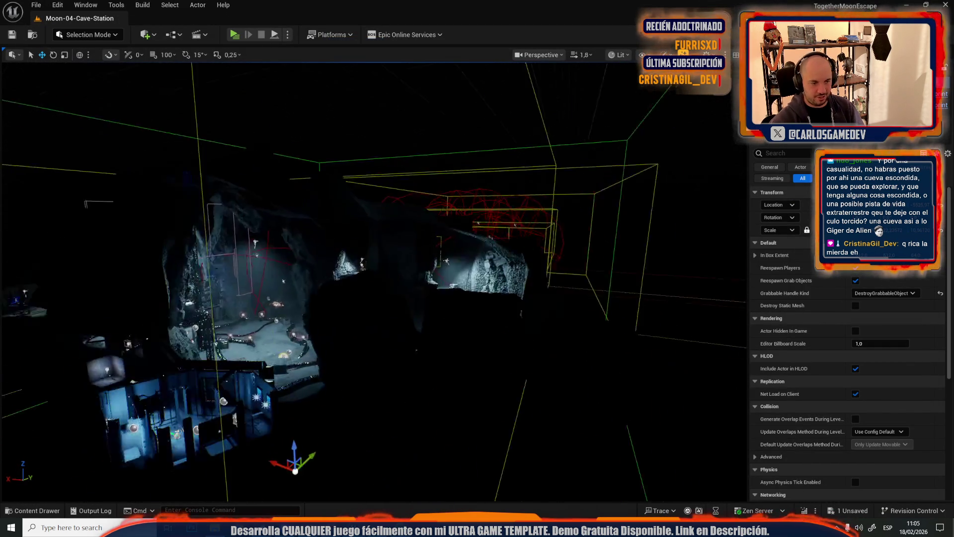
{"action": "scroll", "coordinate": [376, 281], "scroll_direction": "up", "scroll_amount": 5}
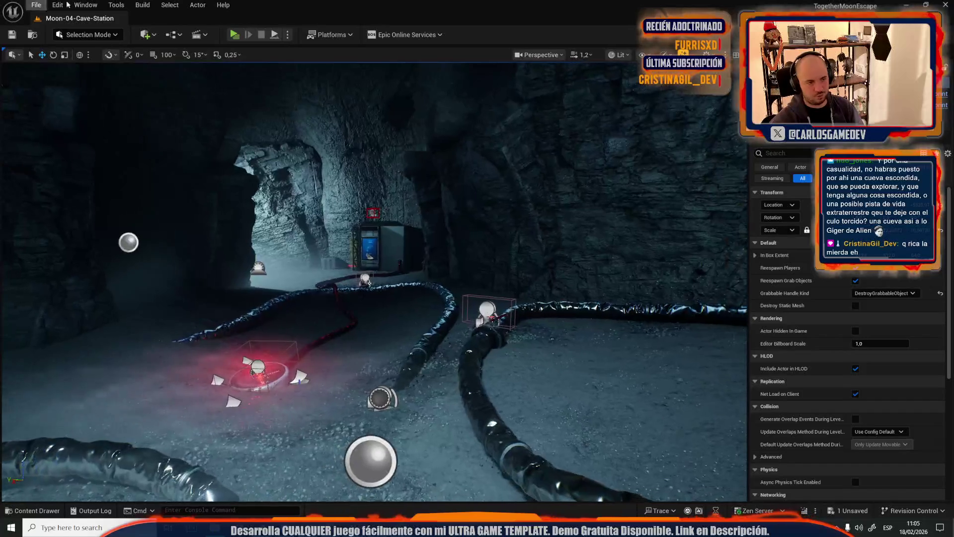
{"action": "left_click", "coordinate": [288, 34]}
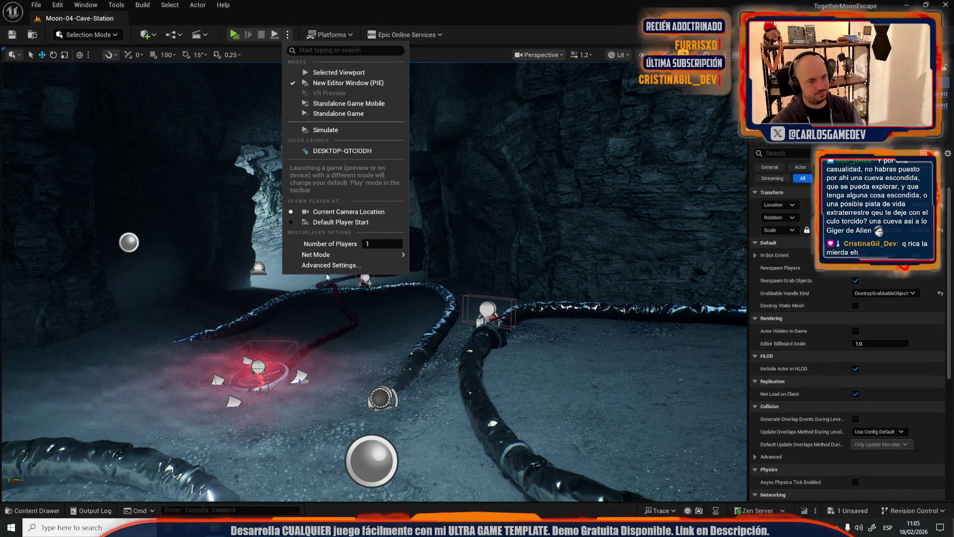
{"action": "left_click", "coordinate": [387, 246]}
{"action": "double_click", "coordinate": [386, 245]}
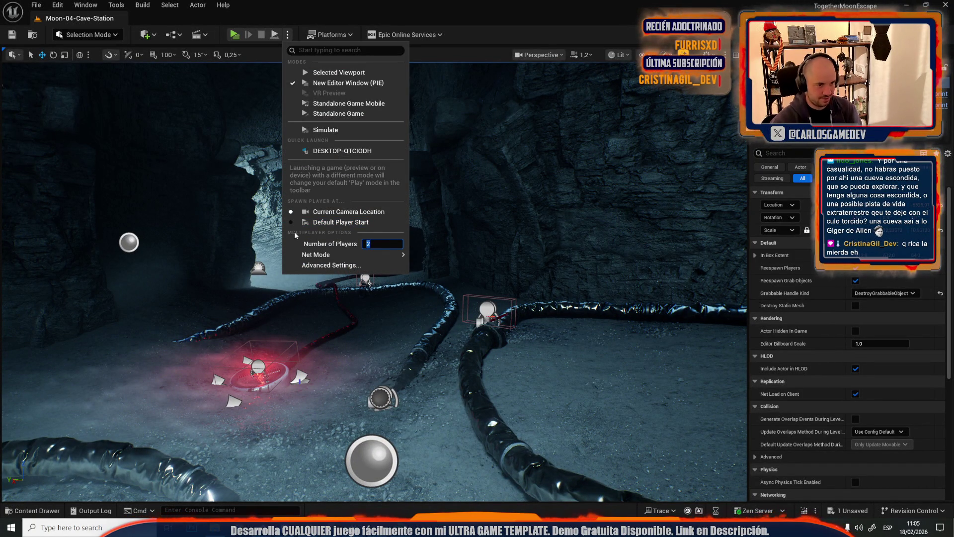
{"action": "left_click", "coordinate": [236, 35]}
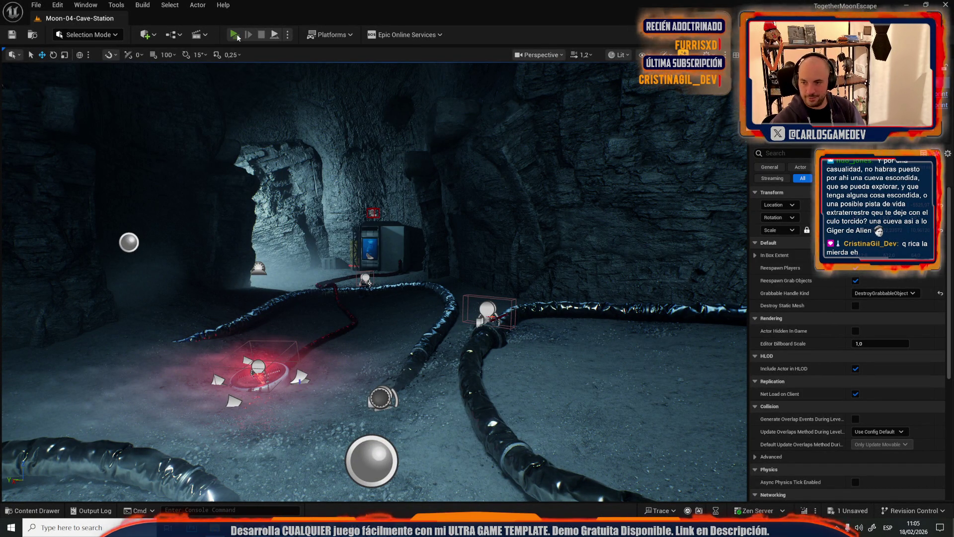
{"action": "left_click", "coordinate": [237, 34]}
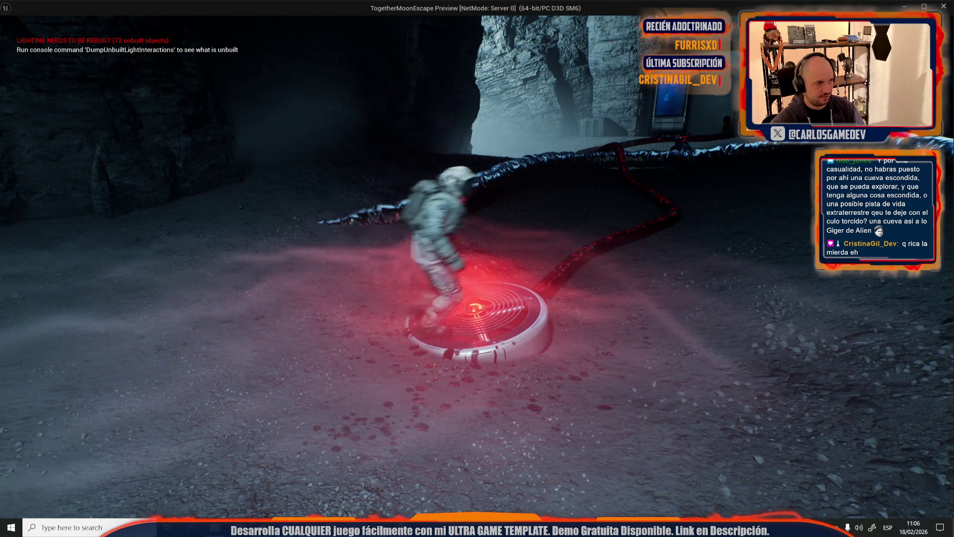
Walk the astronaut onto the red pad and perform the No and Devil Horns emotes
{"action": "key", "text": "e"}
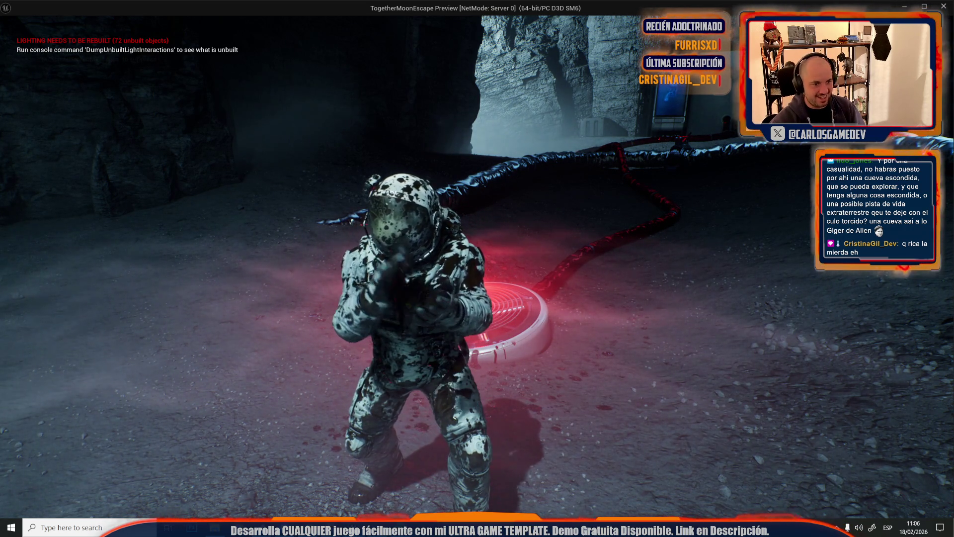
{"action": "key", "text": "w"}
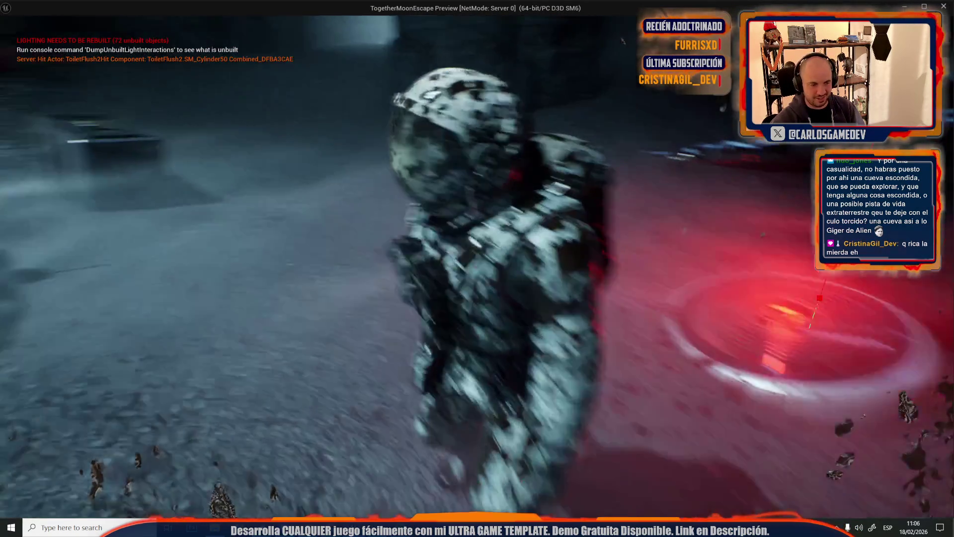
{"action": "key", "text": "b"}
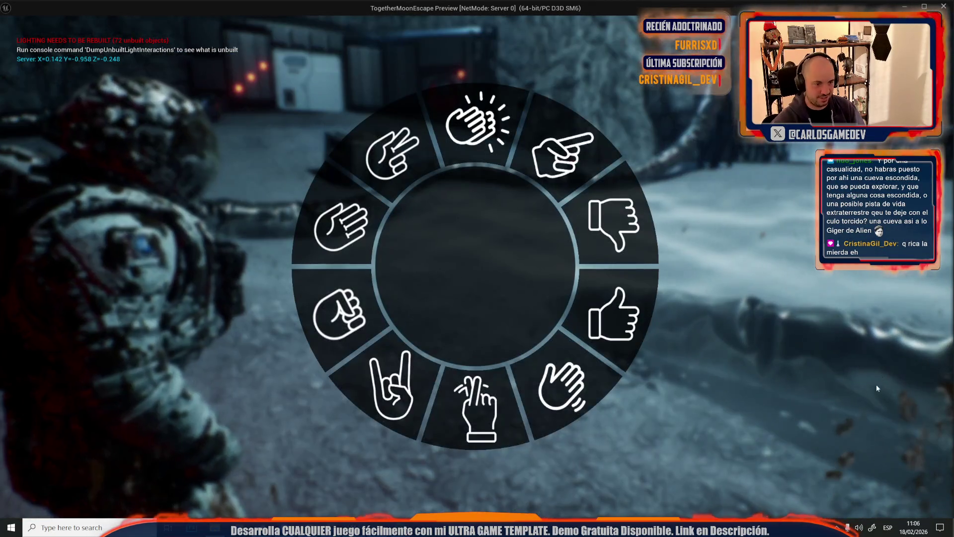
{"action": "left_click", "coordinate": [444, 409]}
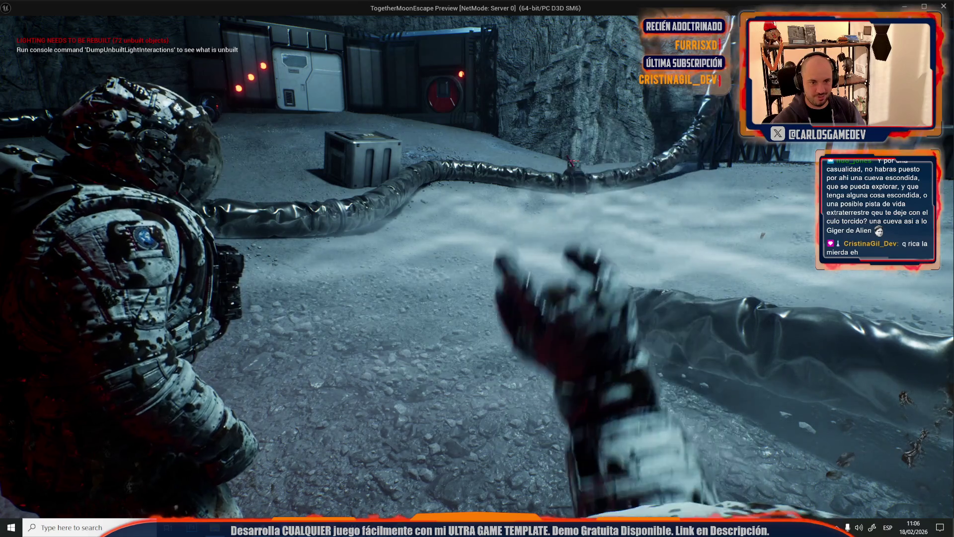
{"action": "key", "text": "q"}
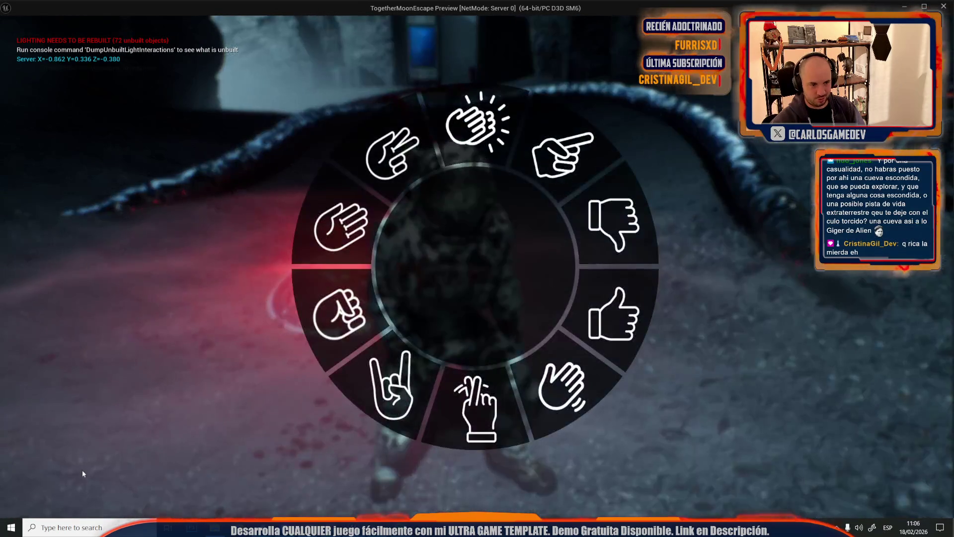
{"action": "left_click", "coordinate": [391, 415]}
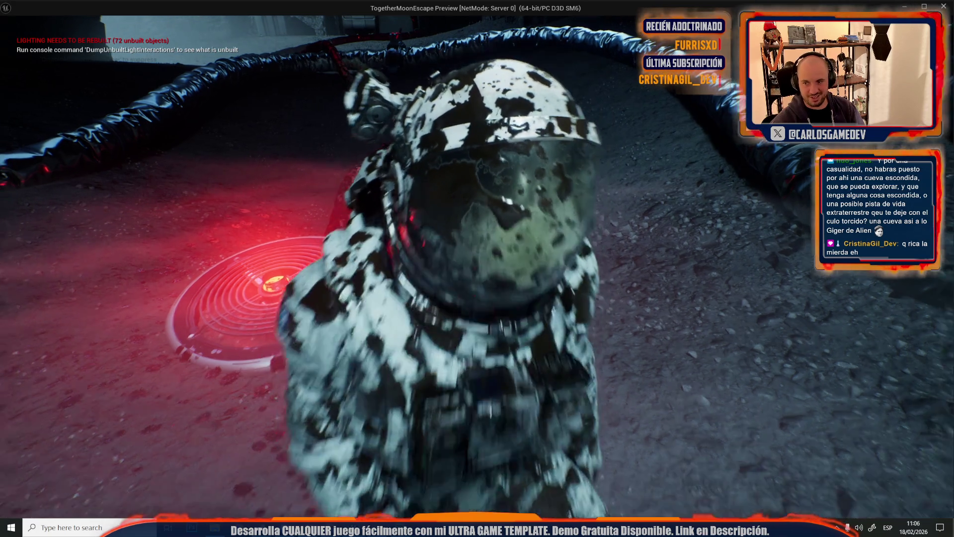
Walk the astronaut back and forth near the camera, then stop the play test
{"action": "key", "text": "w"}
{"action": "key", "text": "s"}
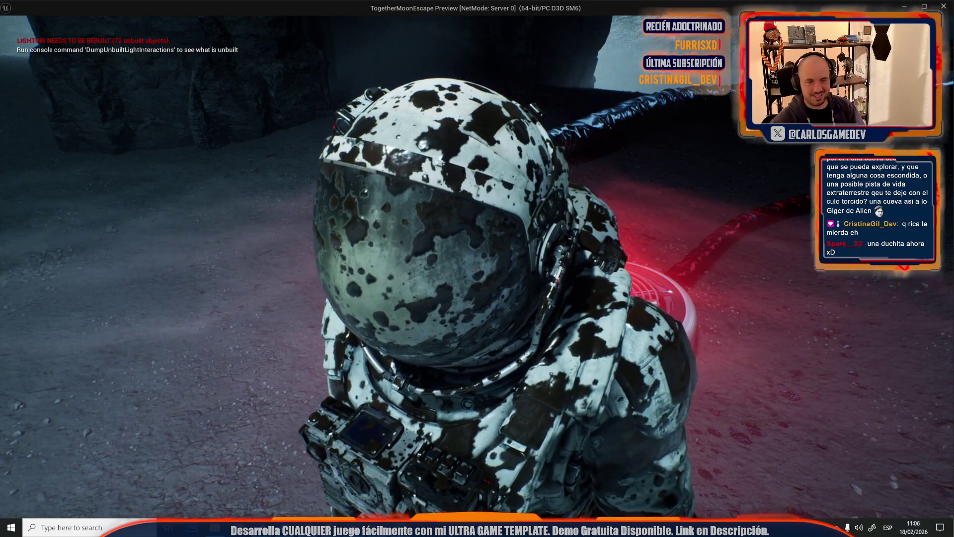
{"action": "key", "text": "d"}
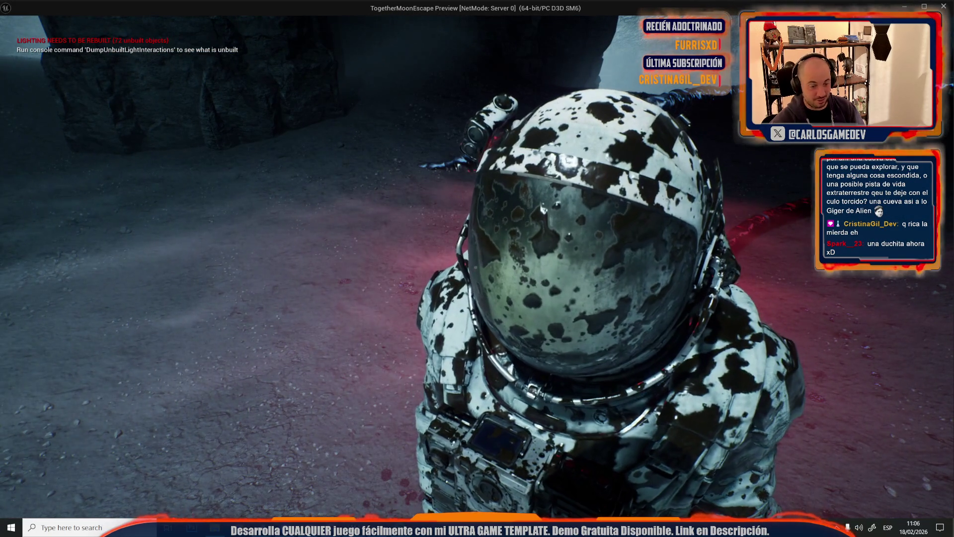
{"action": "key", "text": "s"}
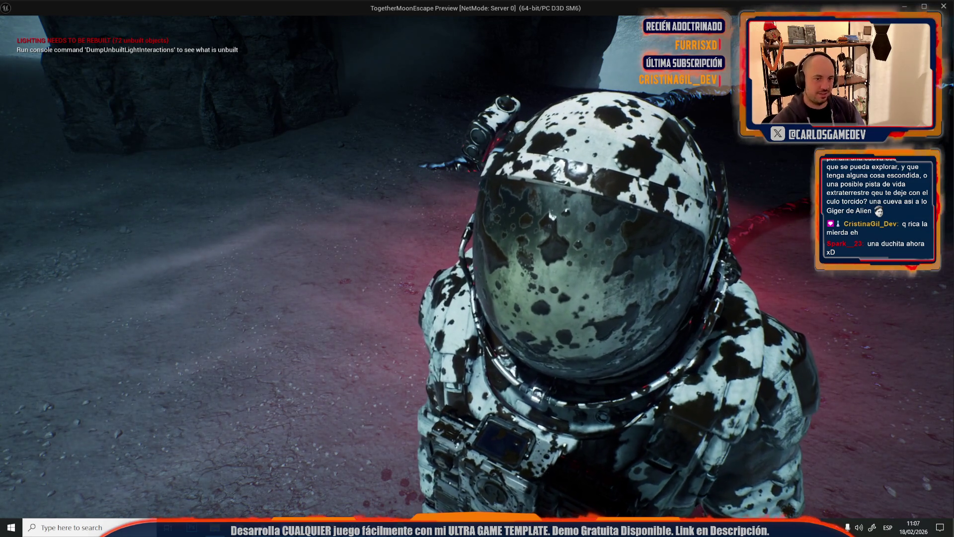
{"action": "key", "text": "s"}
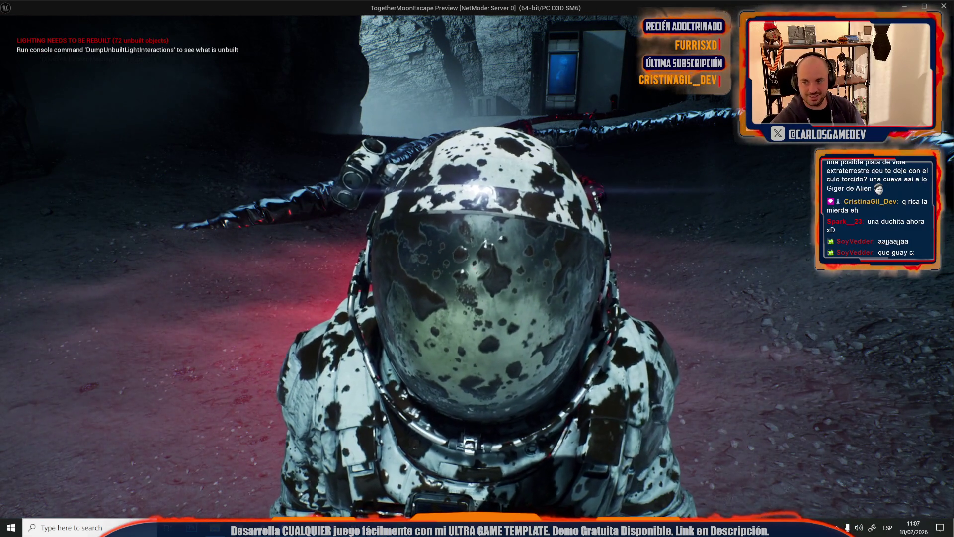
{"action": "key", "text": "w"}
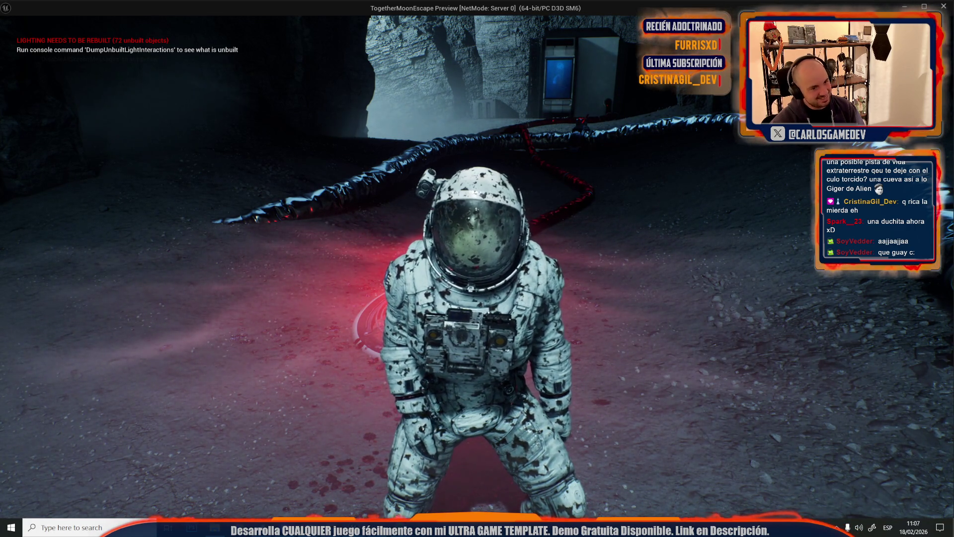
{"action": "key", "text": "s"}
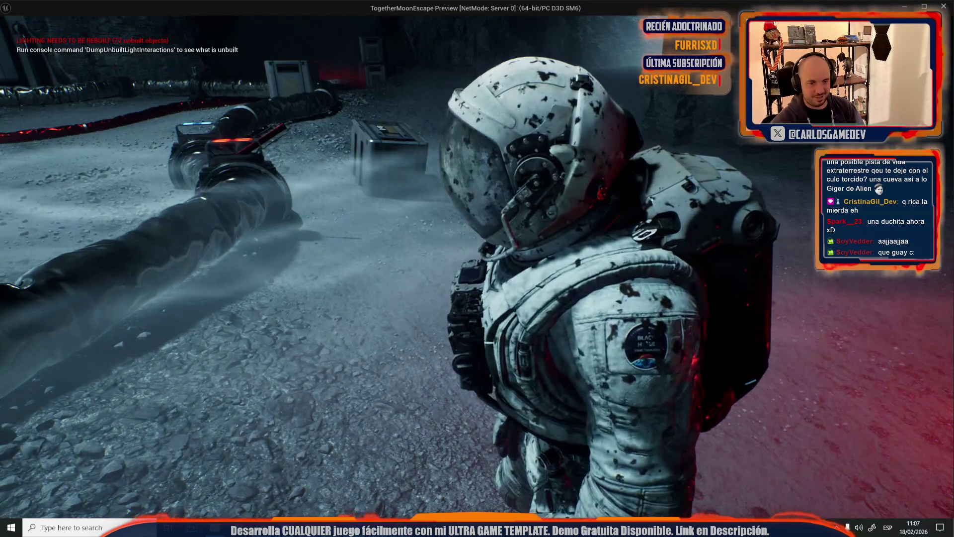
{"action": "key", "text": "Escape"}
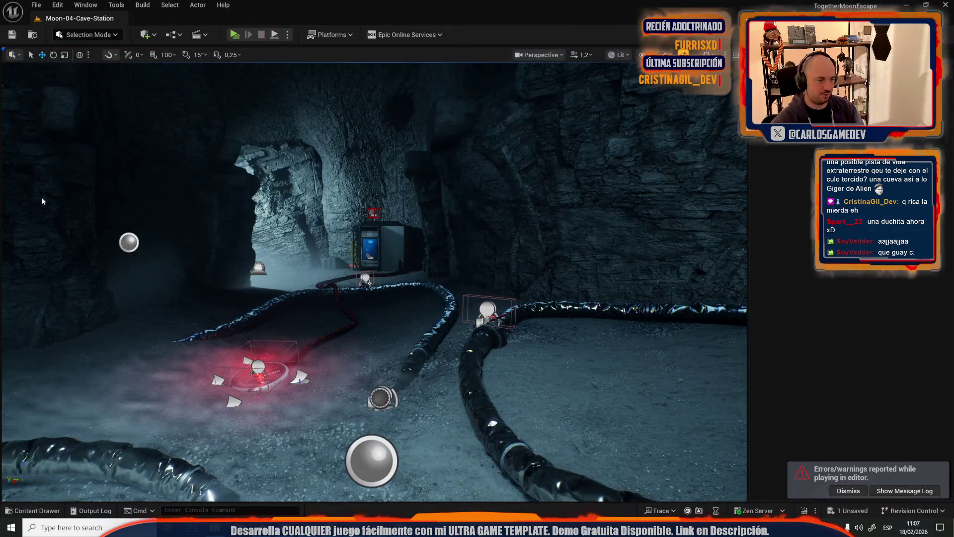
Fly to the red-sign wall and select and frame the floor trim strip below it
{"action": "left_click", "coordinate": [36, 5]}
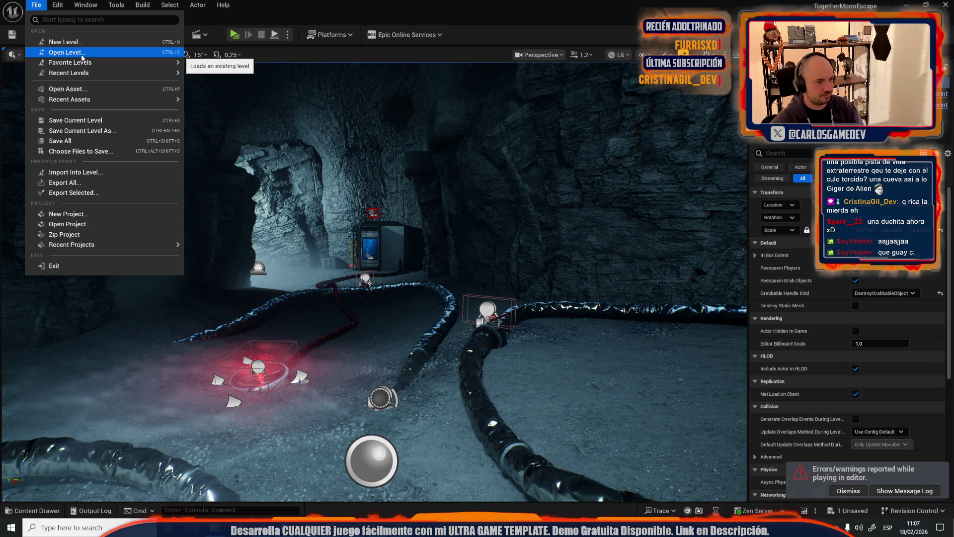
{"action": "key", "text": "Escape"}
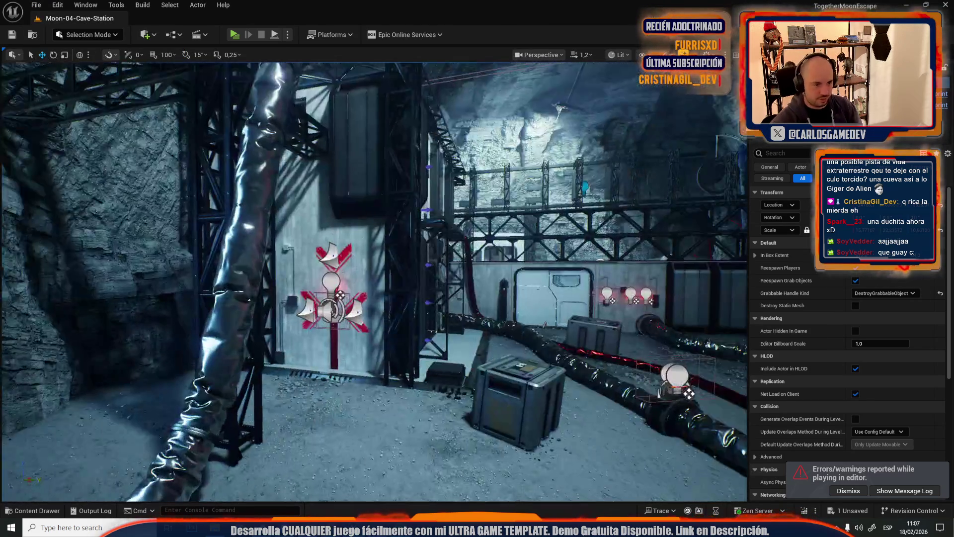
{"action": "key", "text": "w"}
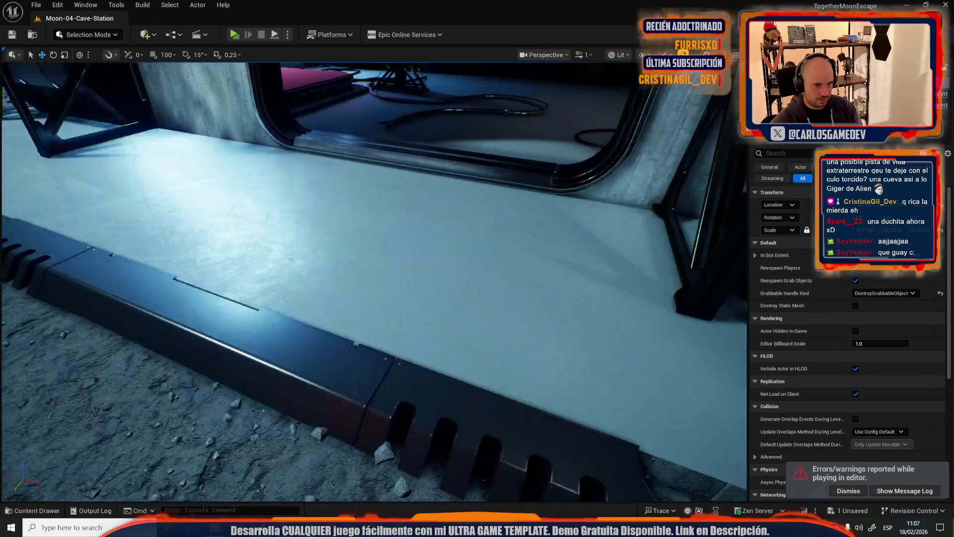
{"action": "key", "text": "w"}
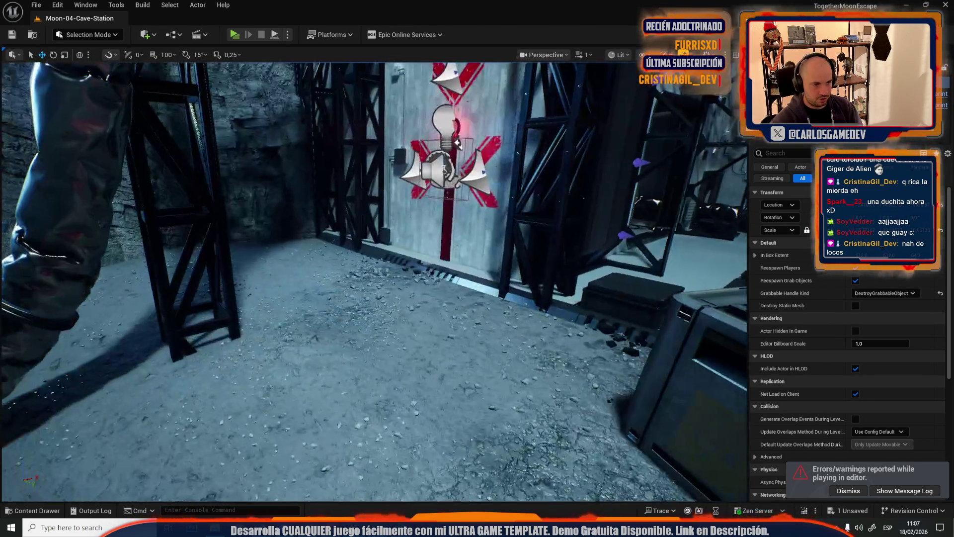
{"action": "key", "text": "w"}
{"action": "left_click", "coordinate": [450, 276]}
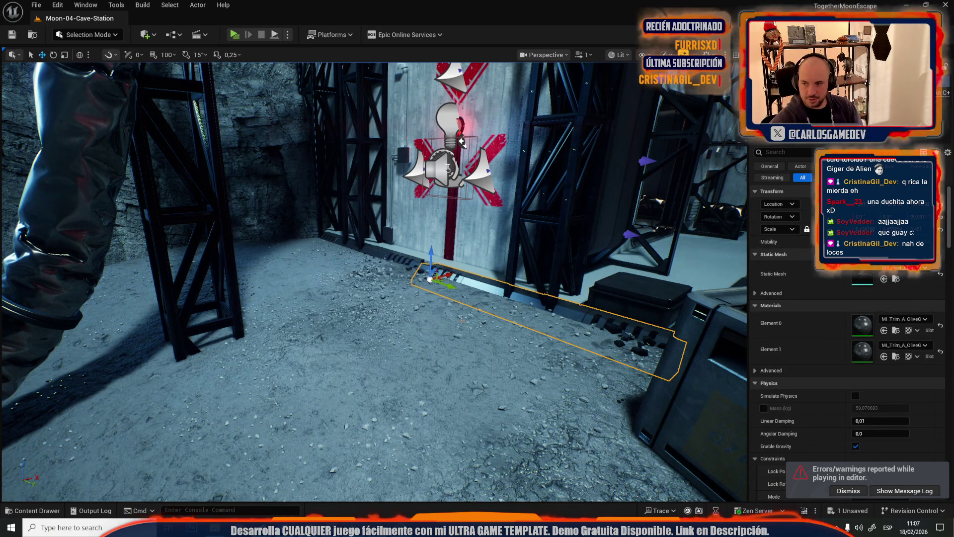
{"action": "key", "text": "s"}
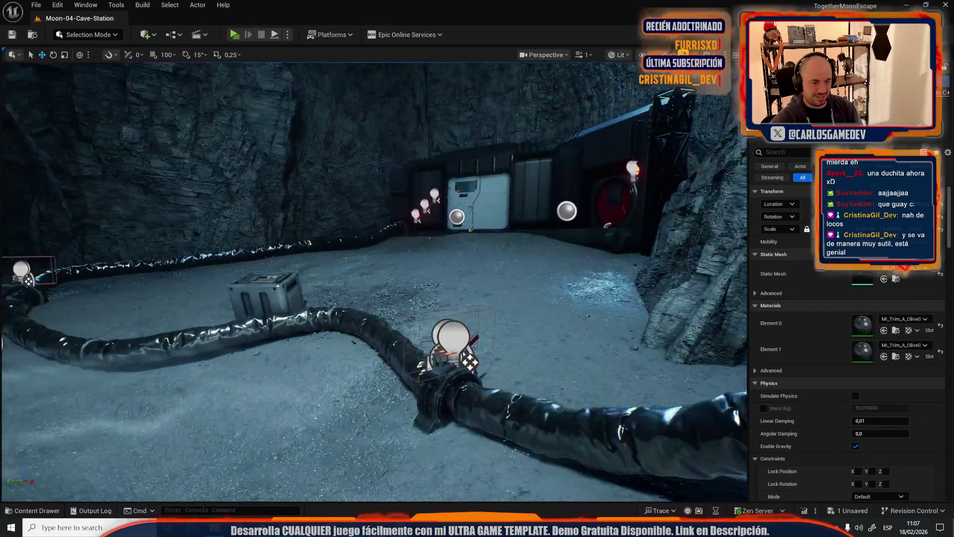
{"action": "key", "text": "f"}
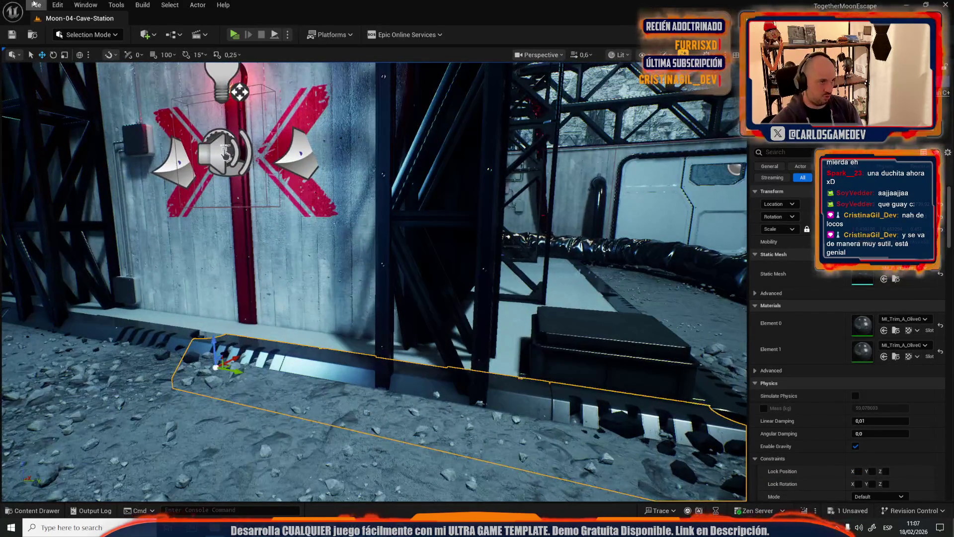
Open the Moon-11-Crater-Depths level, saving the modified FallReespawnVolume first
{"action": "left_click", "coordinate": [36, 4]}
{"action": "left_click", "coordinate": [64, 53]}
{"action": "scroll", "coordinate": [492, 269], "scroll_direction": "down", "scroll_amount": 1}
{"action": "scroll", "coordinate": [492, 269], "scroll_direction": "down", "scroll_amount": 2}
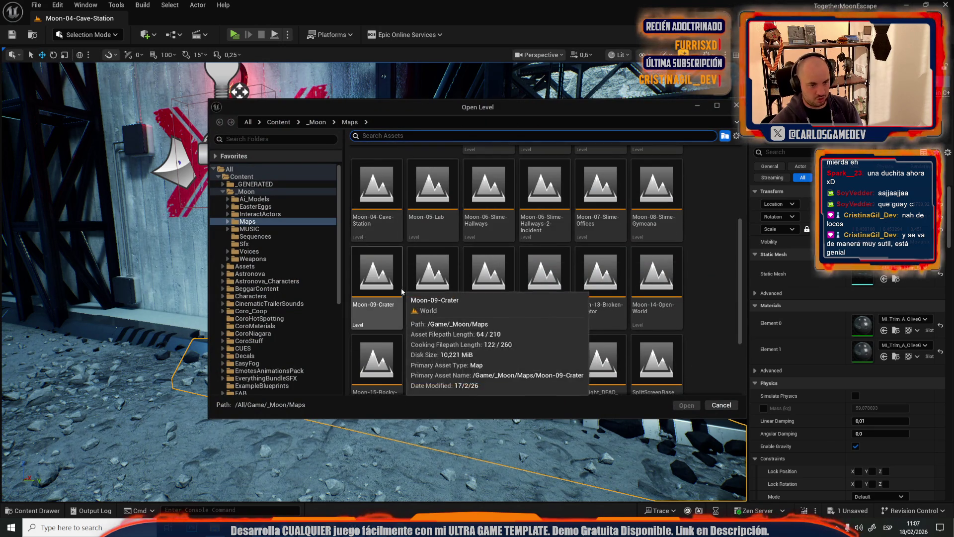
{"action": "double_click", "coordinate": [496, 281]}
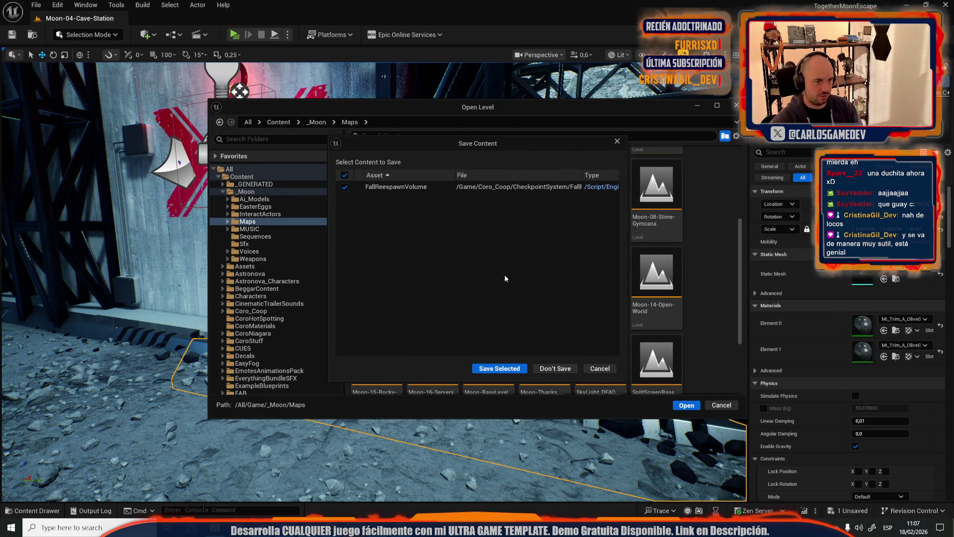
{"action": "left_click", "coordinate": [495, 372]}
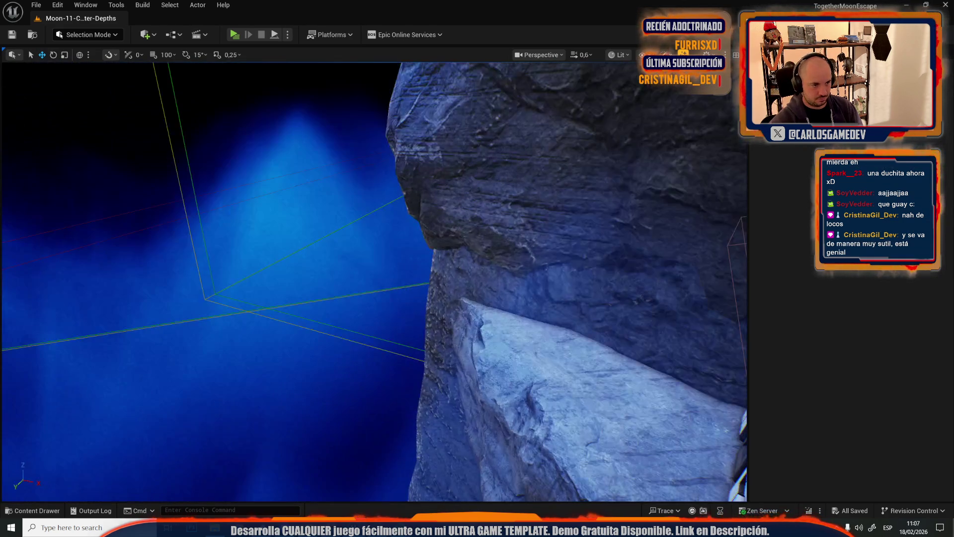
Fly forward to the snowy platform's edge and paste the copied blue trim piece there
{"action": "scroll", "coordinate": [373, 281], "scroll_direction": "up", "scroll_amount": 5}
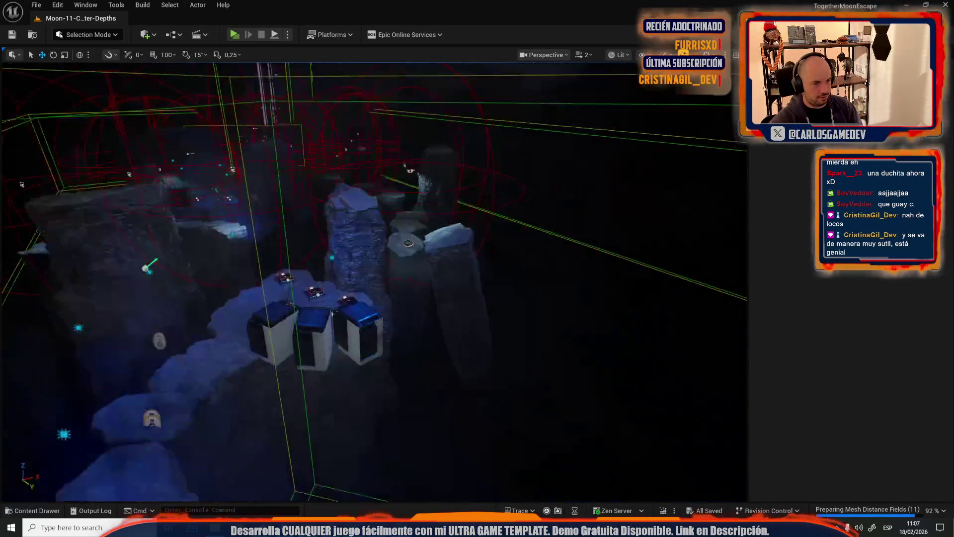
{"action": "scroll", "coordinate": [373, 281], "scroll_direction": "down", "scroll_amount": 3}
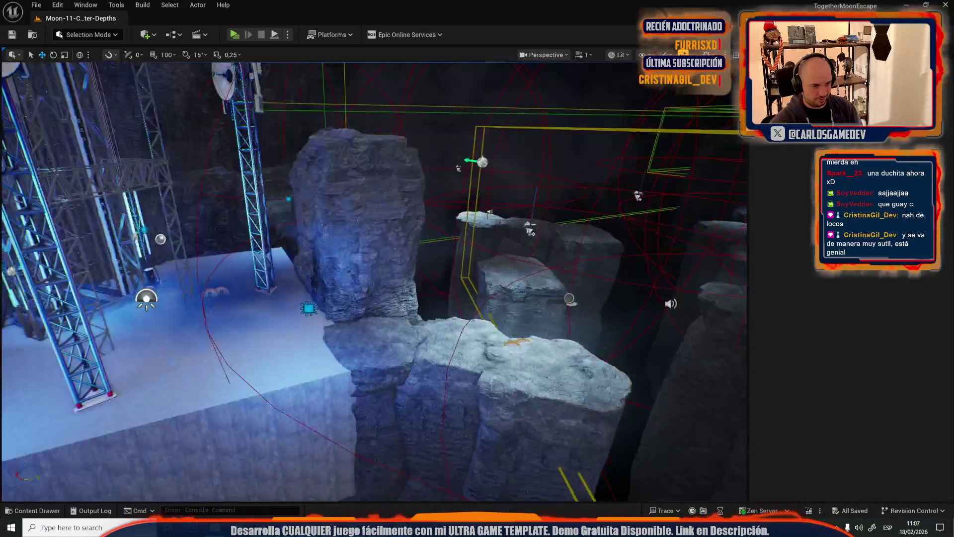
{"action": "scroll", "coordinate": [373, 281], "scroll_direction": "up", "scroll_amount": 1}
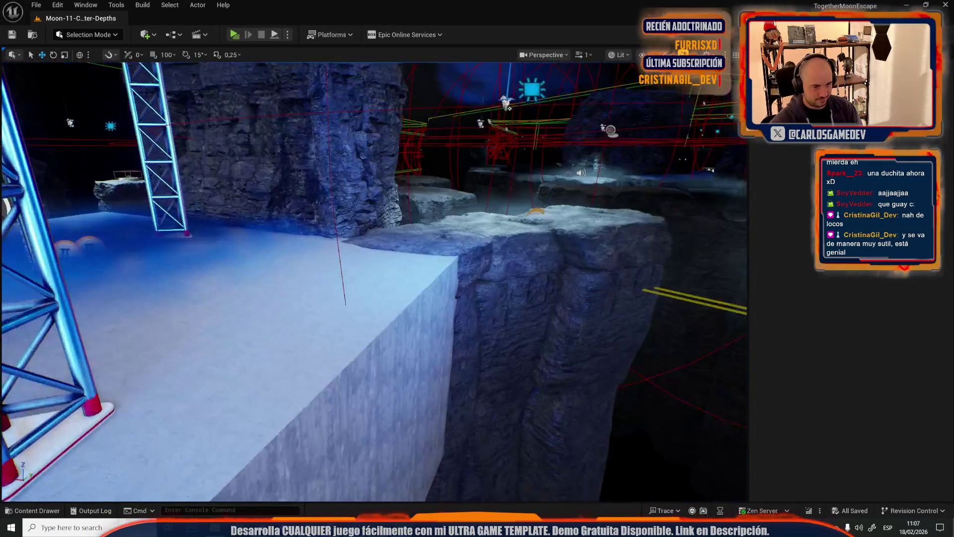
{"action": "key", "text": "w"}
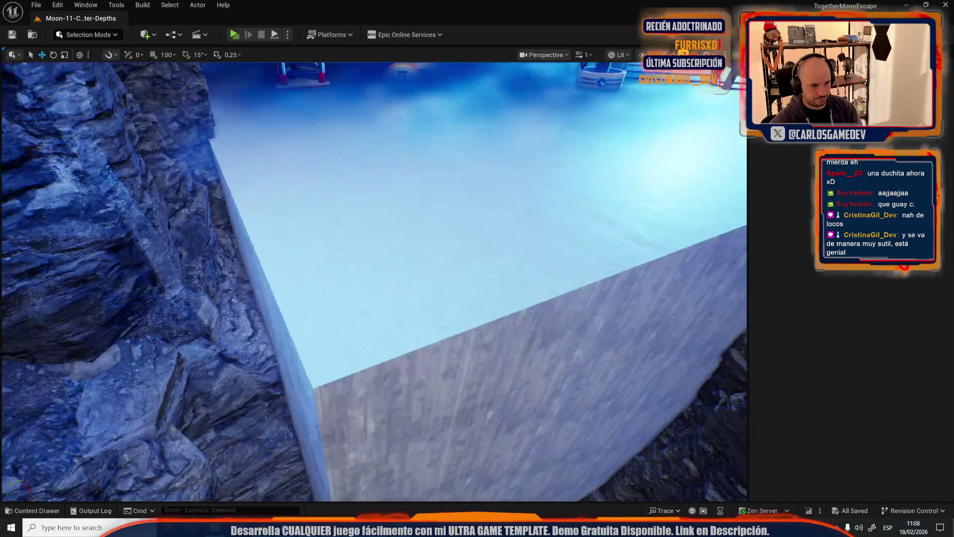
{"action": "key", "text": "ctrl+v"}
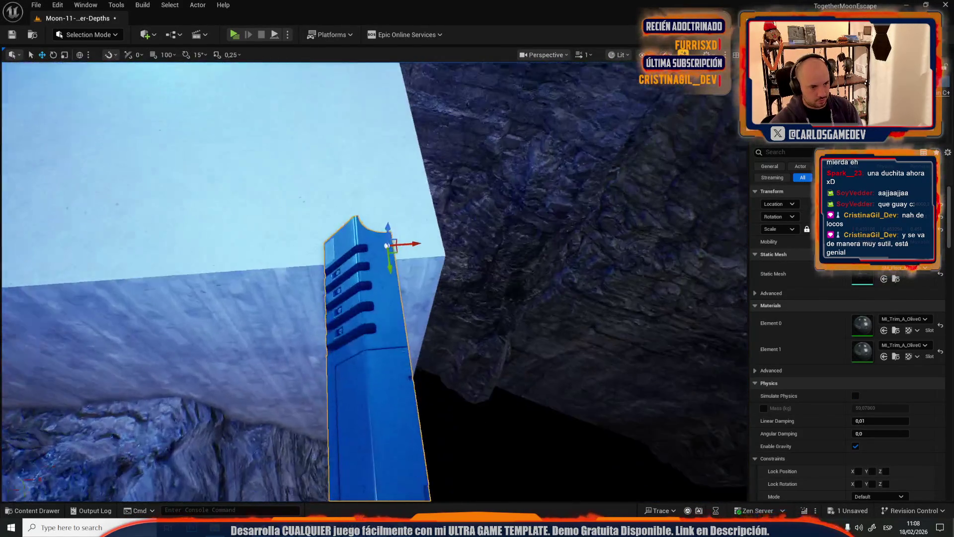
Restore the trim's horizontal rotation and slide it along the edge to the slab's left end
{"action": "key", "text": "ctrl+z"}
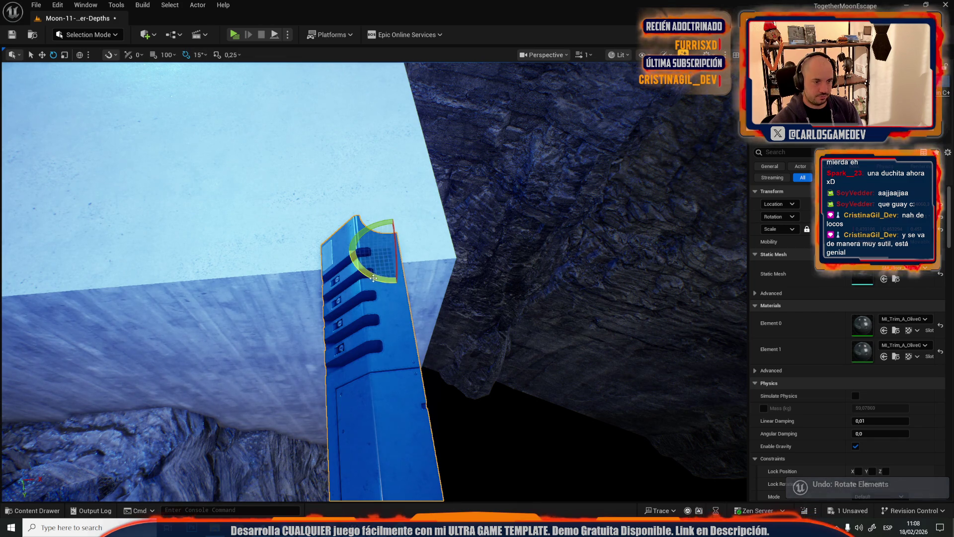
{"action": "key", "text": "ctrl+y"}
{"action": "scroll", "coordinate": [370, 279], "scroll_direction": "down", "scroll_amount": 2}
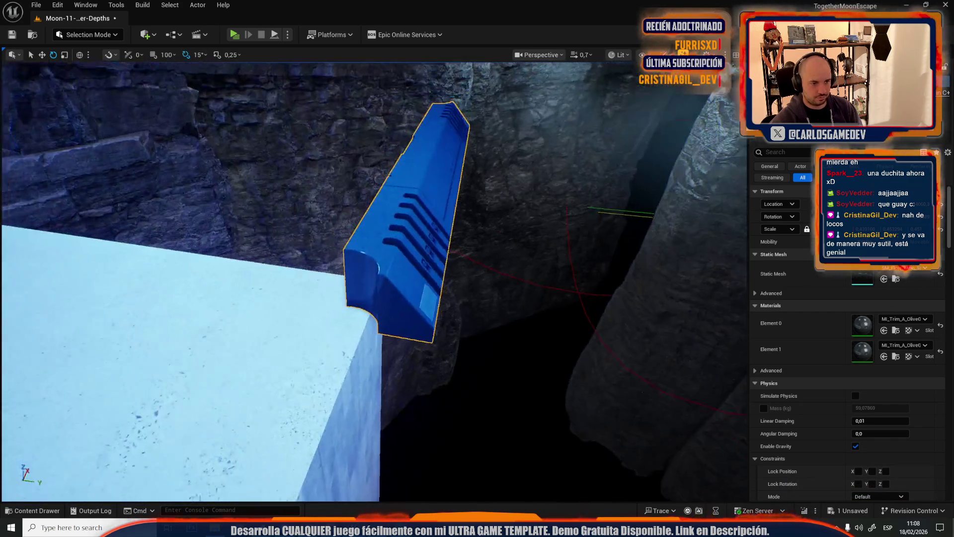
{"action": "scroll", "coordinate": [270, 382], "scroll_direction": "up", "scroll_amount": 3}
{"action": "key", "text": "w"}
{"action": "mouse_move", "coordinate": [263, 408]}
{"action": "left_mouse_down"}
{"action": "mouse_move", "coordinate": [449, 296]}
{"action": "mouse_move", "coordinate": [416, 337]}
{"action": "mouse_move", "coordinate": [348, 368]}
{"action": "mouse_move", "coordinate": [202, 280]}
{"action": "left_mouse_up"}
{"action": "mouse_move", "coordinate": [199, 241]}
{"action": "left_mouse_down"}
{"action": "mouse_move", "coordinate": [425, 383]}
{"action": "mouse_move", "coordinate": [416, 401]}
{"action": "mouse_move", "coordinate": [554, 289]}
{"action": "left_mouse_up"}
{"action": "left_click_drag", "start_coordinate": [662, 234], "coordinate": [397, 271]}
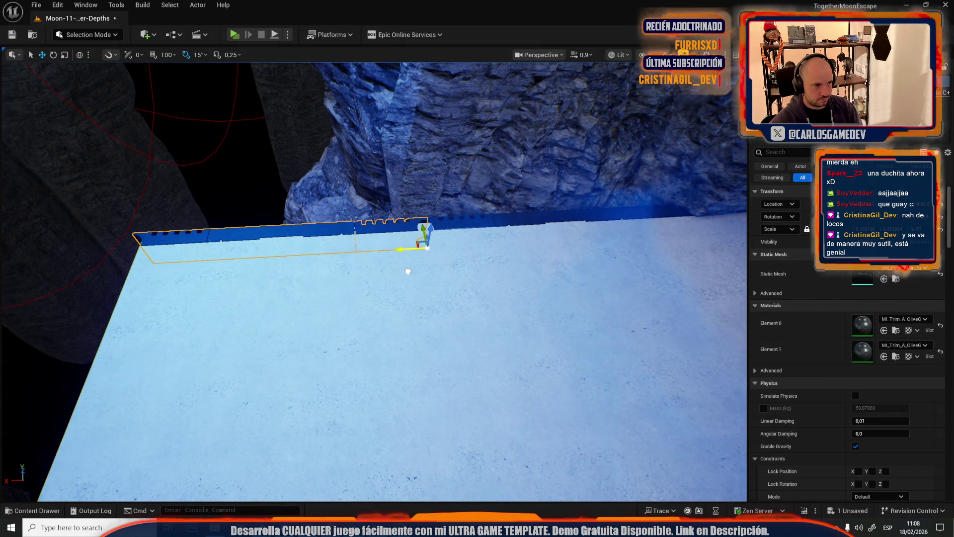
{"action": "mouse_move", "coordinate": [407, 273]}
{"action": "left_mouse_down"}
{"action": "mouse_move", "coordinate": [457, 328]}
{"action": "mouse_move", "coordinate": [497, 253]}
{"action": "mouse_move", "coordinate": [507, 286]}
{"action": "mouse_move", "coordinate": [530, 295]}
{"action": "left_mouse_up"}
{"action": "scroll", "coordinate": [467, 298], "scroll_direction": "up", "scroll_amount": 1}
Fine-tune the trim piece's position along the slab edge beside the rock wall
{"action": "key", "text": "e"}
{"action": "left_click_drag", "start_coordinate": [506, 257], "coordinate": [457, 308]}
{"action": "scroll", "coordinate": [492, 279], "scroll_direction": "down", "scroll_amount": 1}
{"action": "scroll", "coordinate": [477, 293], "scroll_direction": "down", "scroll_amount": 3}
{"action": "mouse_move", "coordinate": [259, 366]}
{"action": "left_mouse_down"}
{"action": "mouse_move", "coordinate": [278, 383]}
{"action": "mouse_move", "coordinate": [269, 383]}
{"action": "mouse_move", "coordinate": [360, 339]}
{"action": "mouse_move", "coordinate": [266, 405]}
{"action": "mouse_move", "coordinate": [334, 340]}
{"action": "left_mouse_up"}
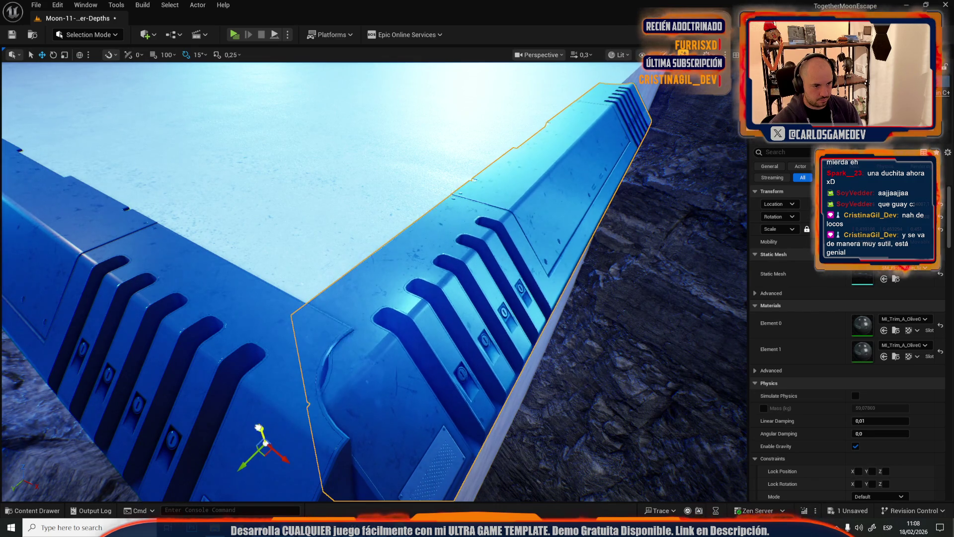
{"action": "scroll", "coordinate": [260, 426], "scroll_direction": "down", "scroll_amount": 10}
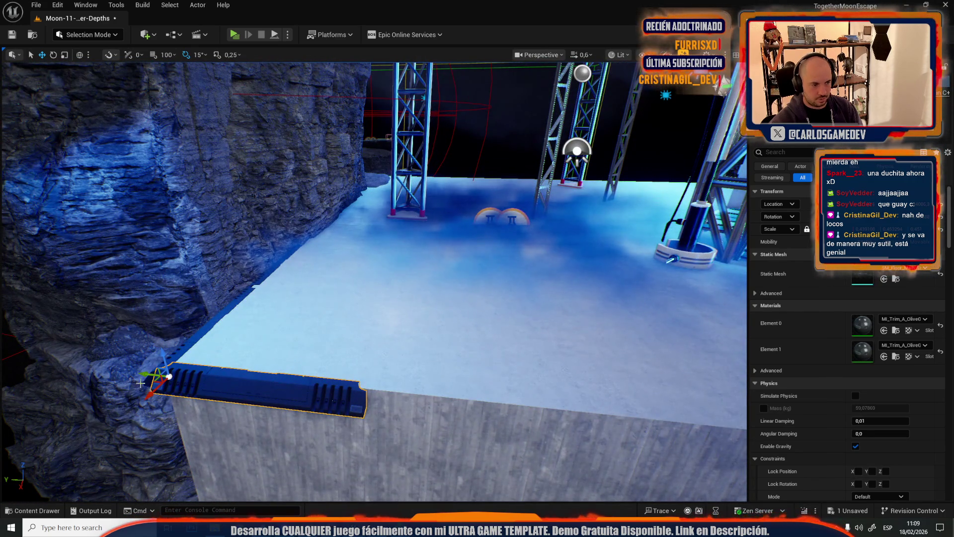
Duplicate the trim piece and butt the copy against the original with no gap
{"action": "left_click_drag", "start_coordinate": [141, 373], "coordinate": [351, 407], "text": "alt"}
{"action": "scroll", "coordinate": [333, 408], "scroll_direction": "up", "scroll_amount": 5}
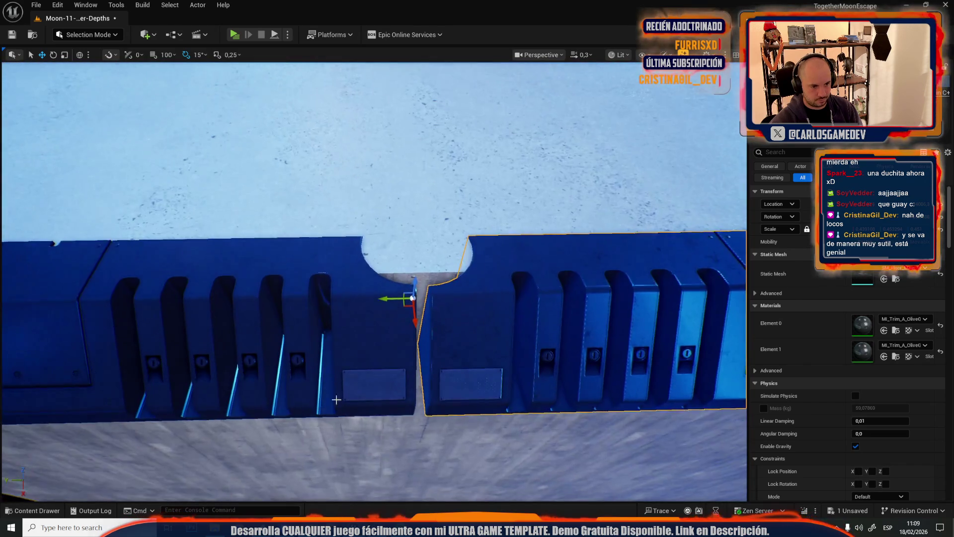
{"action": "left_click_drag", "start_coordinate": [380, 299], "coordinate": [371, 299]}
{"action": "scroll", "coordinate": [371, 298], "scroll_direction": "down", "scroll_amount": 5}
{"action": "scroll", "coordinate": [186, 278], "scroll_direction": "down", "scroll_amount": 3}
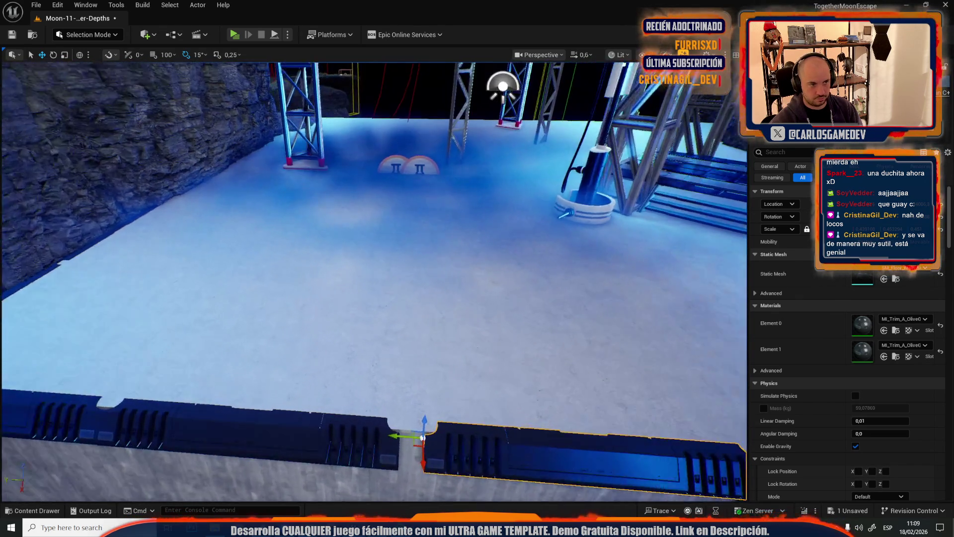
{"action": "scroll", "coordinate": [436, 297], "scroll_direction": "up", "scroll_amount": 6}
{"action": "left_click_drag", "start_coordinate": [440, 293], "coordinate": [365, 298]}
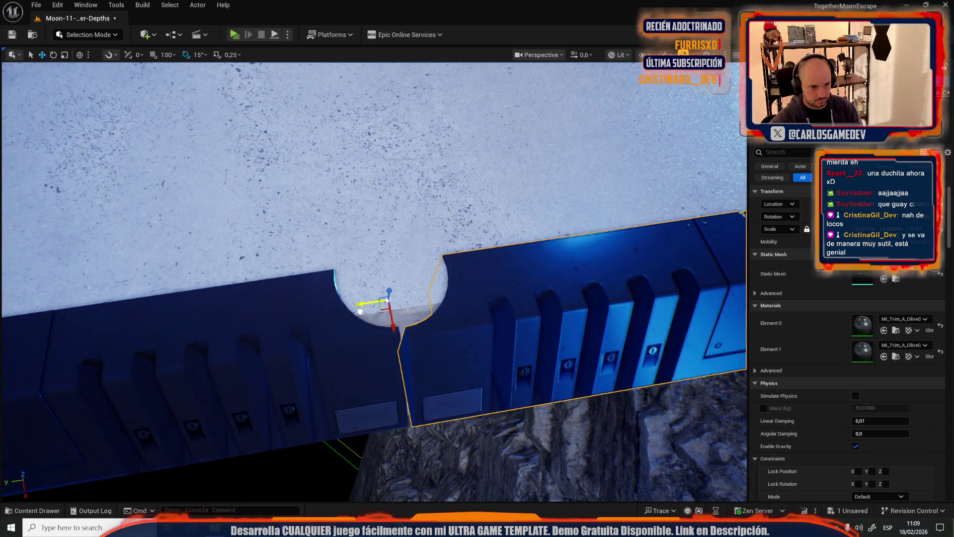
{"action": "scroll", "coordinate": [373, 279], "scroll_direction": "up", "scroll_amount": 1}
Jump the view to the truss area and start play-testing the level
{"action": "key", "text": "r"}
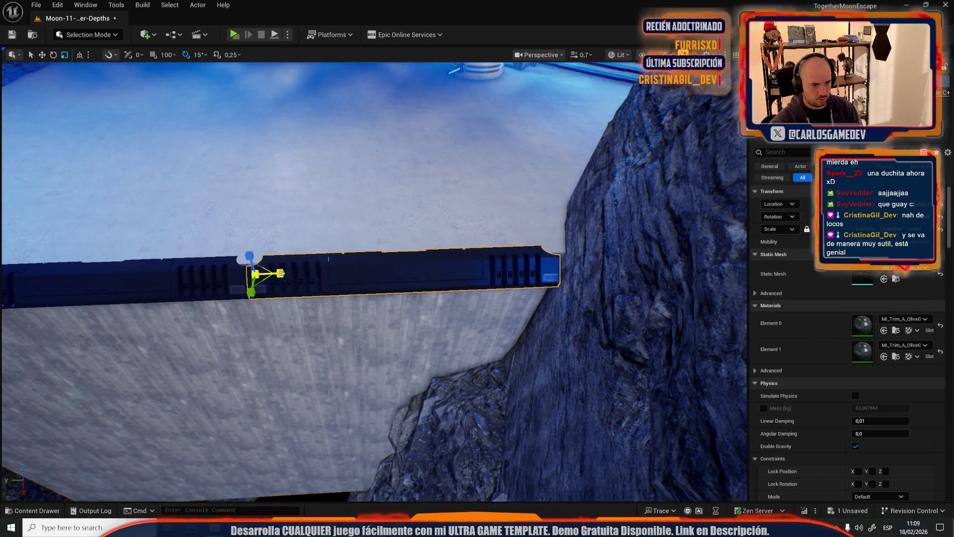
{"action": "key", "text": "w"}
{"action": "key", "text": "1"}
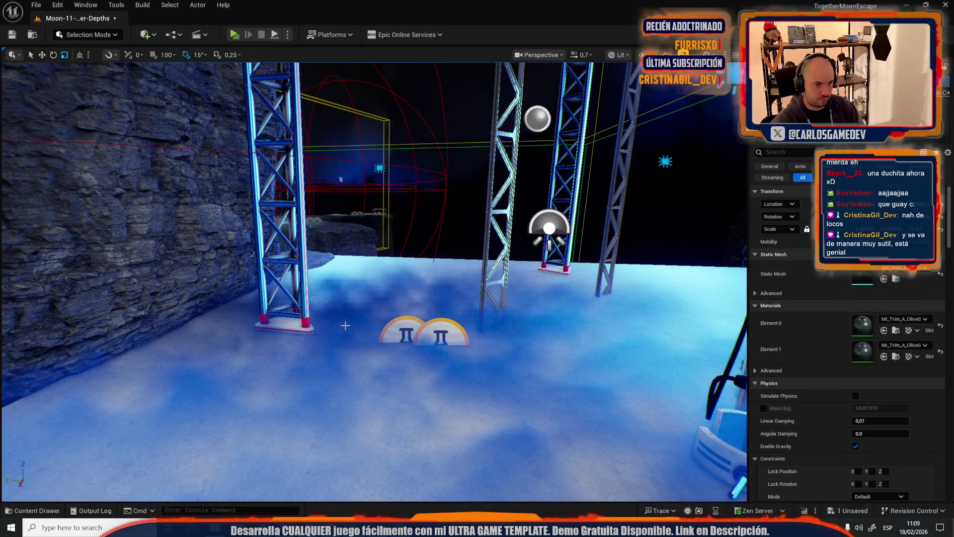
{"action": "key", "text": "alt+p"}
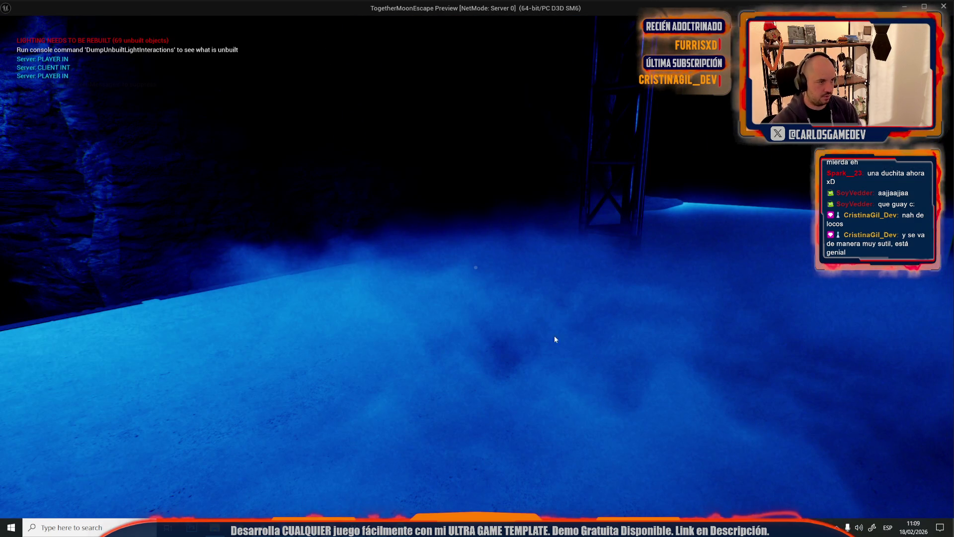
Restart the play test, walk the player toward the trusses, then stop playing
{"action": "key", "text": "Escape"}
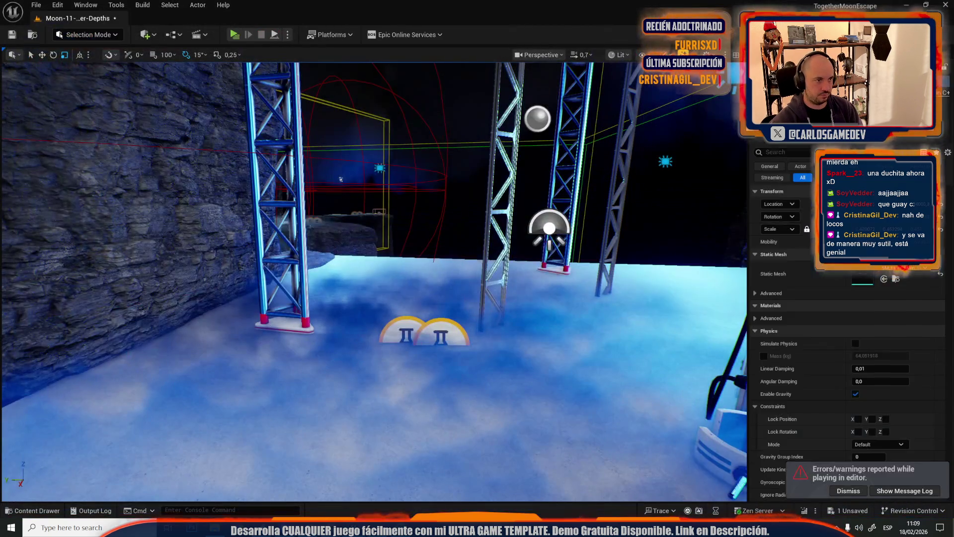
{"action": "left_click", "coordinate": [287, 35]}
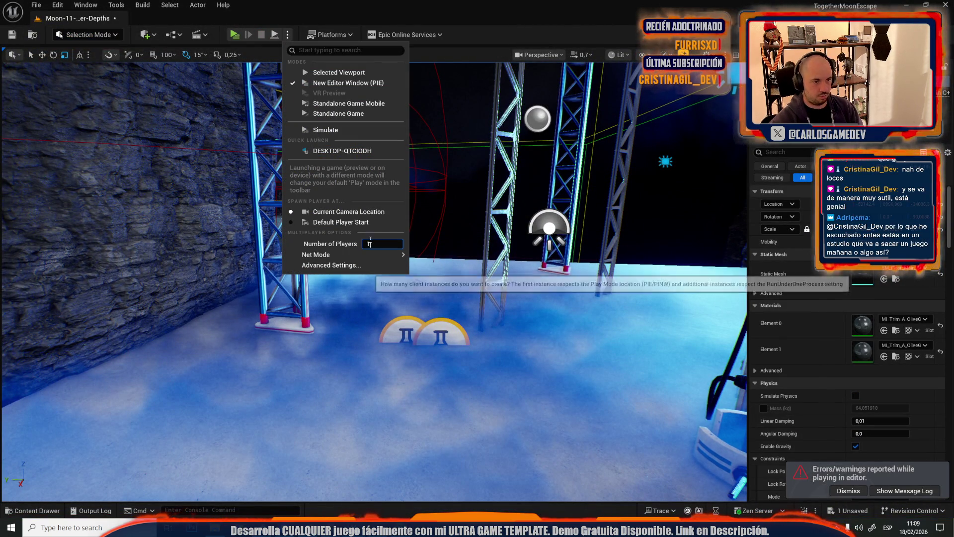
{"action": "left_click", "coordinate": [240, 38]}
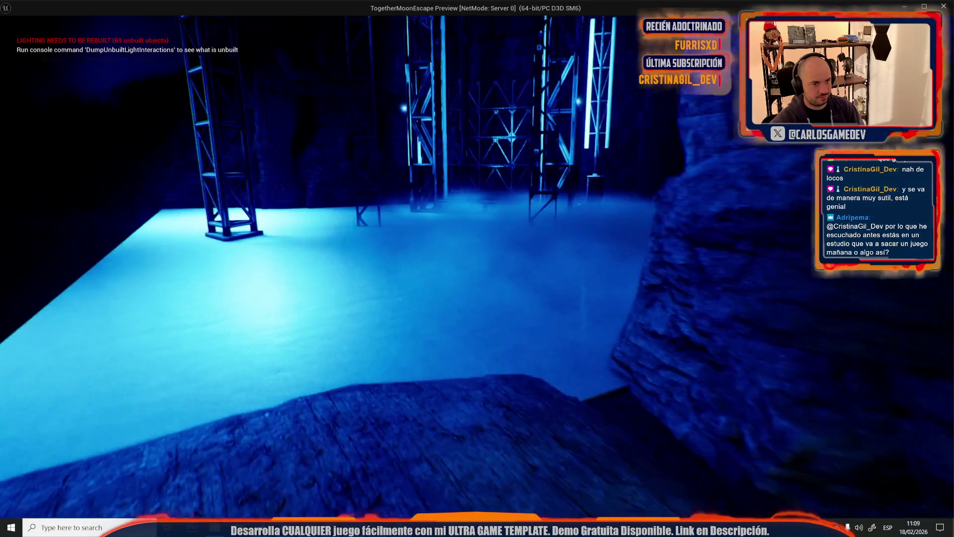
{"action": "key", "text": "w"}
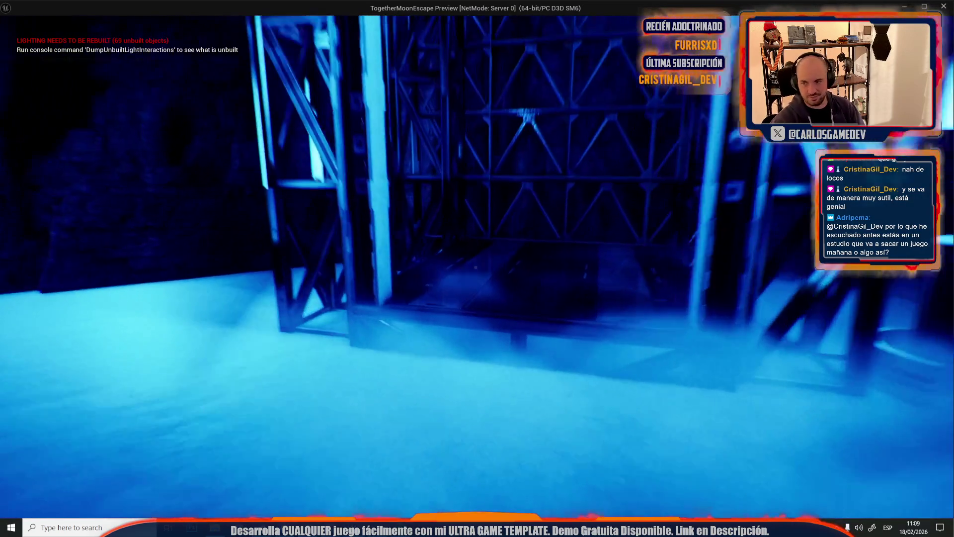
{"action": "key", "text": "Escape"}
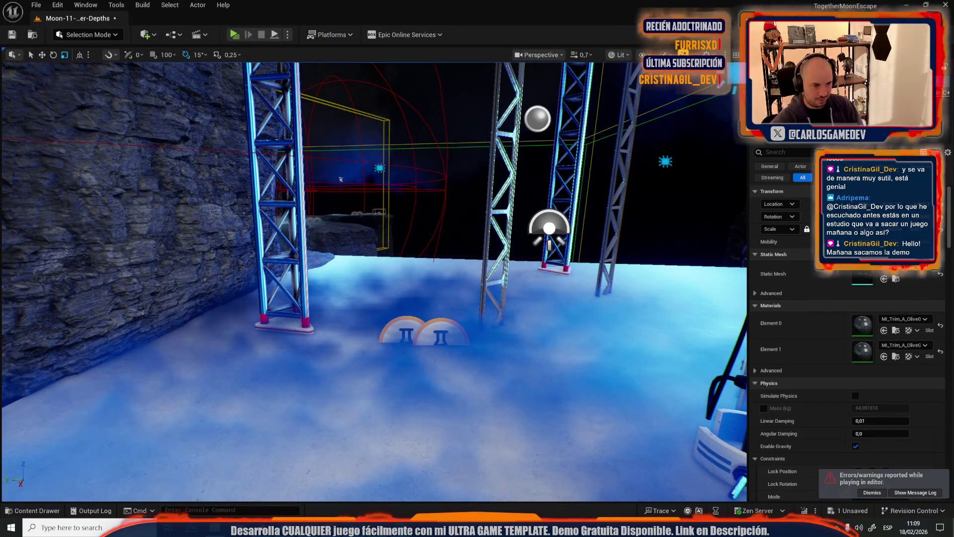
Fly the view onto the snowy platform and frame the blue trim piece
{"action": "left_click_drag", "start_coordinate": [378, 184], "coordinate": [451, 222]}
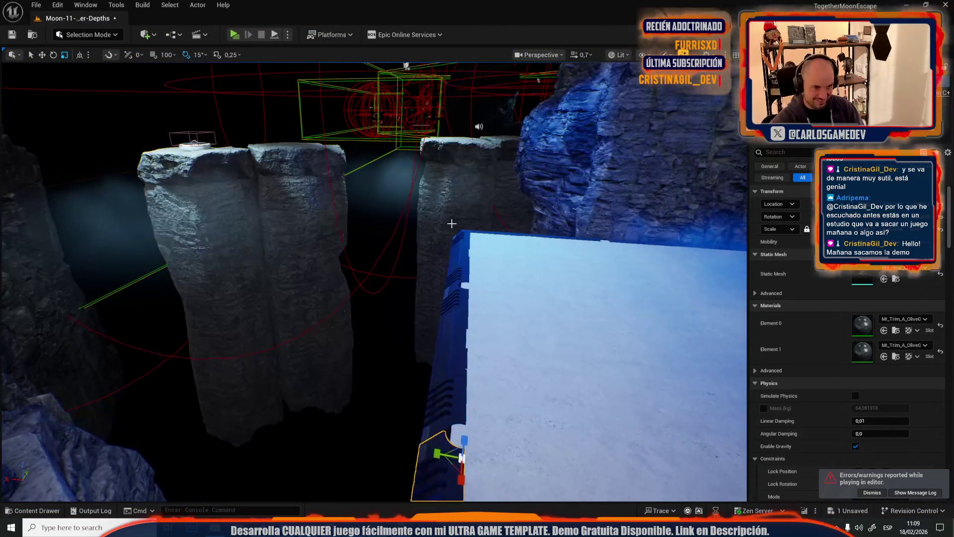
{"action": "left_click_drag", "start_coordinate": [452, 332], "coordinate": [435, 258]}
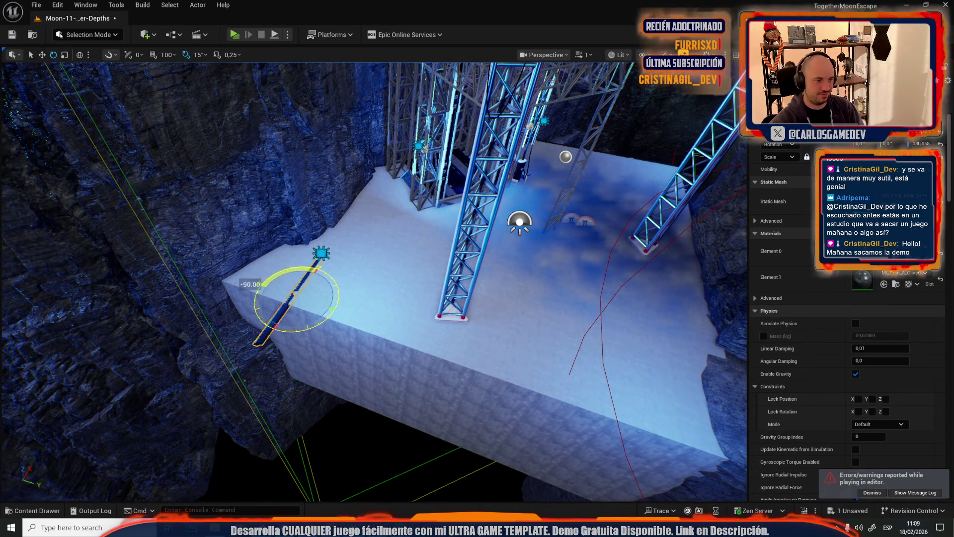
{"action": "left_click_drag", "start_coordinate": [435, 259], "coordinate": [335, 357]}
{"action": "key", "text": "r"}
{"action": "left_click_drag", "start_coordinate": [484, 403], "coordinate": [352, 405]}
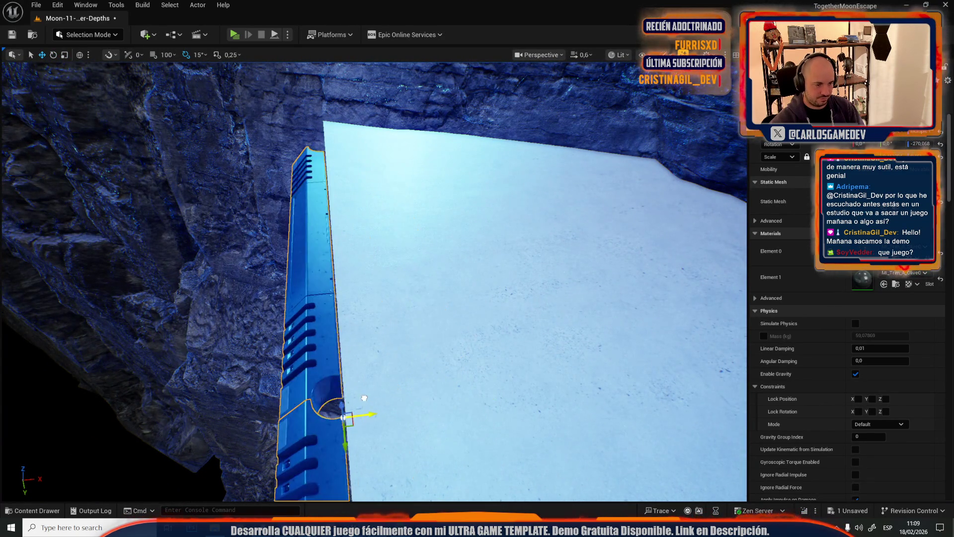
{"action": "key", "text": "f"}
Duplicate the trim piece and slide the copy end to end along the edge to the wall's right end
{"action": "scroll", "coordinate": [427, 368], "scroll_direction": "down", "scroll_amount": 5}
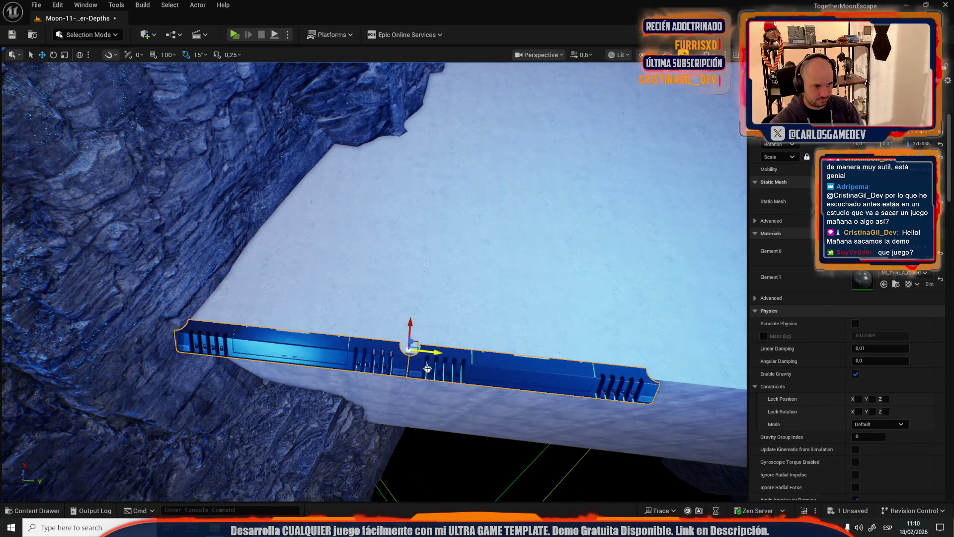
{"action": "scroll", "coordinate": [428, 368], "scroll_direction": "down", "scroll_amount": 5}
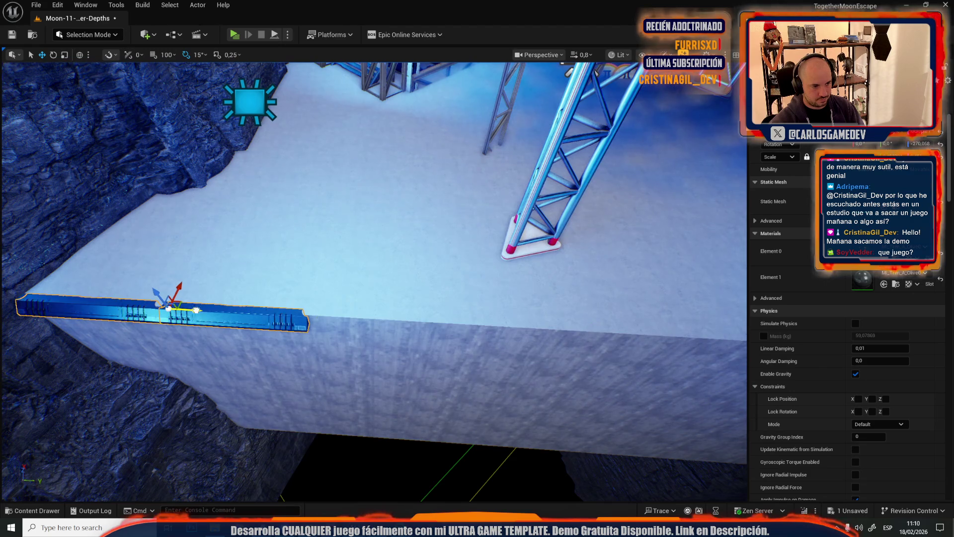
{"action": "left_click_drag", "start_coordinate": [196, 311], "coordinate": [509, 362]}
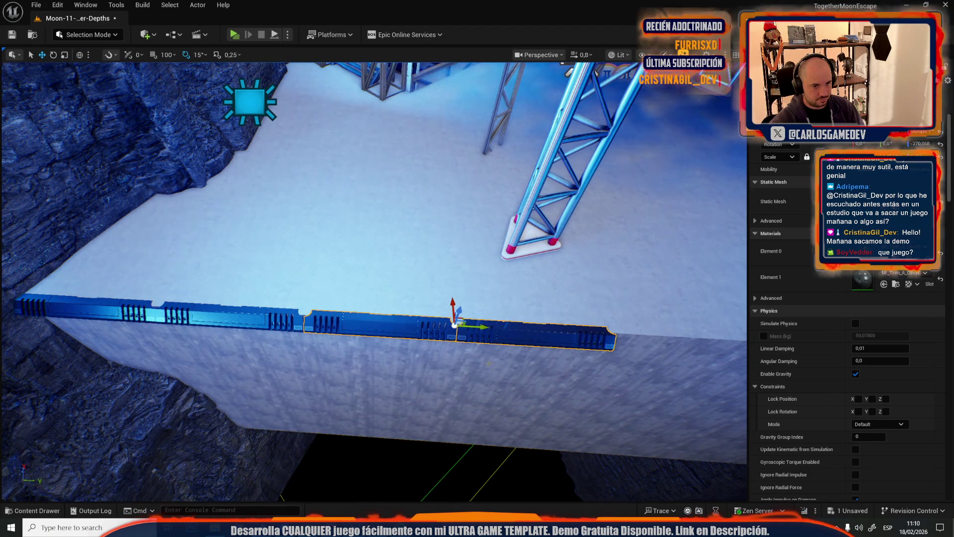
{"action": "key", "text": "Right"}
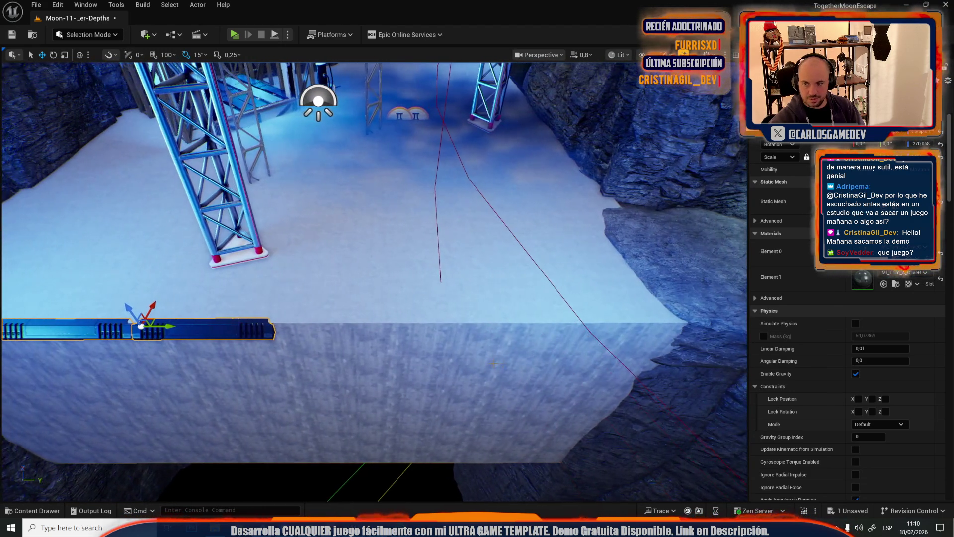
{"action": "mouse_move", "coordinate": [173, 327]}
{"action": "left_mouse_down"}
{"action": "mouse_move", "coordinate": [458, 353]}
{"action": "mouse_move", "coordinate": [383, 355]}
{"action": "left_mouse_up"}
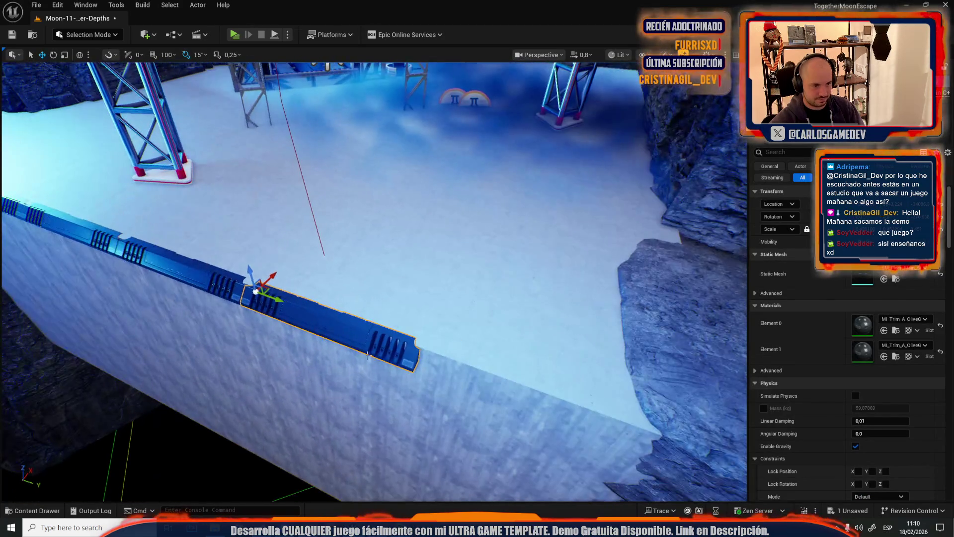
{"action": "left_click_drag", "start_coordinate": [279, 302], "coordinate": [458, 354]}
Open another crater level from the _Moon/Maps folder, saving Moon-11-Crater-Depths when prompted
{"action": "left_click", "coordinate": [38, 5]}
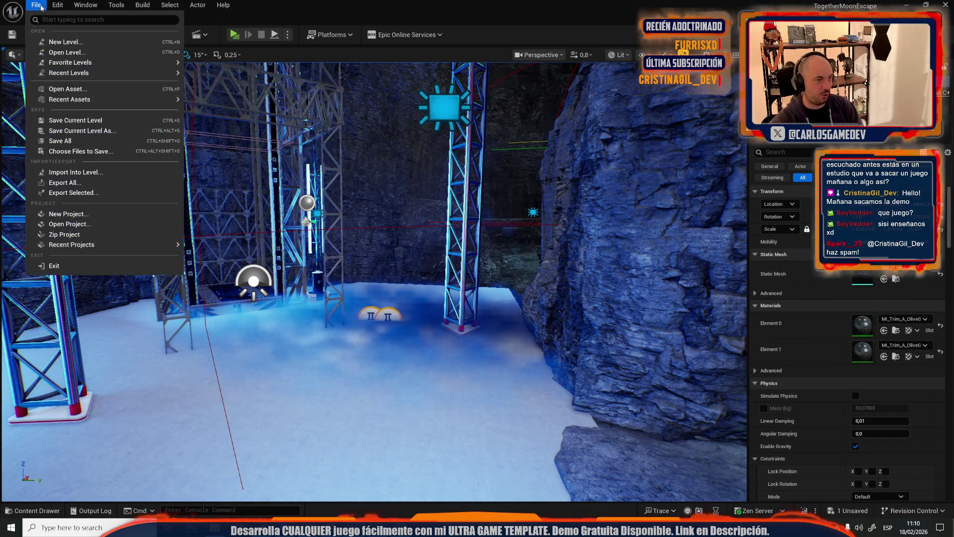
{"action": "left_click", "coordinate": [65, 52]}
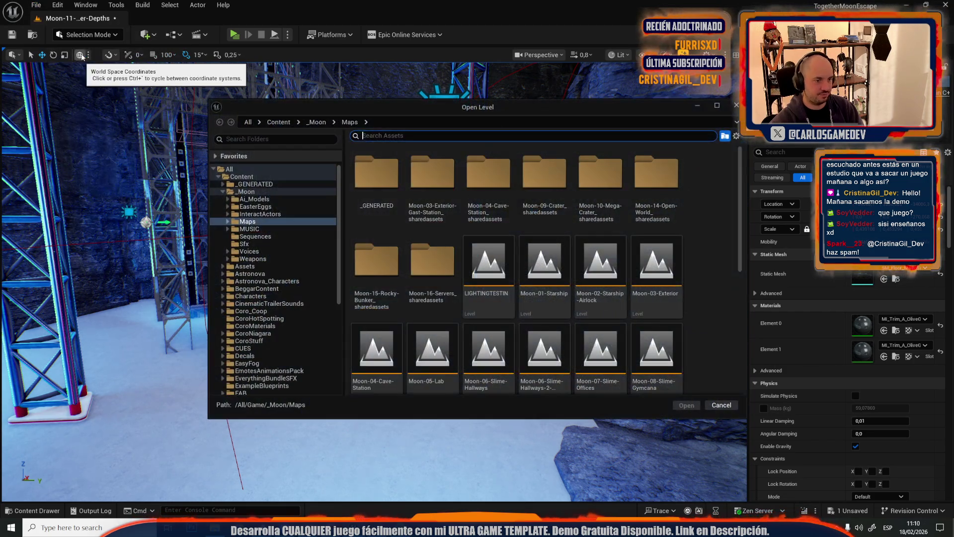
{"action": "scroll", "coordinate": [455, 335], "scroll_direction": "down", "scroll_amount": 3}
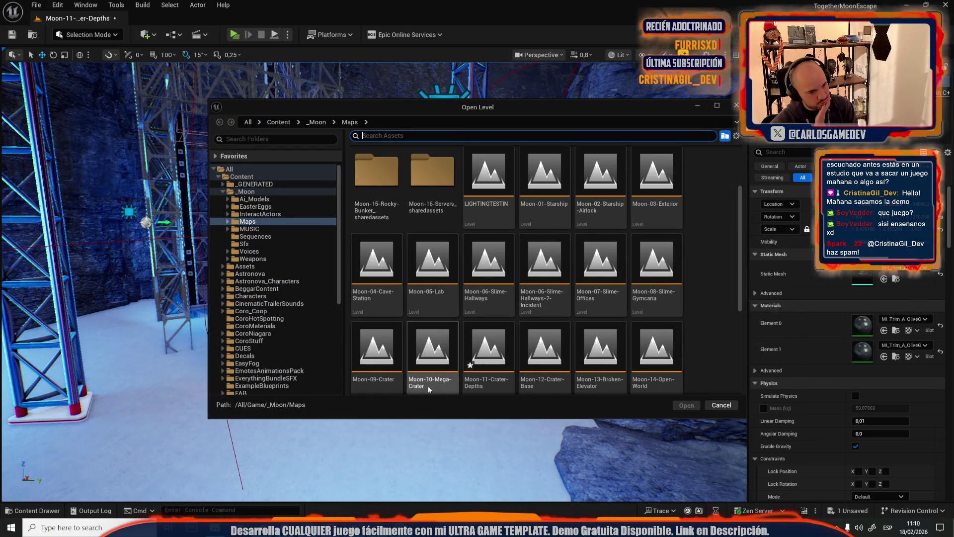
{"action": "double_click", "coordinate": [389, 347]}
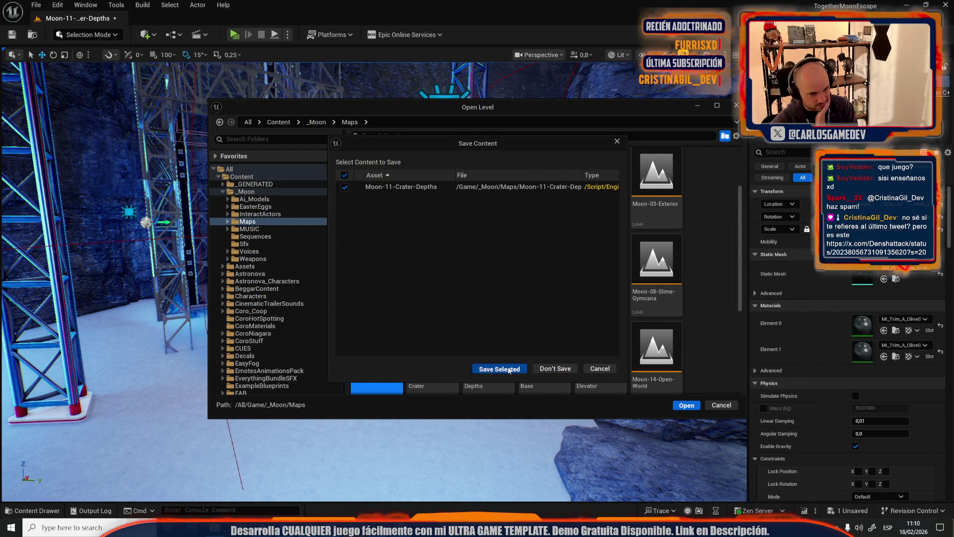
{"action": "left_click", "coordinate": [510, 370]}
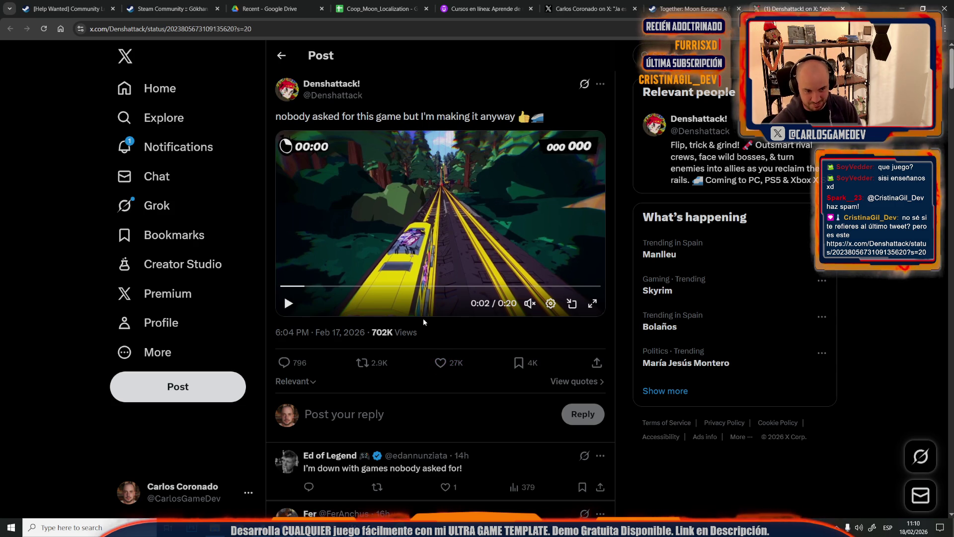
Play the shared post's yellow-train gameplay clip full screen
{"action": "left_click", "coordinate": [593, 304]}
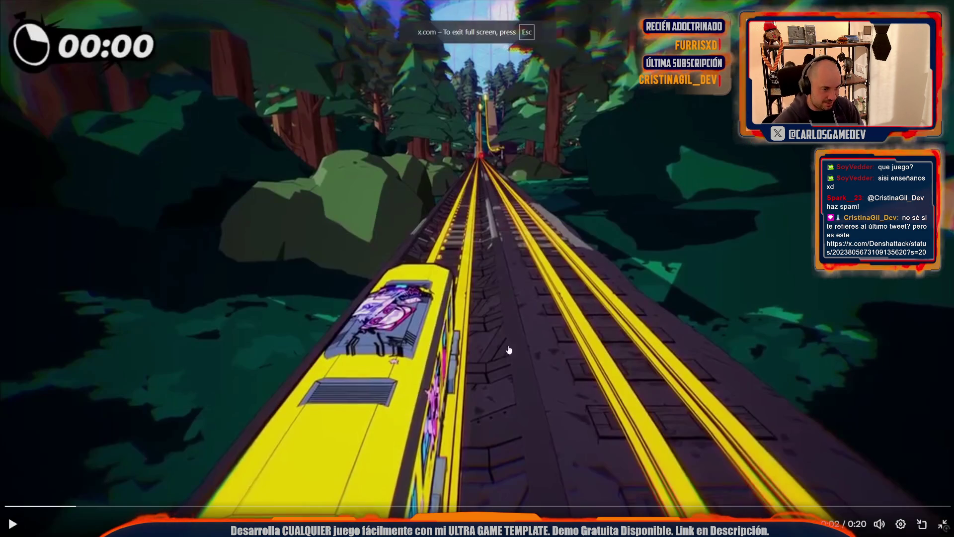
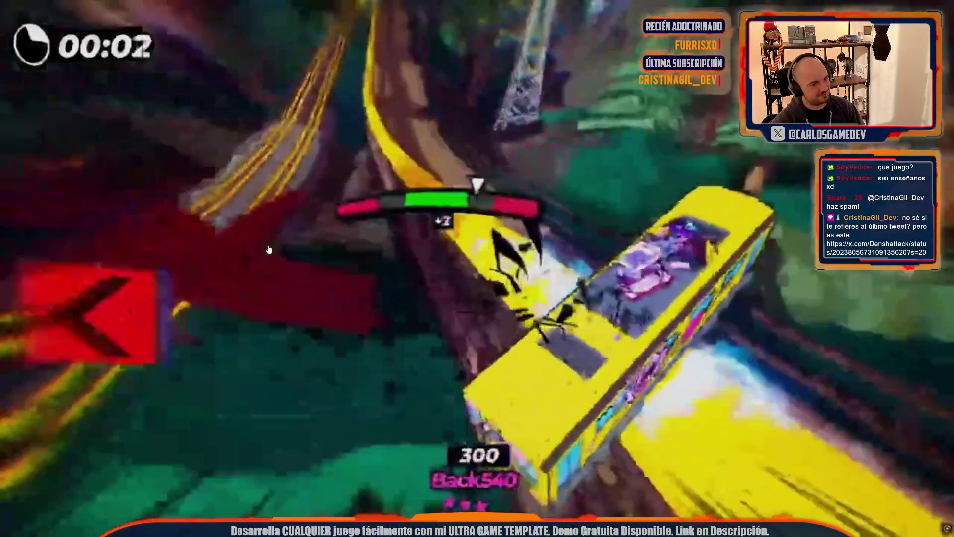
Leave the fullscreen video and open the X notifications page
{"action": "double_click", "coordinate": [269, 249]}
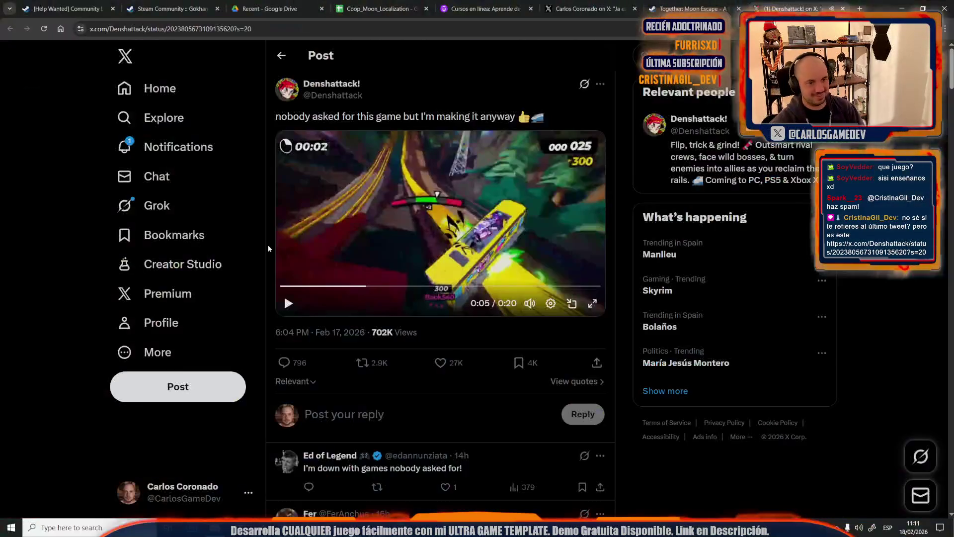
{"action": "left_click", "coordinate": [147, 146]}
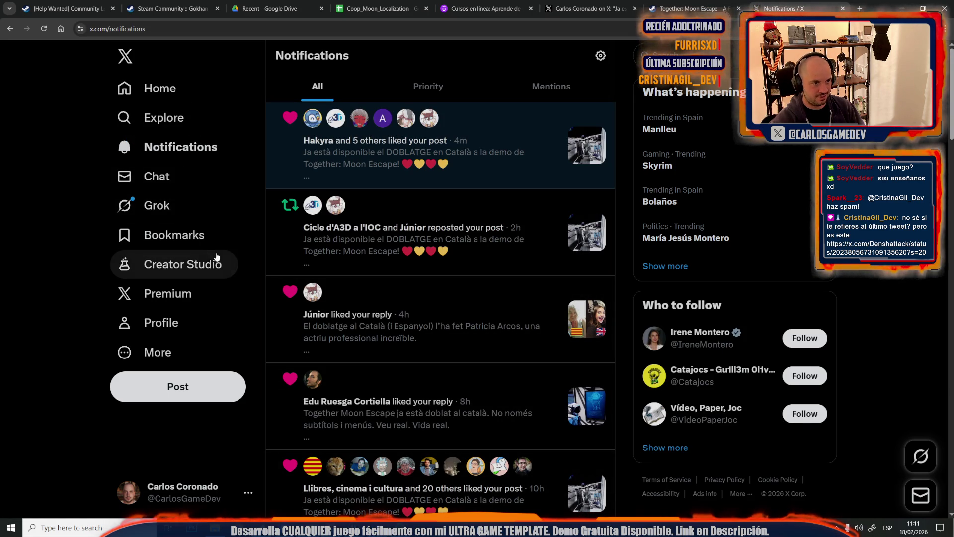
{"action": "mouse_move", "coordinate": [251, 527]}
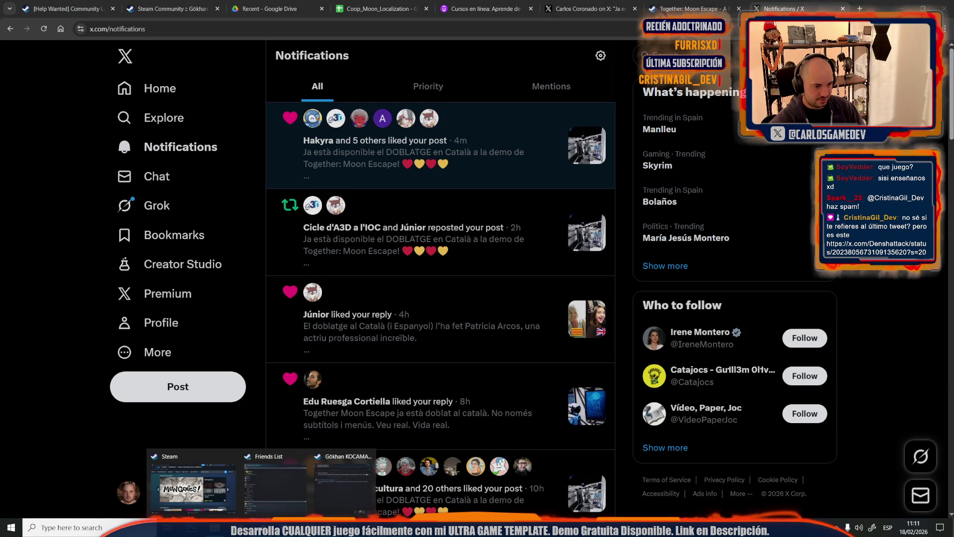
{"action": "mouse_move", "coordinate": [324, 496]}
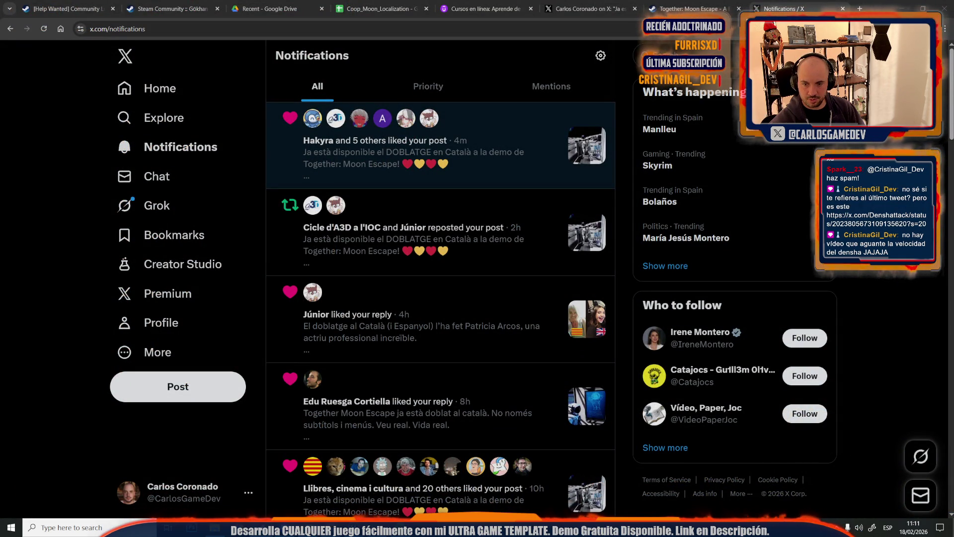
Check the Steam chat, then switch back to the Unreal Editor showing Moon-09-Crater
{"action": "key", "text": "alt+Tab"}
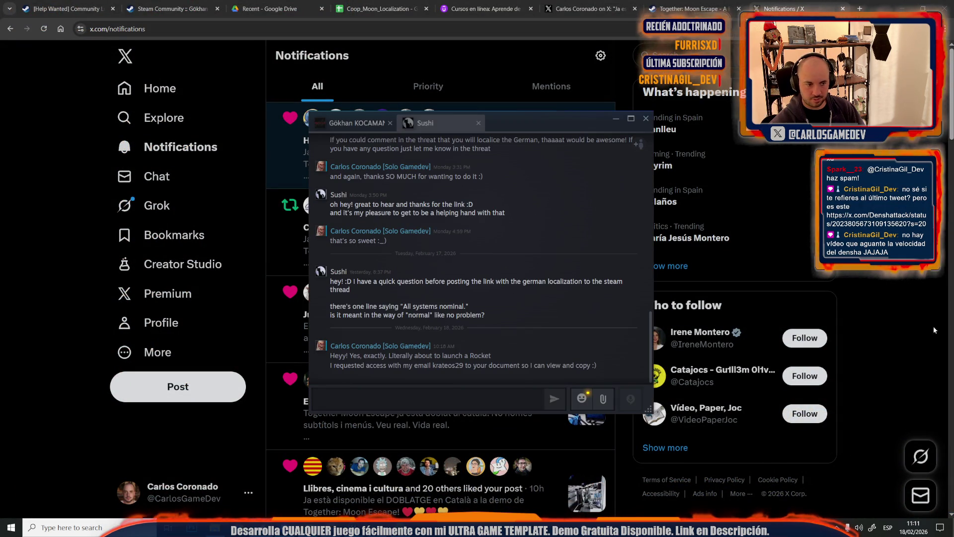
{"action": "key", "text": "alt+Tab"}
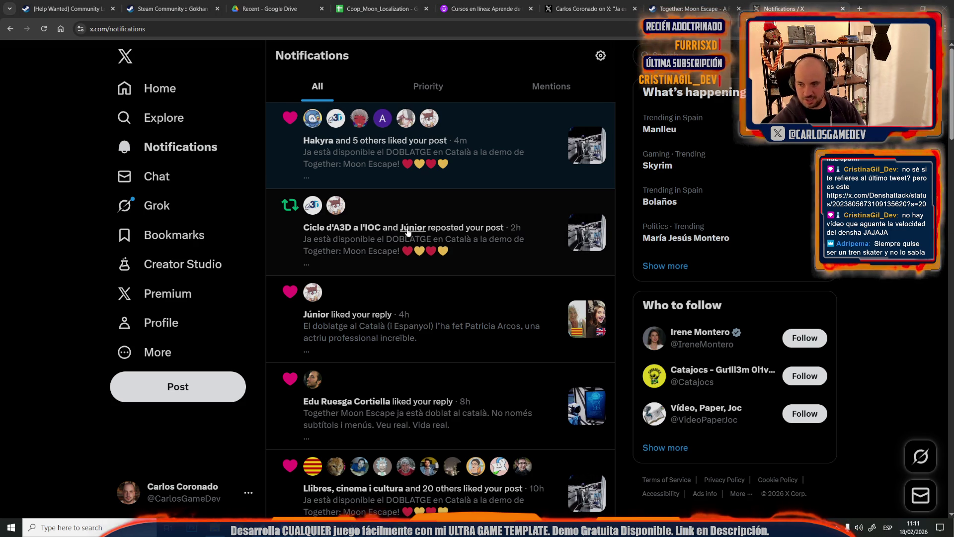
{"action": "mouse_move", "coordinate": [348, 231]}
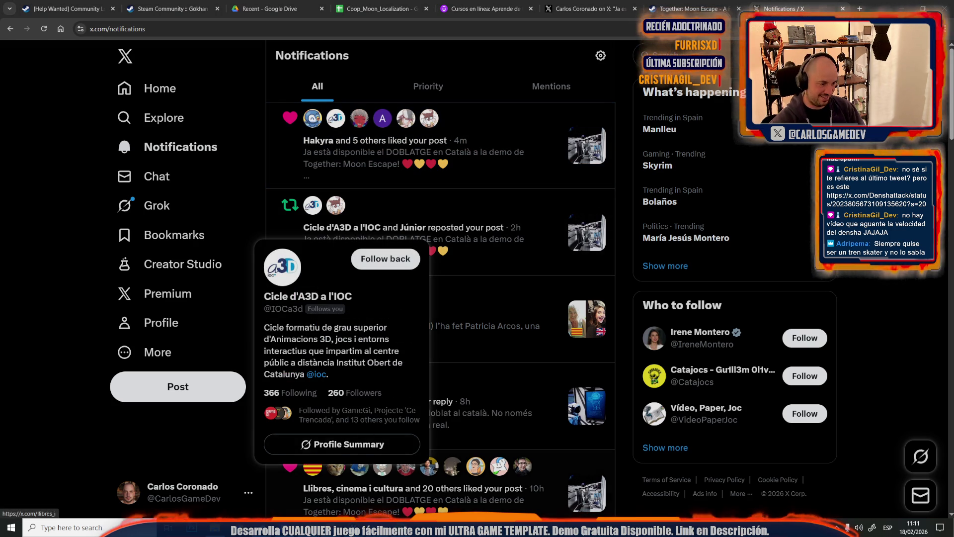
{"action": "mouse_move", "coordinate": [355, 528]}
{"action": "left_click", "coordinate": [348, 475]}
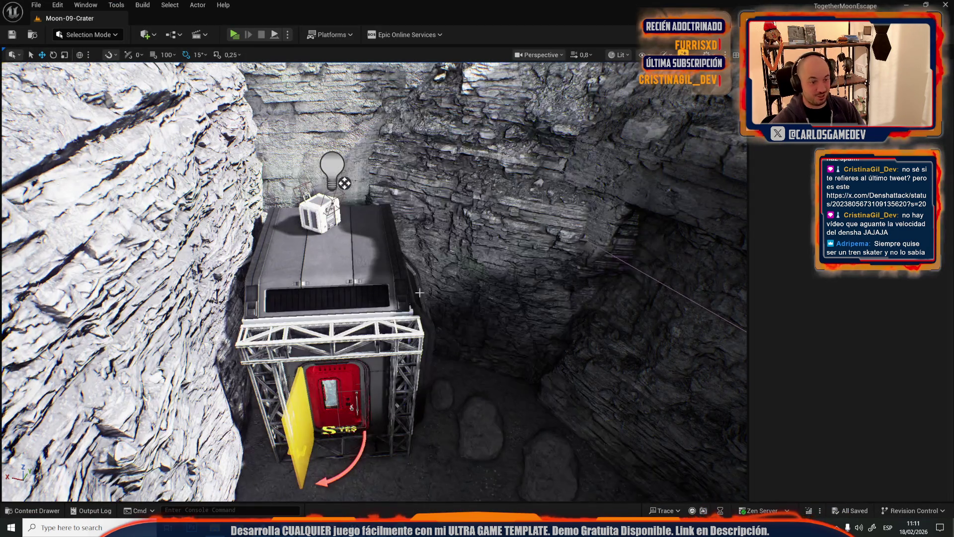
Select the wall rail and the cable reel together in Moon-09-Crater
{"action": "scroll", "coordinate": [419, 293], "scroll_direction": "up", "scroll_amount": 1}
{"action": "key", "text": "e"}
{"action": "scroll", "coordinate": [374, 282], "scroll_direction": "down", "scroll_amount": 1}
{"action": "key", "text": "w"}
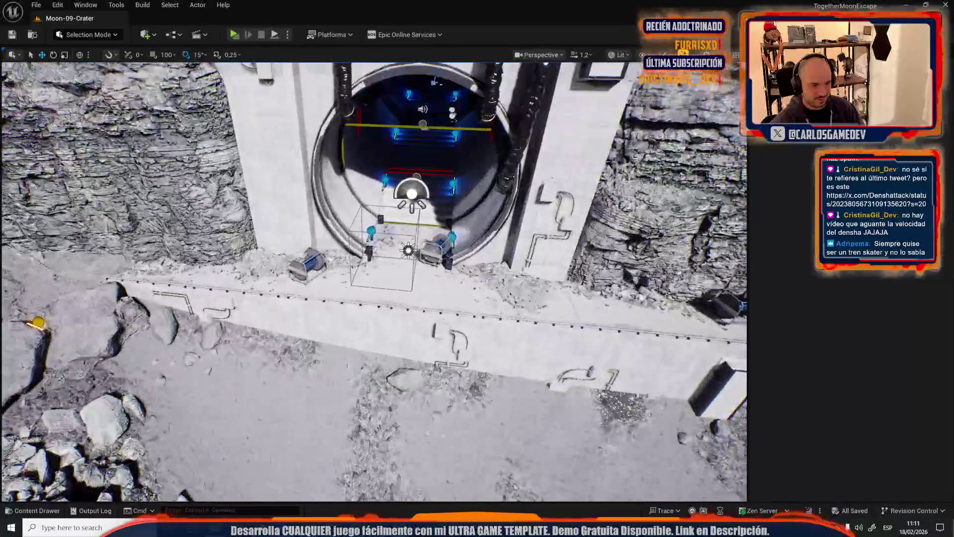
{"action": "scroll", "coordinate": [373, 278], "scroll_direction": "up", "scroll_amount": 2}
{"action": "left_click", "coordinate": [384, 319]}
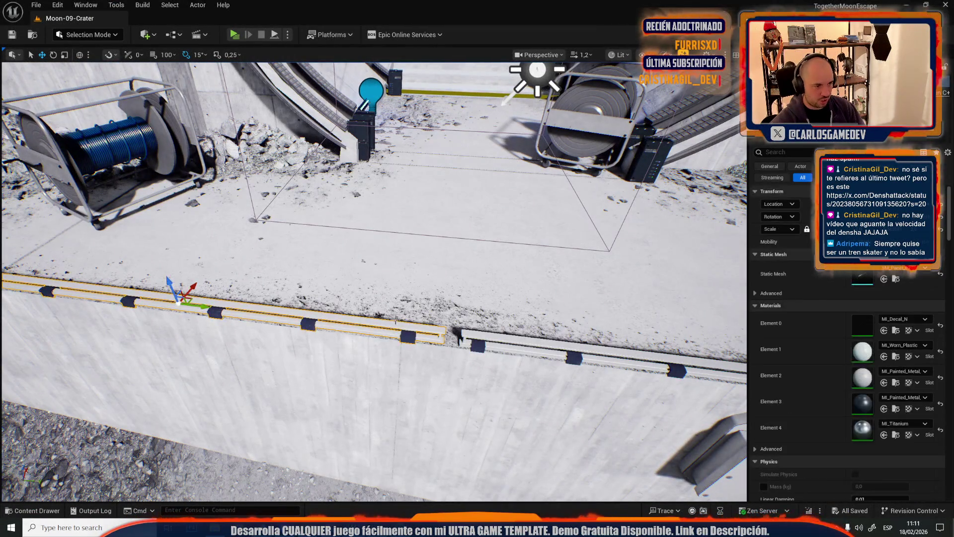
{"action": "left_click_drag", "start_coordinate": [503, 278], "coordinate": [398, 279]}
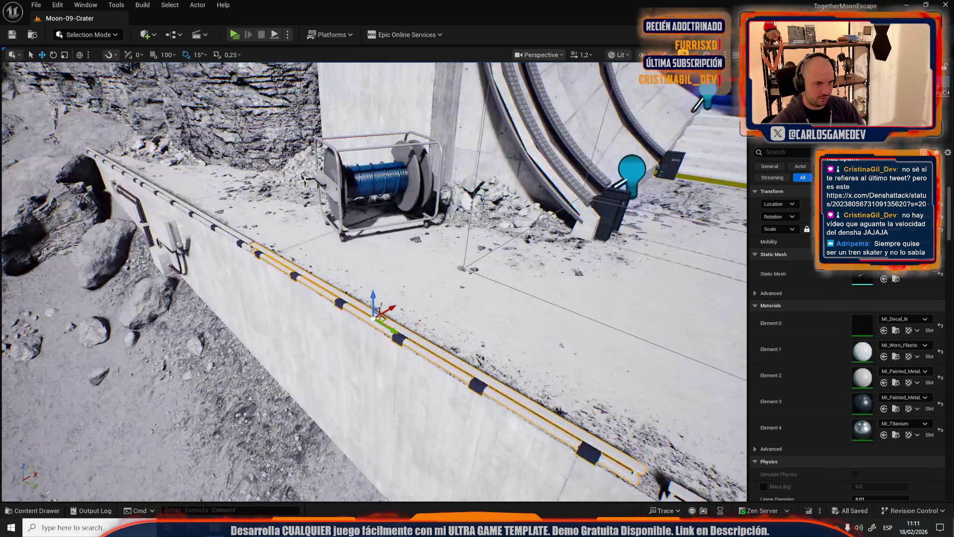
{"action": "left_click", "coordinate": [404, 178], "text": "ctrl"}
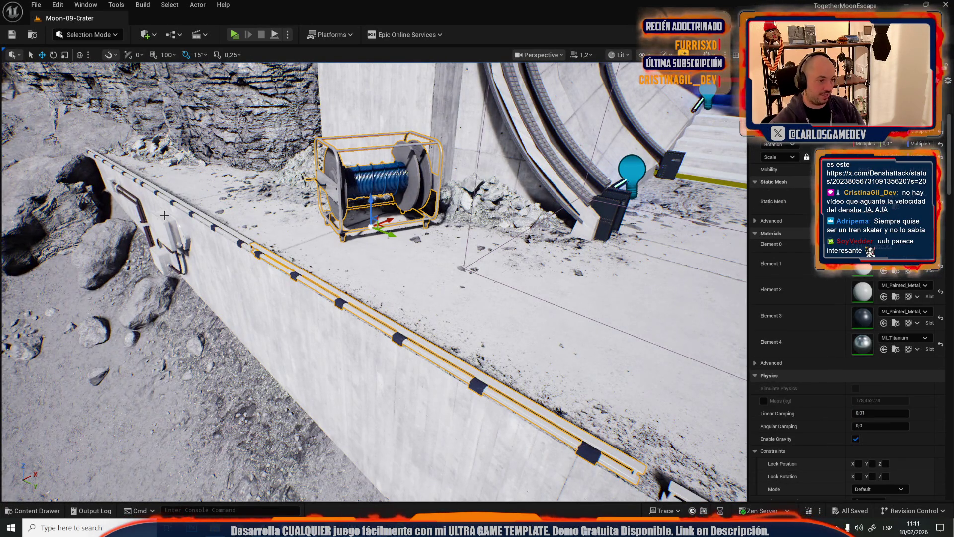
Open Moon-11-Crater-Depths from Recent Levels and paste in the reel and rail
{"action": "left_click", "coordinate": [37, 6]}
{"action": "mouse_move", "coordinate": [84, 89]}
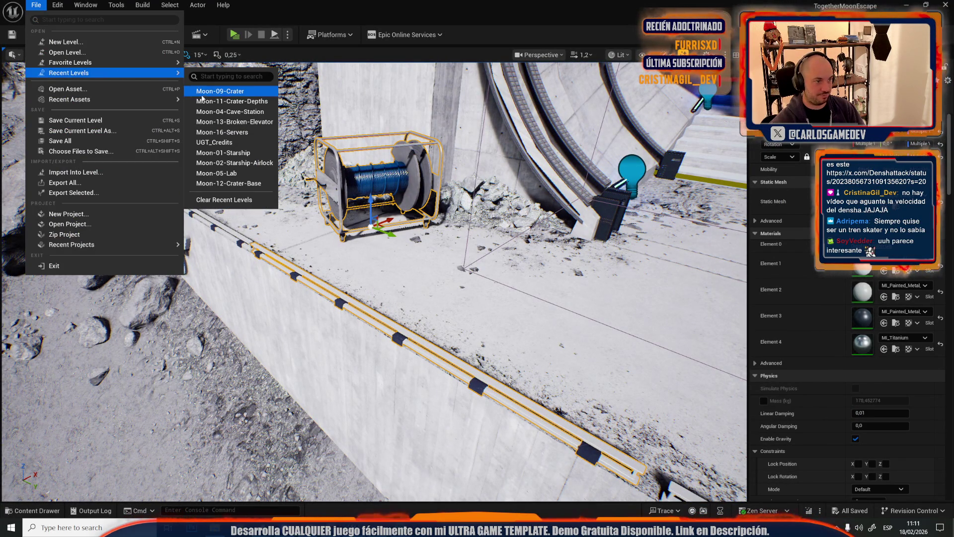
{"action": "left_click", "coordinate": [215, 101]}
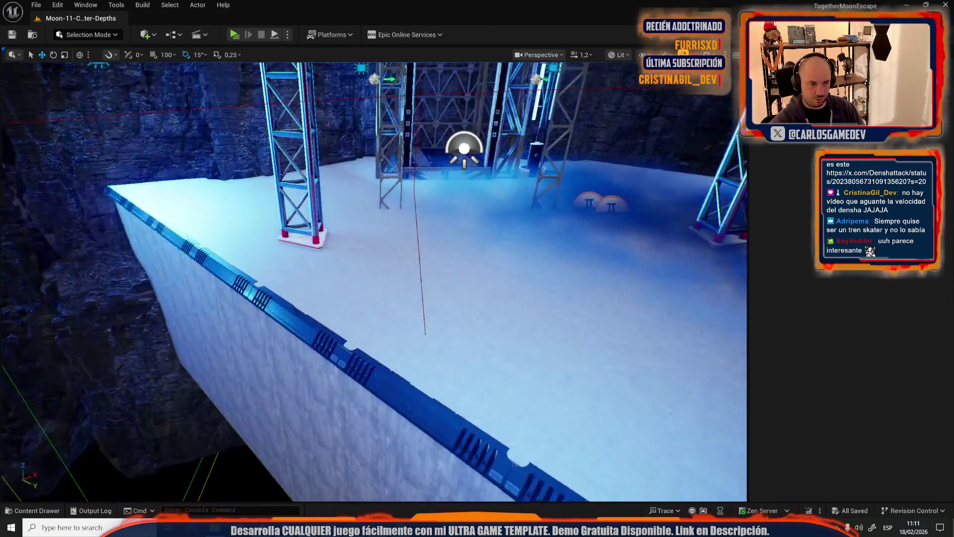
{"action": "key", "text": "ctrl+v"}
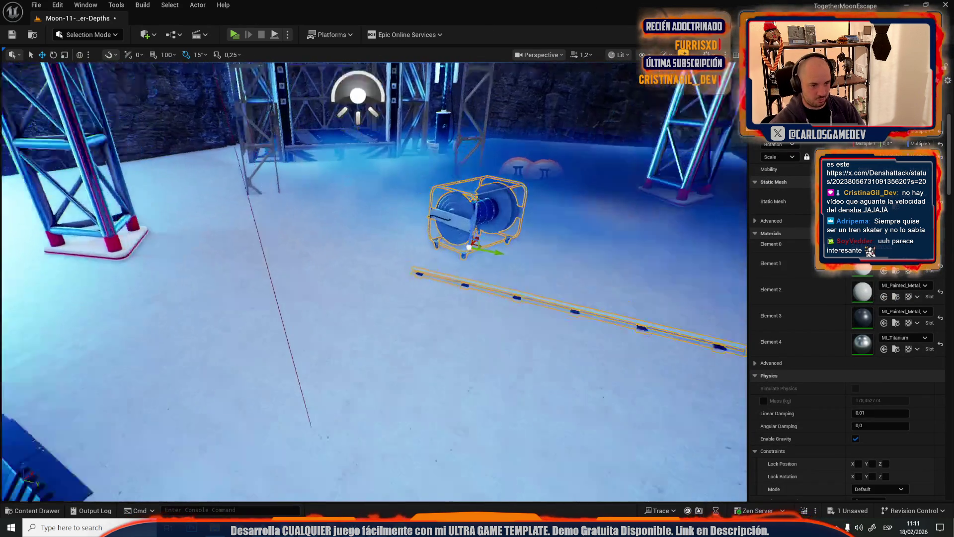
Select the pasted rail, then the cable reel, and frame the reel
{"action": "left_click", "coordinate": [383, 234]}
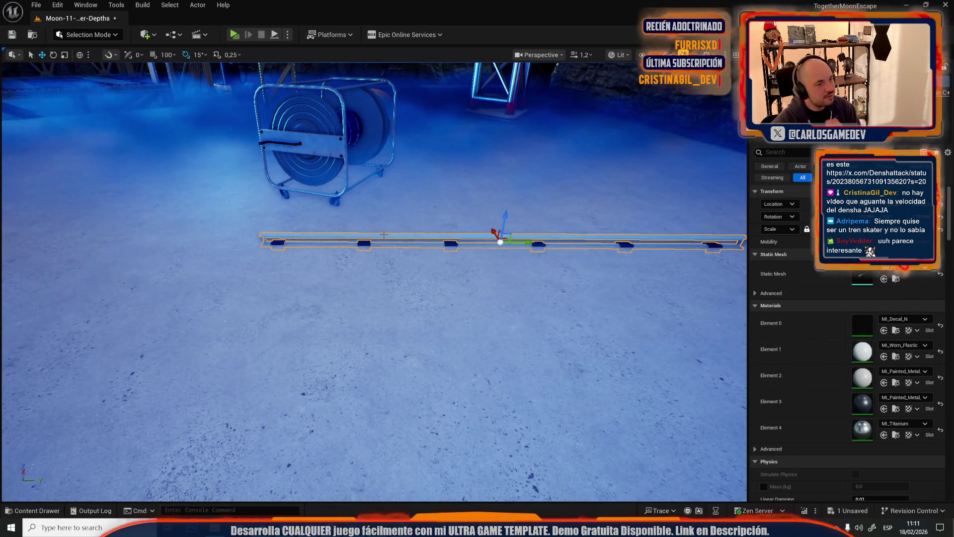
{"action": "left_click", "coordinate": [322, 147]}
{"action": "key", "text": "f"}
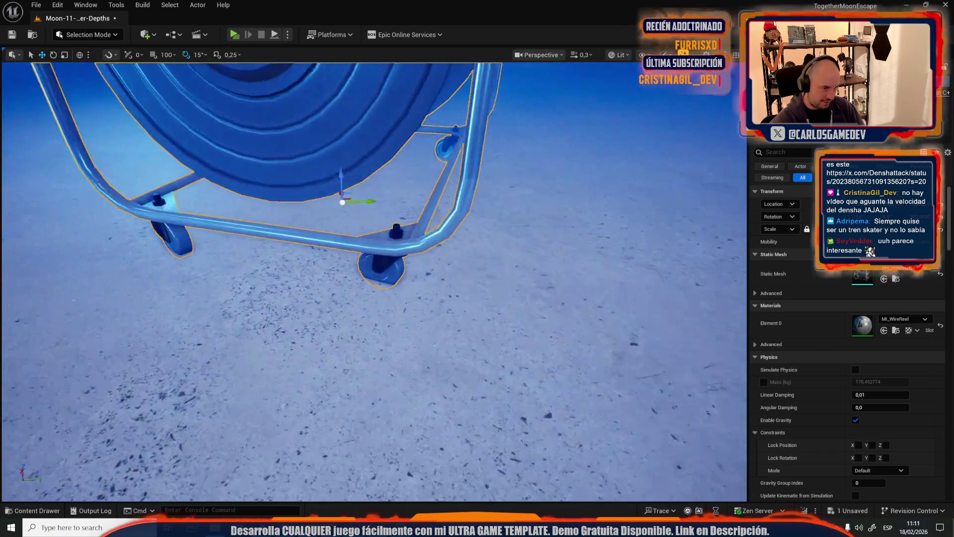
{"action": "mouse_move", "coordinate": [343, 202]}
{"action": "left_mouse_down"}
{"action": "mouse_move", "coordinate": [456, 385]}
{"action": "mouse_move", "coordinate": [445, 340]}
{"action": "mouse_move", "coordinate": [473, 291]}
{"action": "left_mouse_up"}
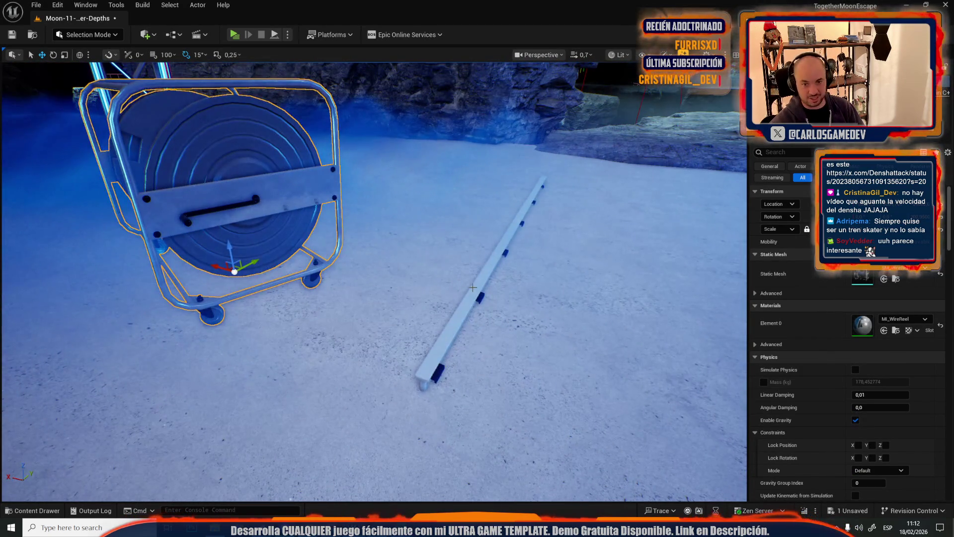
Move the striped rail onto the top of the blue edge wall and nudge it into place
{"action": "left_click", "coordinate": [473, 288]}
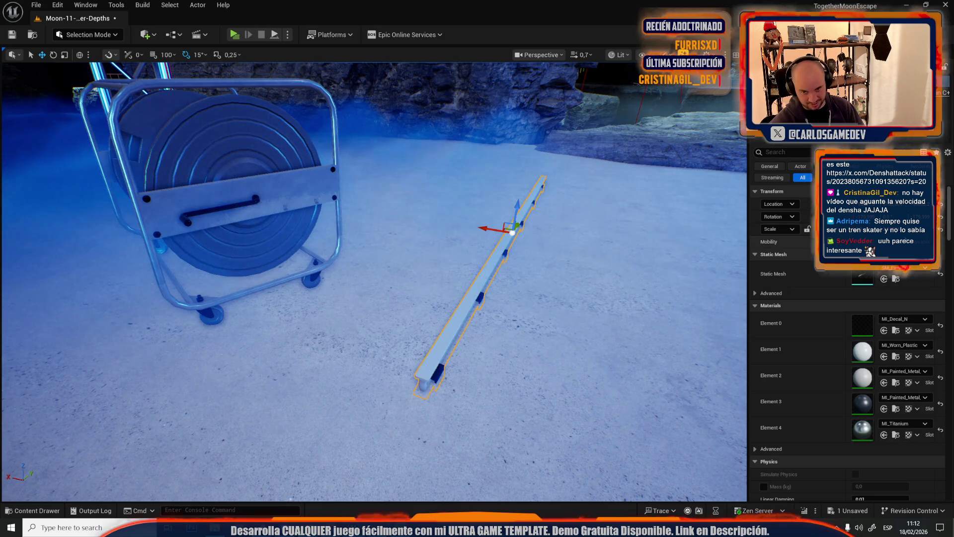
{"action": "left_click_drag", "start_coordinate": [472, 287], "coordinate": [450, 274]}
{"action": "mouse_move", "coordinate": [289, 198]}
{"action": "left_mouse_down"}
{"action": "mouse_move", "coordinate": [502, 298]}
{"action": "mouse_move", "coordinate": [559, 293]}
{"action": "mouse_move", "coordinate": [545, 289]}
{"action": "left_mouse_up"}
{"action": "key", "text": "f"}
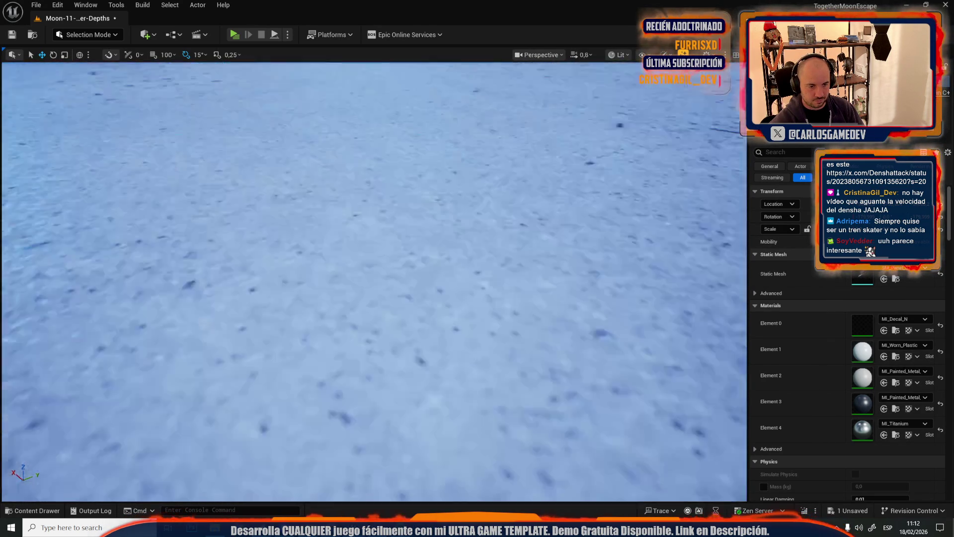
{"action": "scroll", "coordinate": [489, 283], "scroll_direction": "up", "scroll_amount": 10}
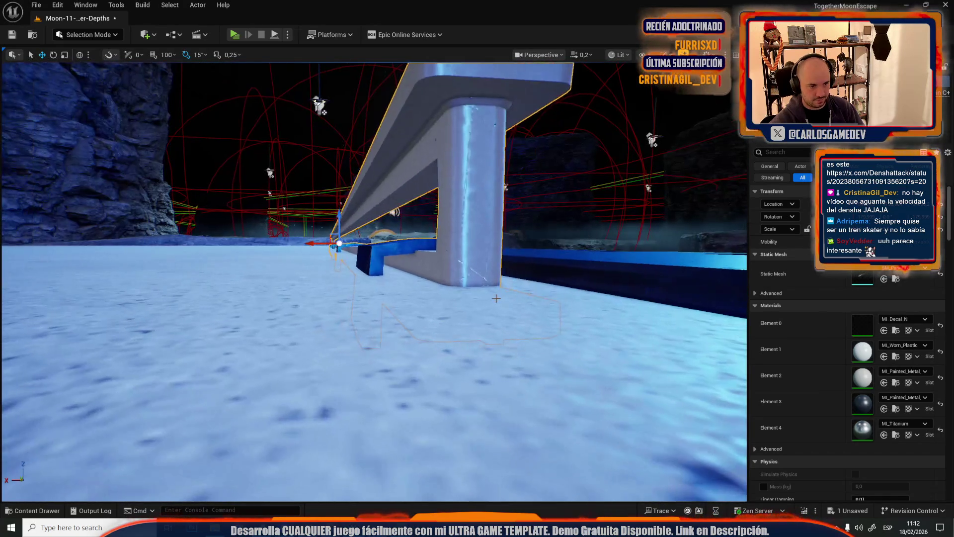
{"action": "left_click_drag", "start_coordinate": [496, 277], "coordinate": [423, 281]}
{"action": "scroll", "coordinate": [438, 278], "scroll_direction": "up", "scroll_amount": 2}
{"action": "left_click", "coordinate": [36, 4]}
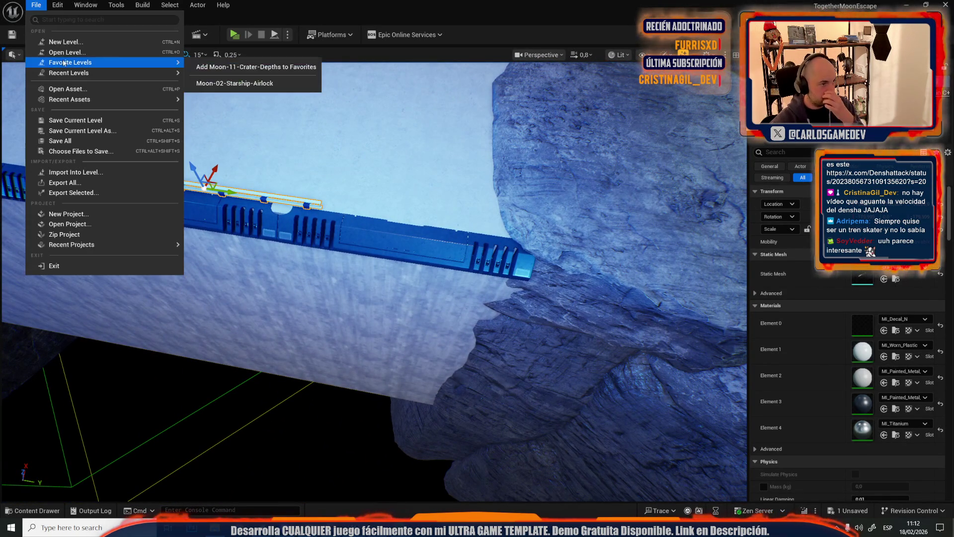
Open Moon-09-Crater with Save Selected for Moon-11-Crater-Depths, then select the ground decal
{"action": "left_click", "coordinate": [94, 50]}
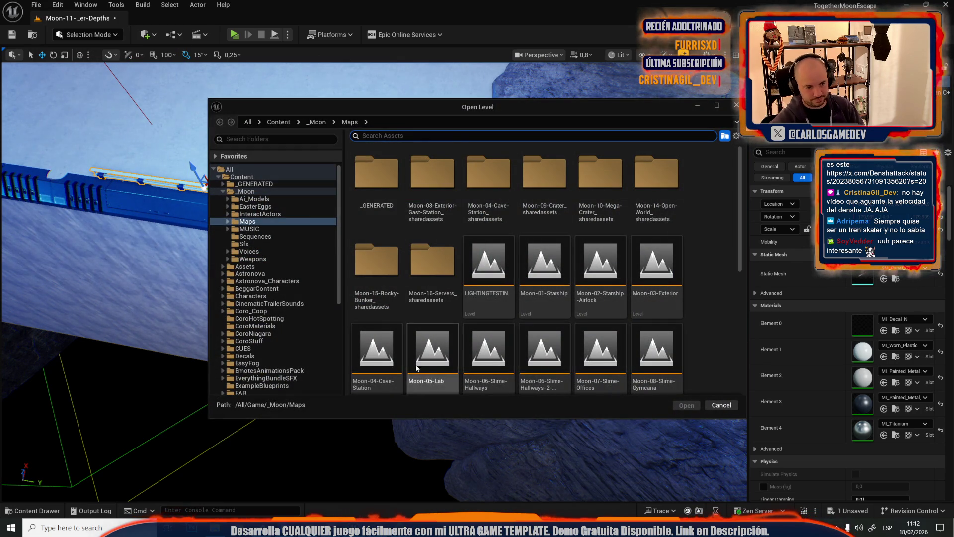
{"action": "scroll", "coordinate": [411, 248], "scroll_direction": "down", "scroll_amount": 3}
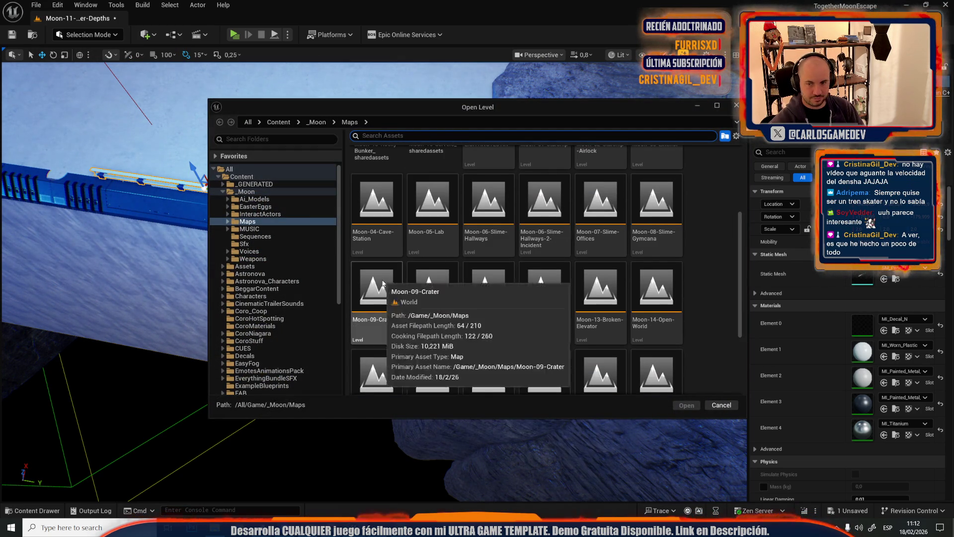
{"action": "double_click", "coordinate": [383, 283]}
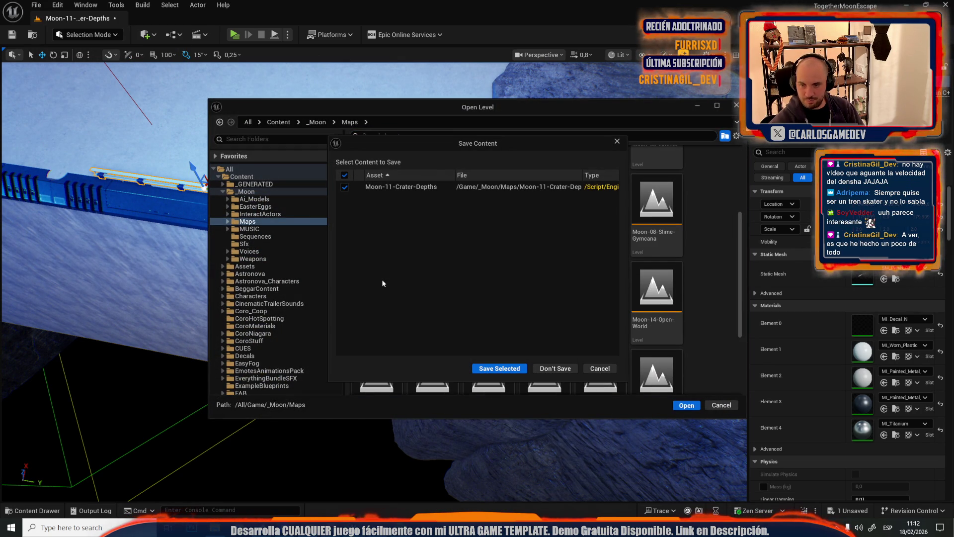
{"action": "left_click", "coordinate": [489, 368]}
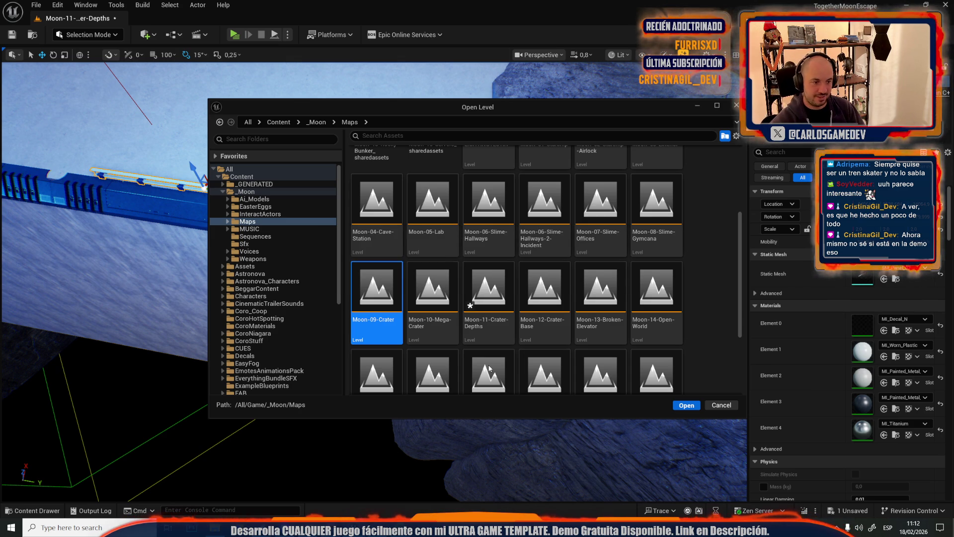
{"action": "scroll", "coordinate": [374, 281], "scroll_direction": "up", "scroll_amount": 3}
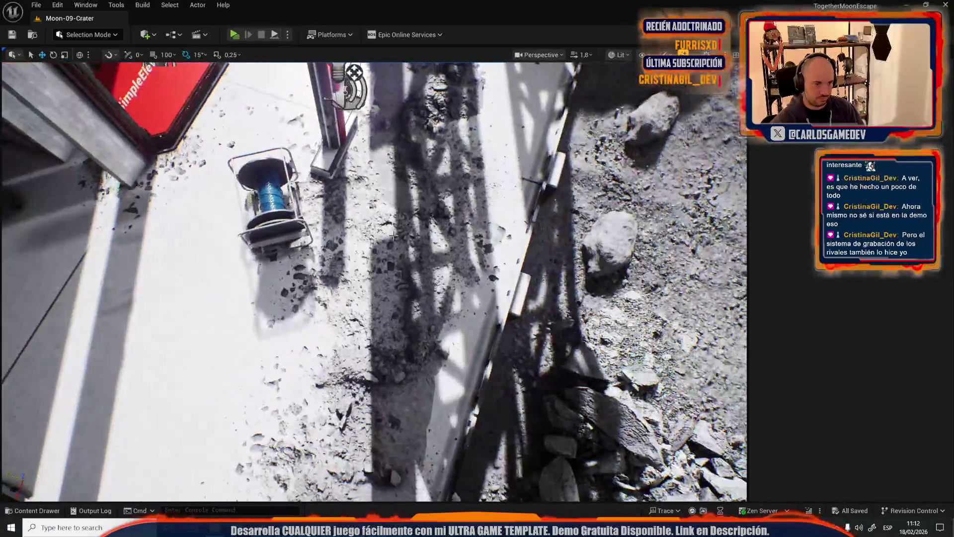
{"action": "left_click", "coordinate": [394, 237]}
Select the five crater decals on the Moon-09-Crater platform and delete them
{"action": "key", "text": "f"}
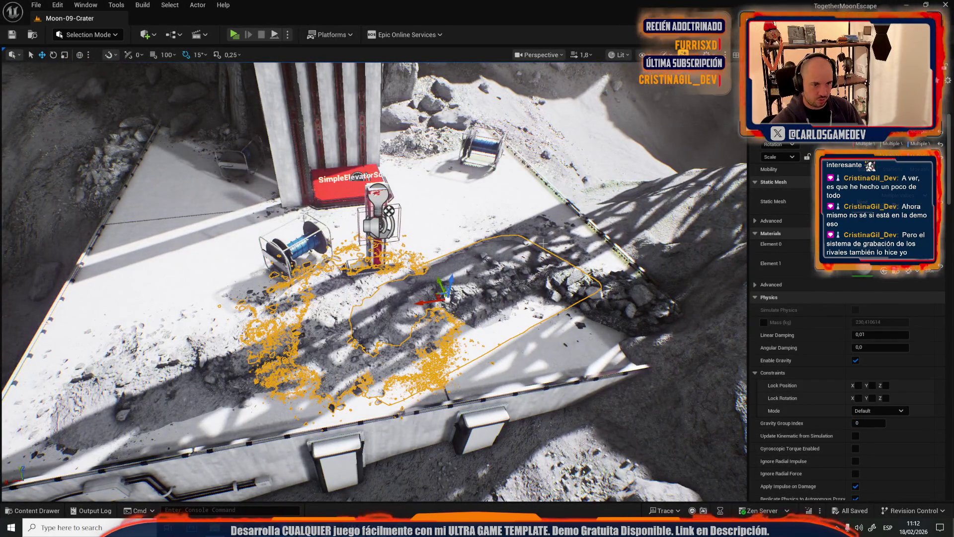
{"action": "left_click", "coordinate": [544, 243], "text": "ctrl"}
{"action": "left_click", "coordinate": [602, 299], "text": "ctrl"}
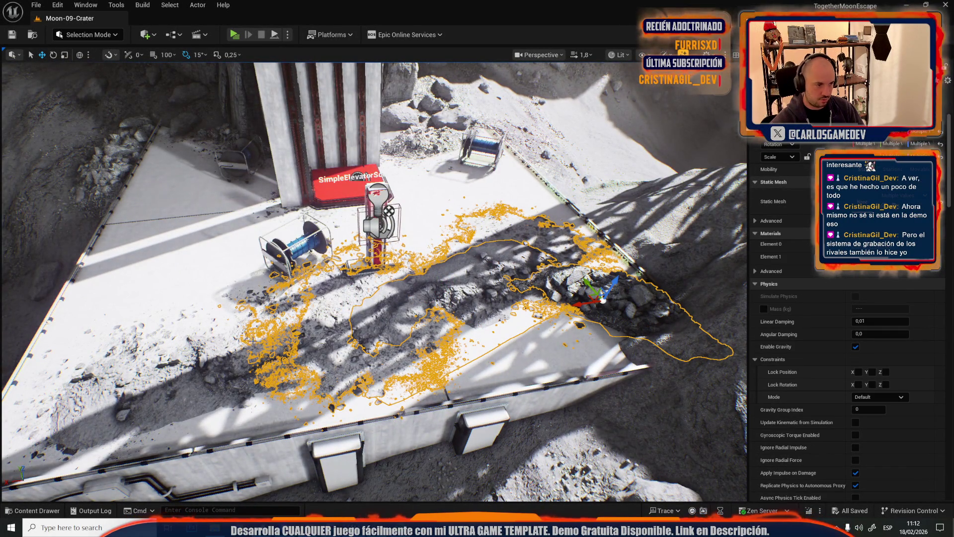
{"action": "left_click", "coordinate": [179, 340], "text": "ctrl"}
{"action": "left_click", "coordinate": [167, 334], "text": "ctrl"}
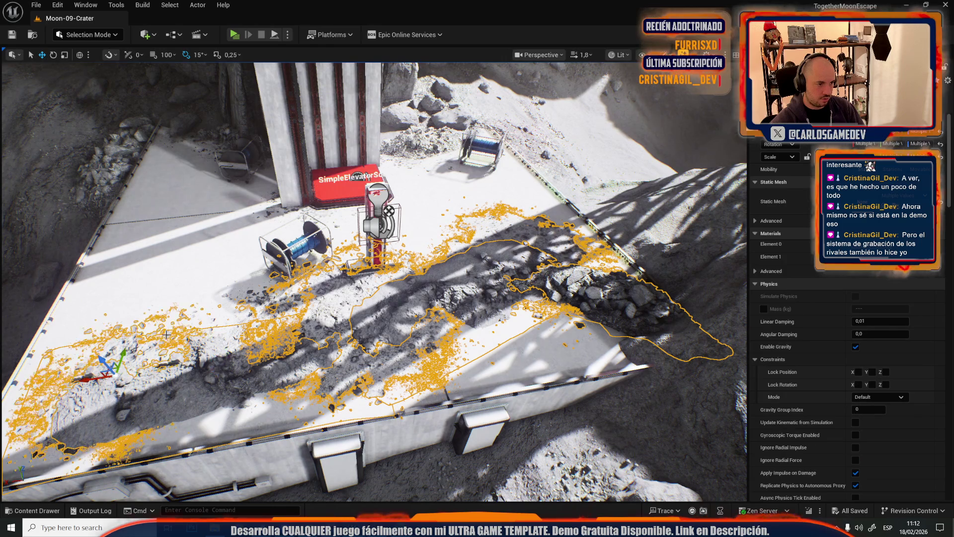
{"action": "key", "text": "f"}
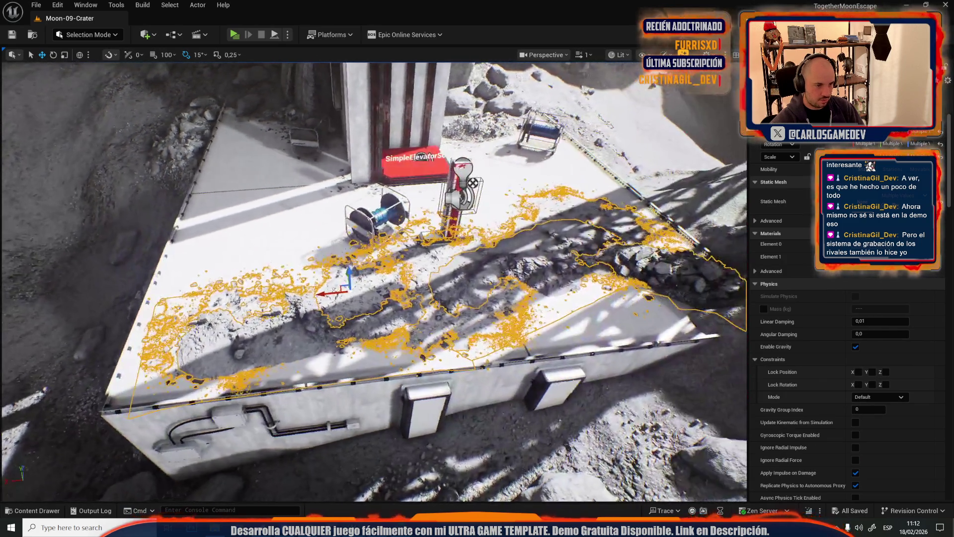
{"action": "mouse_move", "coordinate": [522, 300]}
{"action": "left_mouse_down"}
{"action": "mouse_move", "coordinate": [522, 288]}
{"action": "mouse_move", "coordinate": [522, 300]}
{"action": "left_mouse_up"}
{"action": "key", "text": "Delete"}
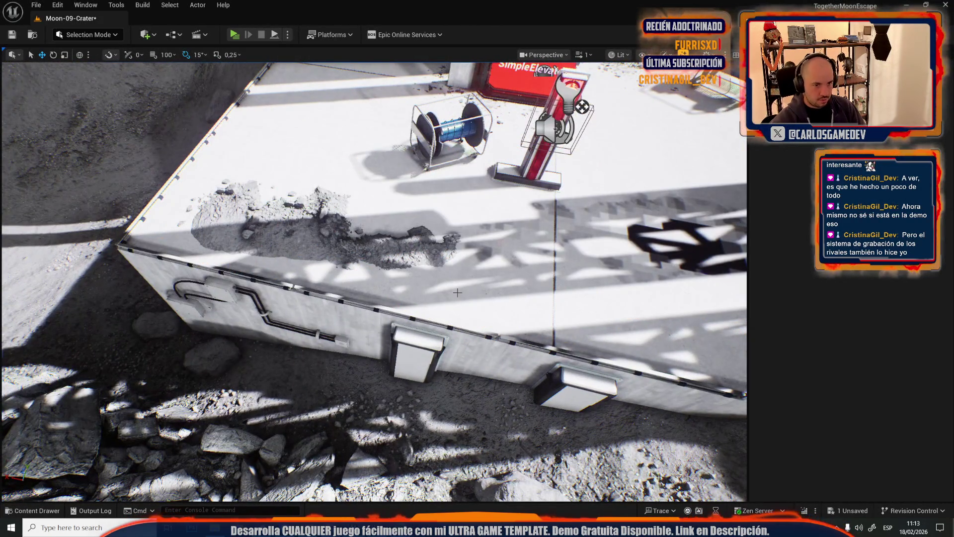
Select the two crater rock meshes and reopen Moon-11-Crater-Depths from Recent Levels
{"action": "left_click", "coordinate": [403, 248]}
{"action": "key", "text": "f"}
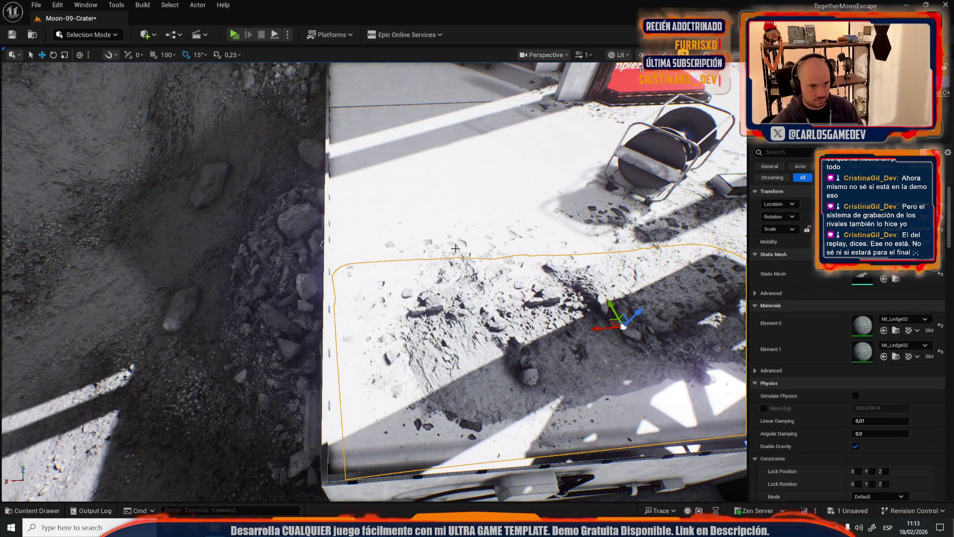
{"action": "left_click", "coordinate": [455, 248], "text": "ctrl"}
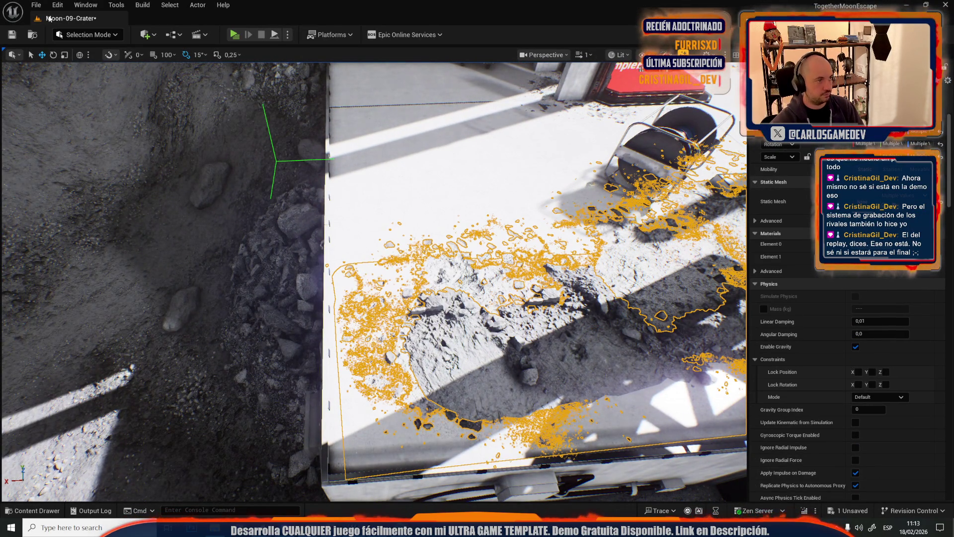
{"action": "left_click", "coordinate": [35, 5]}
{"action": "mouse_move", "coordinate": [169, 74]}
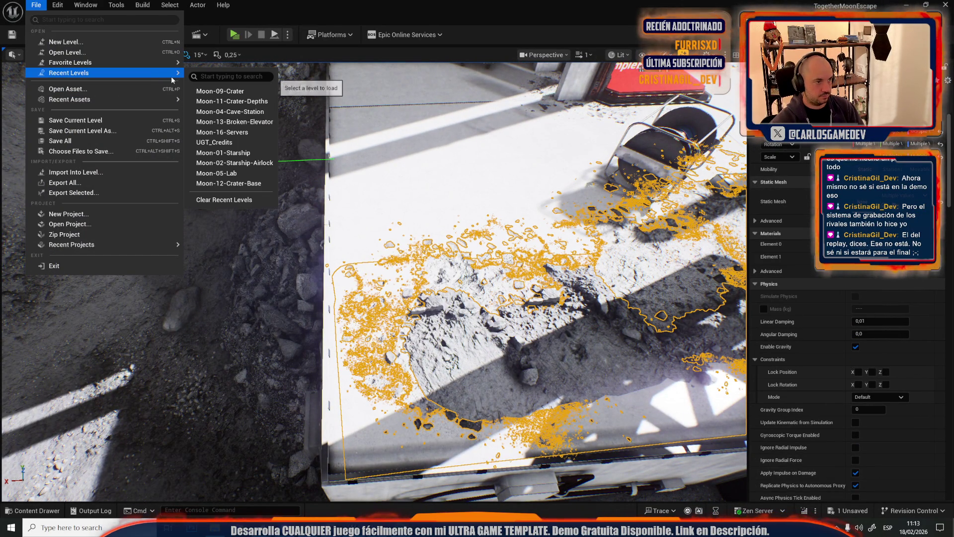
{"action": "left_click", "coordinate": [226, 101]}
Discard Moon-09-Crater's changes and paste the crater decals and rubble into Moon-11-Crater-Depths
{"action": "left_click", "coordinate": [554, 367]}
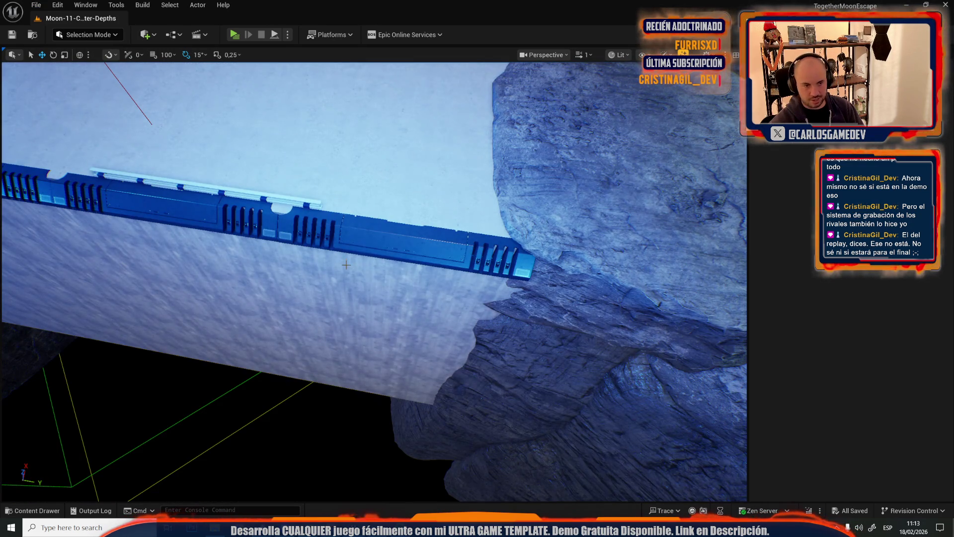
{"action": "scroll", "coordinate": [348, 266], "scroll_direction": "down", "scroll_amount": 3}
{"action": "scroll", "coordinate": [400, 239], "scroll_direction": "down", "scroll_amount": 3}
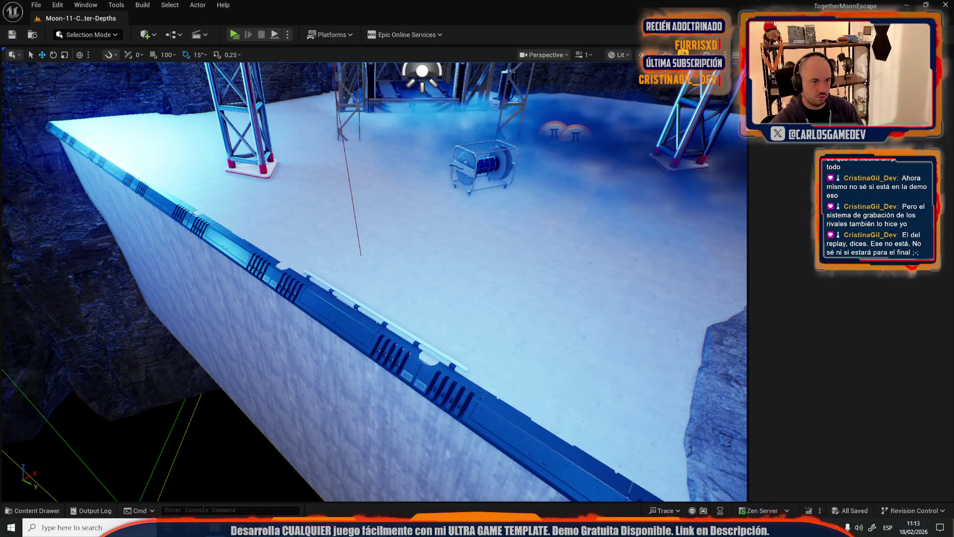
{"action": "key", "text": "ctrl+v"}
{"action": "scroll", "coordinate": [373, 279], "scroll_direction": "up", "scroll_amount": 3}
{"action": "key", "text": "e"}
Fly to the cliff base beside the truss and select the rubble pile mesh
{"action": "left_click_drag", "start_coordinate": [377, 312], "coordinate": [338, 268]}
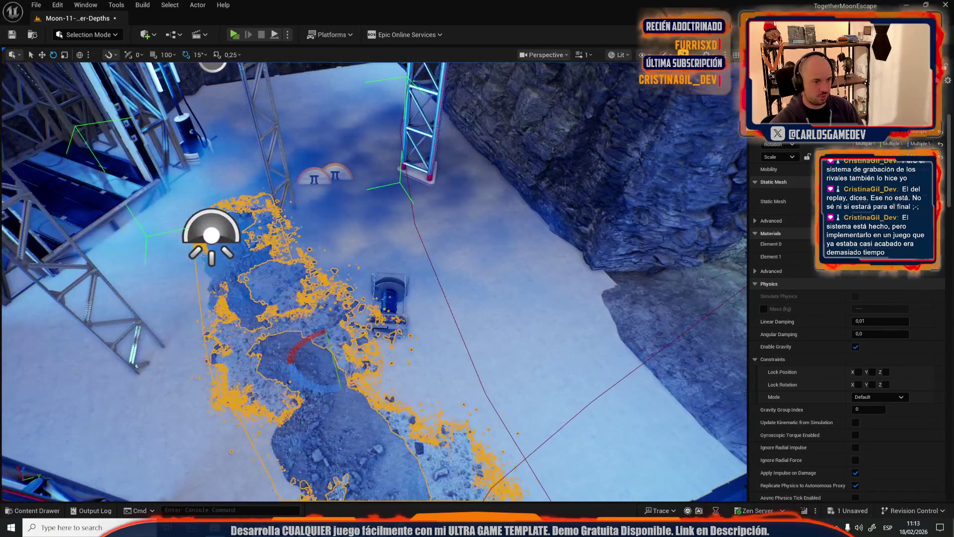
{"action": "left_click_drag", "start_coordinate": [345, 347], "coordinate": [302, 327]}
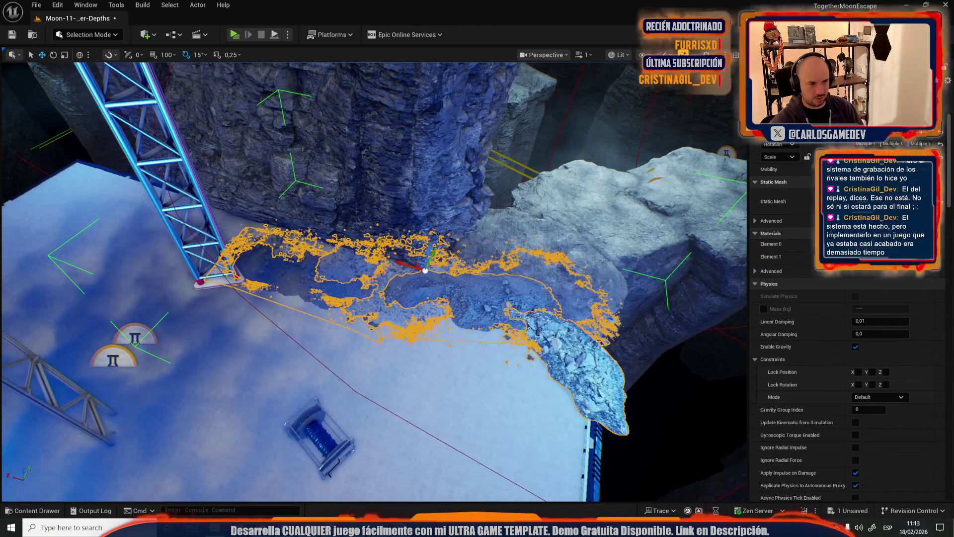
{"action": "left_click_drag", "start_coordinate": [400, 269], "coordinate": [350, 247]}
{"action": "left_click_drag", "start_coordinate": [400, 285], "coordinate": [362, 203]}
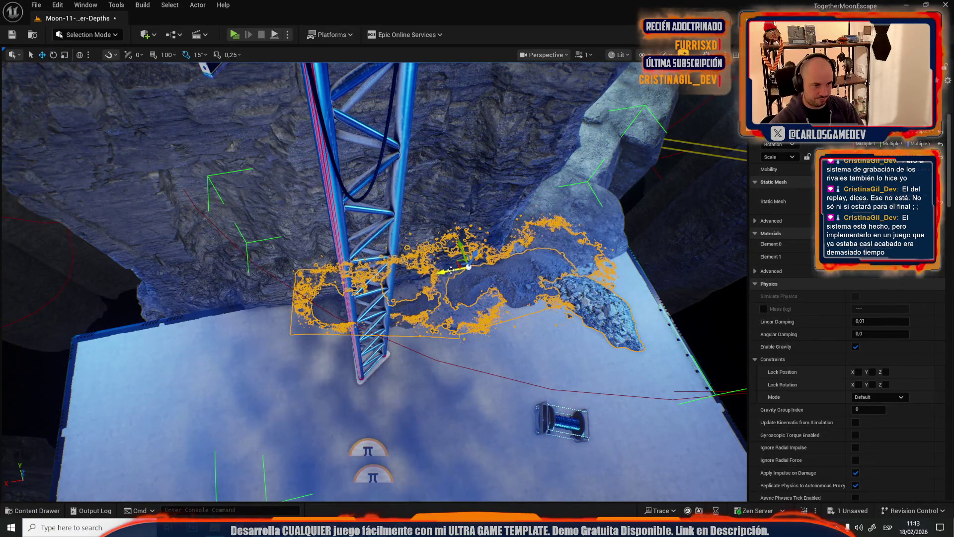
{"action": "mouse_move", "coordinate": [362, 204]}
{"action": "left_mouse_down"}
{"action": "mouse_move", "coordinate": [382, 195]}
{"action": "mouse_move", "coordinate": [385, 179]}
{"action": "mouse_move", "coordinate": [378, 169]}
{"action": "mouse_move", "coordinate": [375, 177]}
{"action": "left_mouse_up"}
{"action": "scroll", "coordinate": [378, 171], "scroll_direction": "down", "scroll_amount": 3}
{"action": "mouse_move", "coordinate": [438, 247]}
{"action": "left_mouse_down"}
{"action": "mouse_move", "coordinate": [441, 322]}
{"action": "mouse_move", "coordinate": [400, 232]}
{"action": "left_mouse_up"}
{"action": "scroll", "coordinate": [431, 300], "scroll_direction": "up", "scroll_amount": 5}
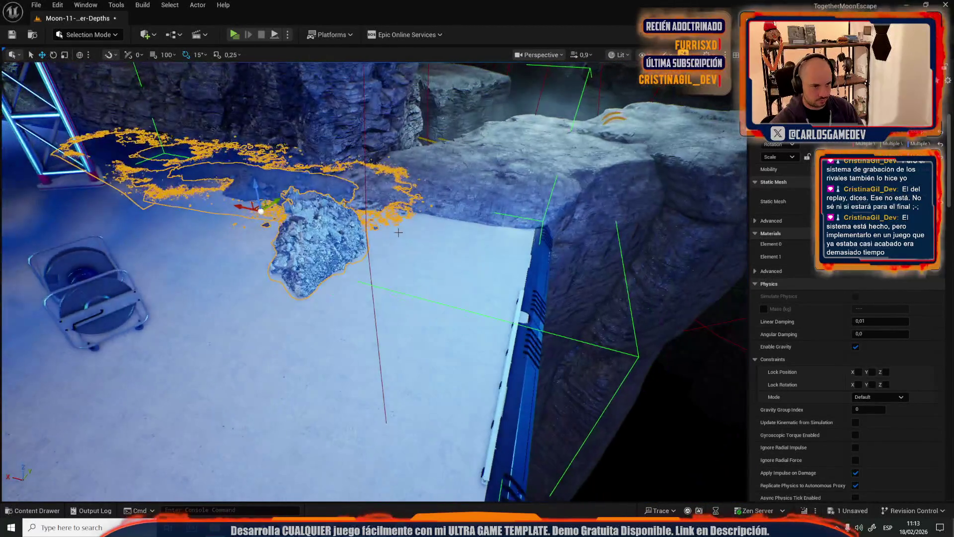
{"action": "scroll", "coordinate": [373, 207], "scroll_direction": "up", "scroll_amount": 3}
{"action": "left_click_drag", "start_coordinate": [370, 204], "coordinate": [378, 215]}
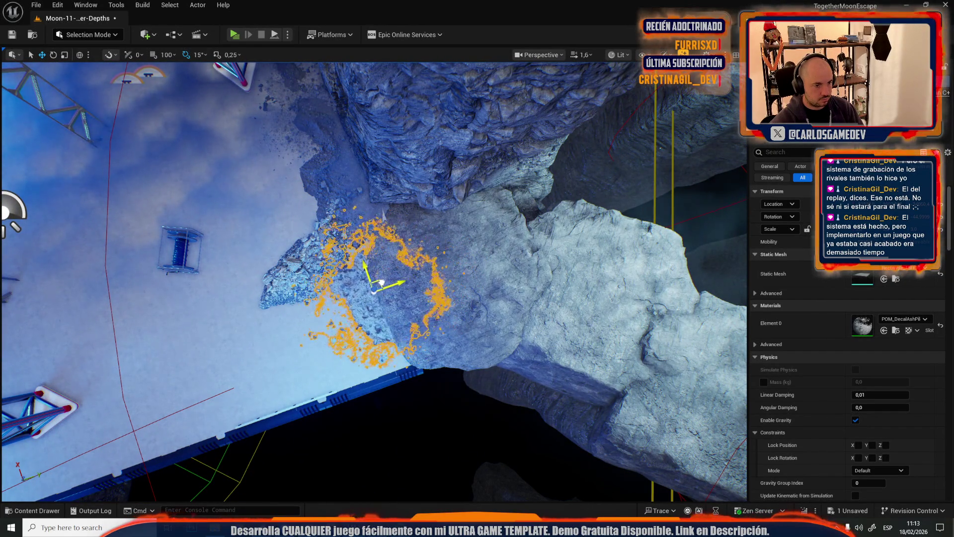
{"action": "left_click", "coordinate": [298, 269]}
{"action": "scroll", "coordinate": [303, 271], "scroll_direction": "down", "scroll_amount": 3}
{"action": "left_click_drag", "start_coordinate": [298, 269], "coordinate": [313, 276]}
{"action": "left_click_drag", "start_coordinate": [373, 279], "coordinate": [358, 268]}
Rotate the rubble pile further against the cliff
{"action": "key", "text": "e"}
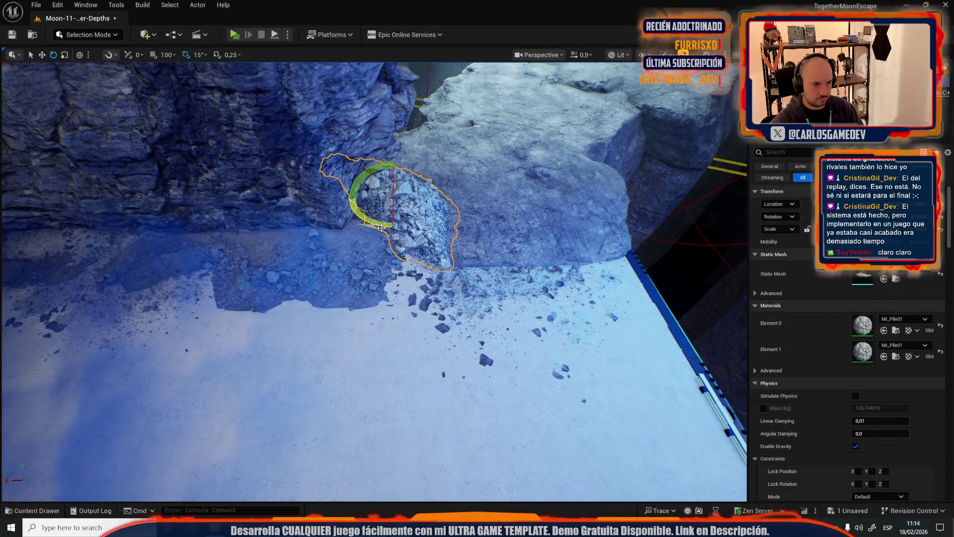
{"action": "left_click_drag", "start_coordinate": [357, 189], "coordinate": [355, 191]}
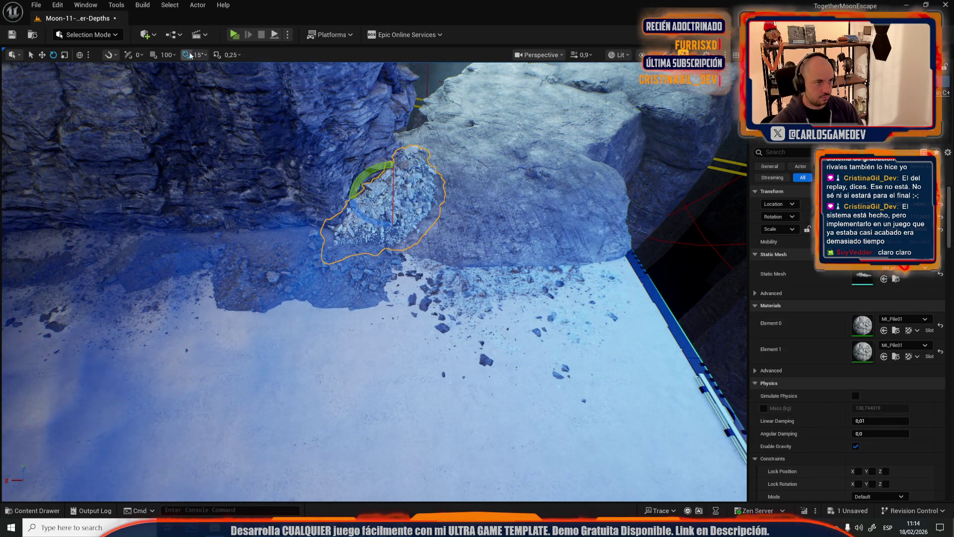
{"action": "left_click_drag", "start_coordinate": [298, 199], "coordinate": [324, 209]}
{"action": "key", "text": "w"}
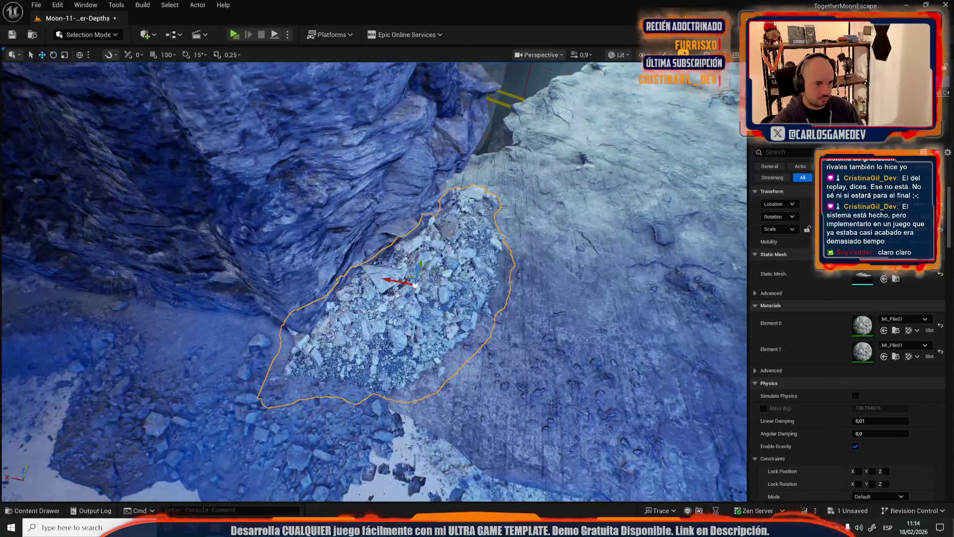
{"action": "mouse_move", "coordinate": [410, 277]}
{"action": "left_mouse_down"}
{"action": "mouse_move", "coordinate": [349, 330]}
{"action": "mouse_move", "coordinate": [338, 318]}
{"action": "left_mouse_up"}
Move the ash ring decal forward onto the floor
{"action": "left_click", "coordinate": [322, 302]}
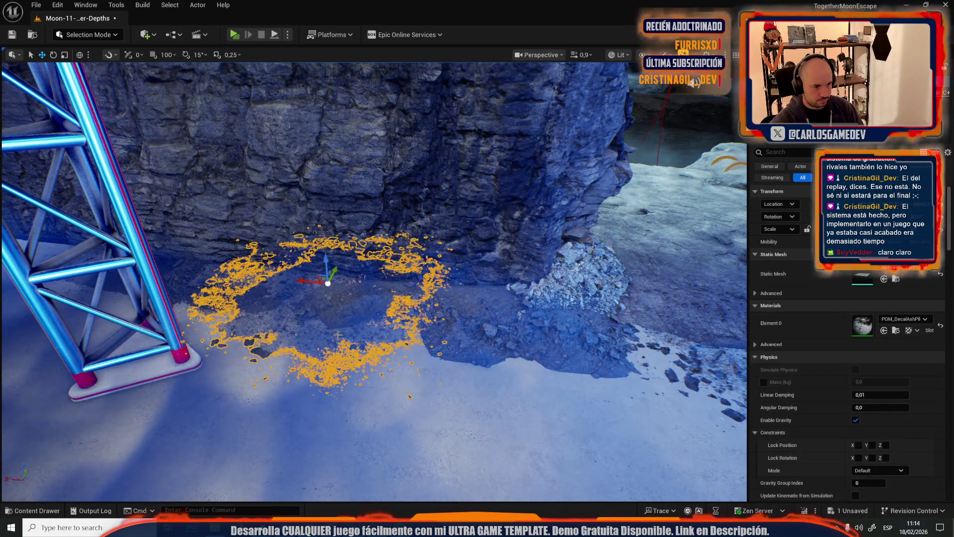
{"action": "mouse_move", "coordinate": [322, 280]}
{"action": "left_mouse_down"}
{"action": "mouse_move", "coordinate": [341, 297]}
{"action": "mouse_move", "coordinate": [543, 334]}
{"action": "left_mouse_up"}
{"action": "key", "text": "e"}
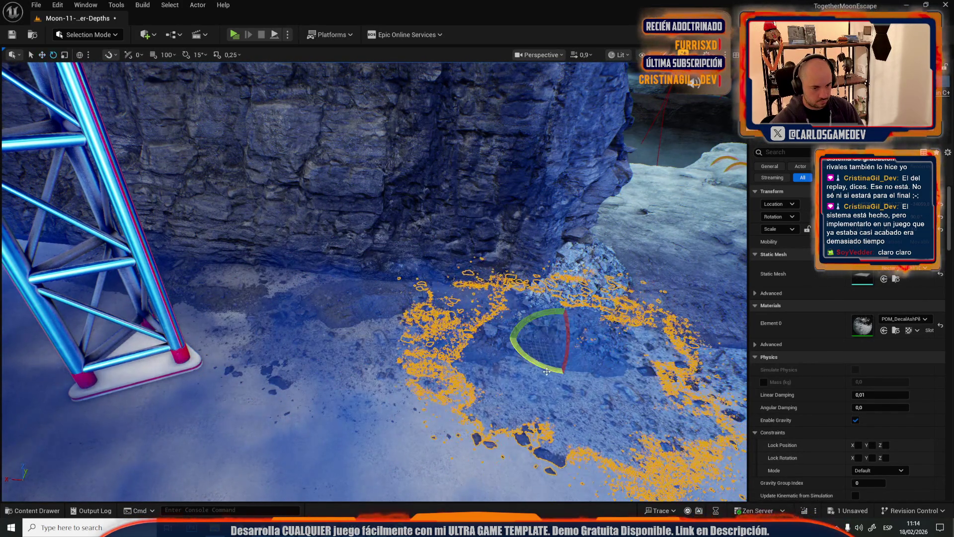
{"action": "scroll", "coordinate": [544, 364], "scroll_direction": "down", "scroll_amount": 4}
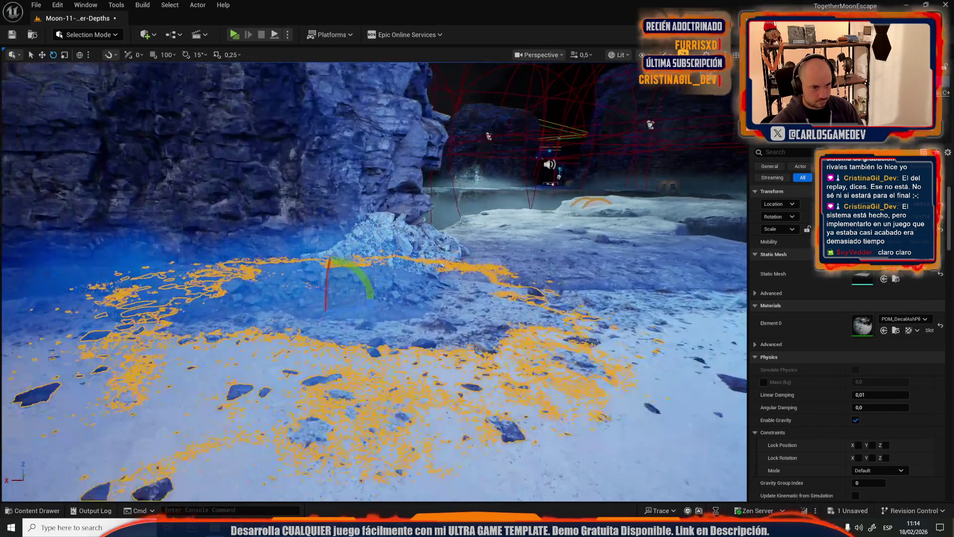
{"action": "key", "text": "r"}
Rotate the rock ledge about -14° on Z and slide it to the left
{"action": "left_click", "coordinate": [373, 273]}
{"action": "key", "text": "e"}
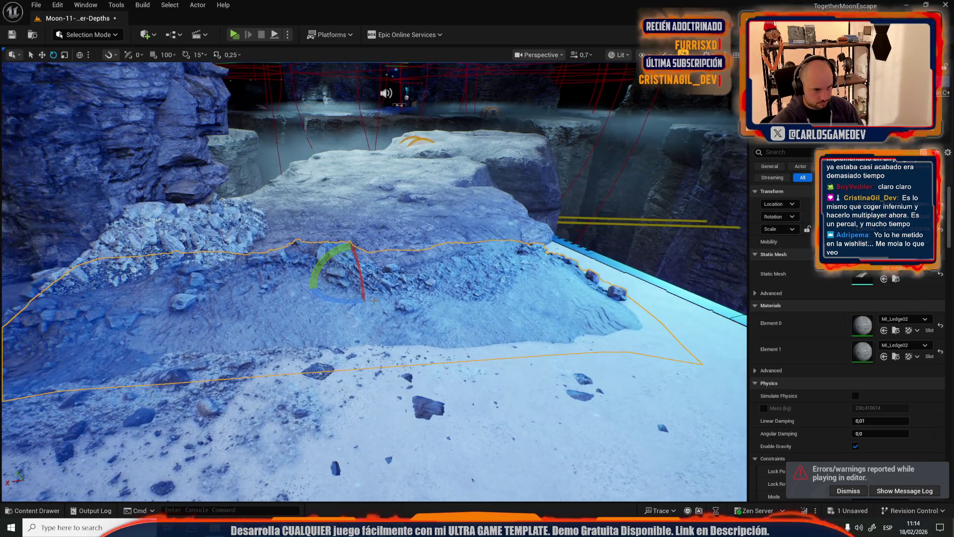
{"action": "left_click_drag", "start_coordinate": [370, 297], "coordinate": [351, 299]}
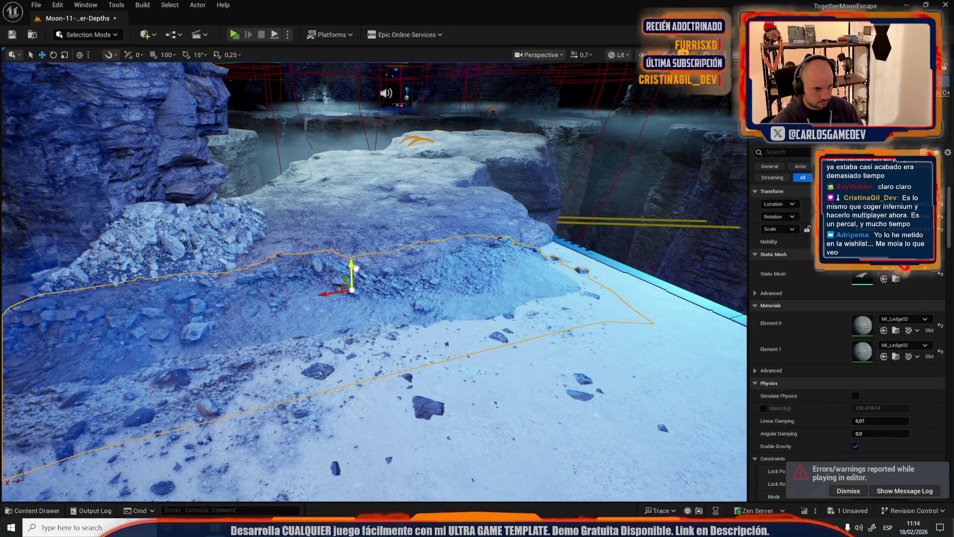
{"action": "key", "text": "f"}
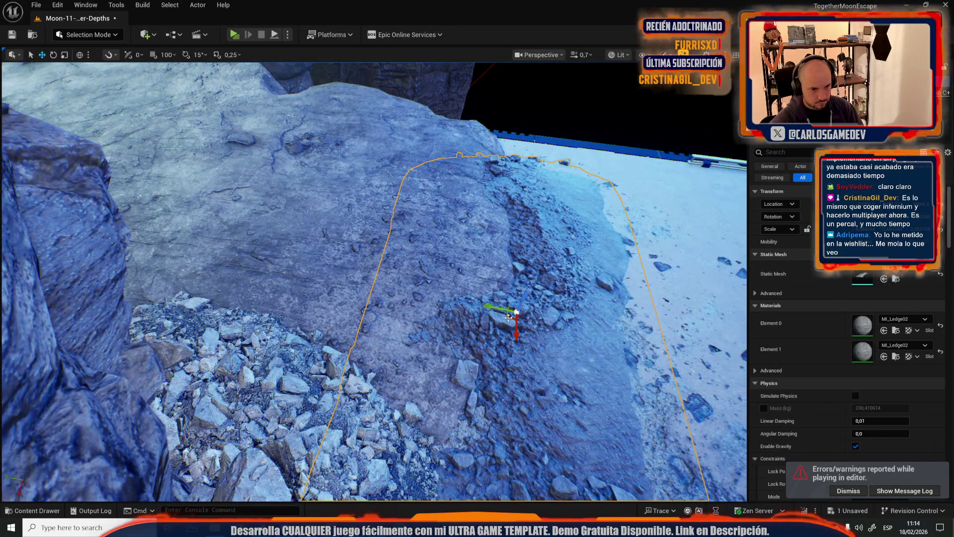
{"action": "mouse_move", "coordinate": [509, 317]}
{"action": "left_mouse_down"}
{"action": "mouse_move", "coordinate": [439, 313]}
{"action": "mouse_move", "coordinate": [464, 280]}
{"action": "left_mouse_up"}
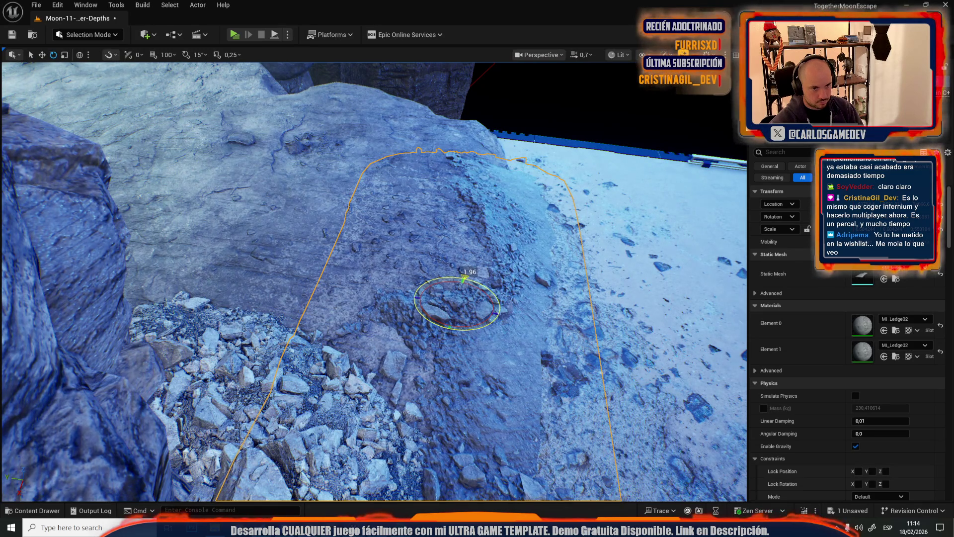
{"action": "key", "text": "w"}
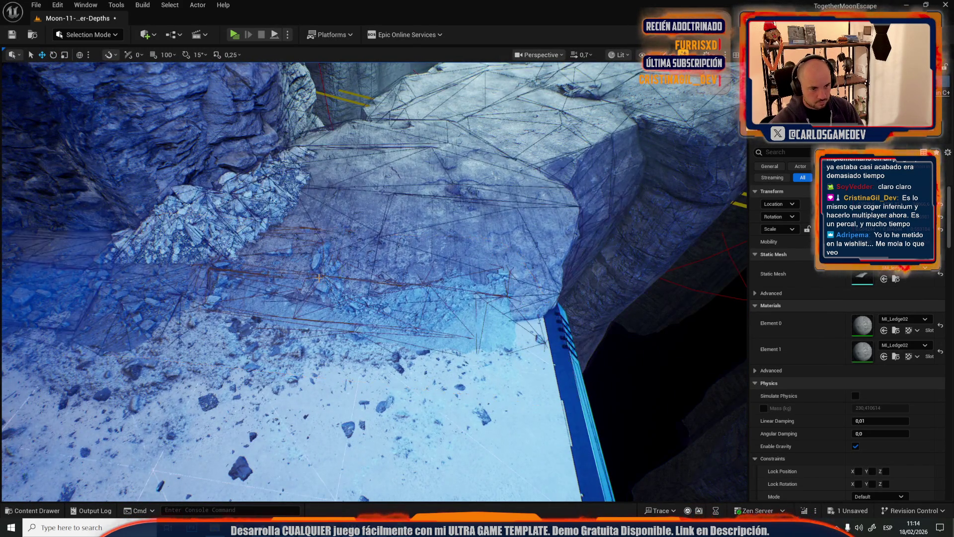
{"action": "left_click", "coordinate": [338, 287]}
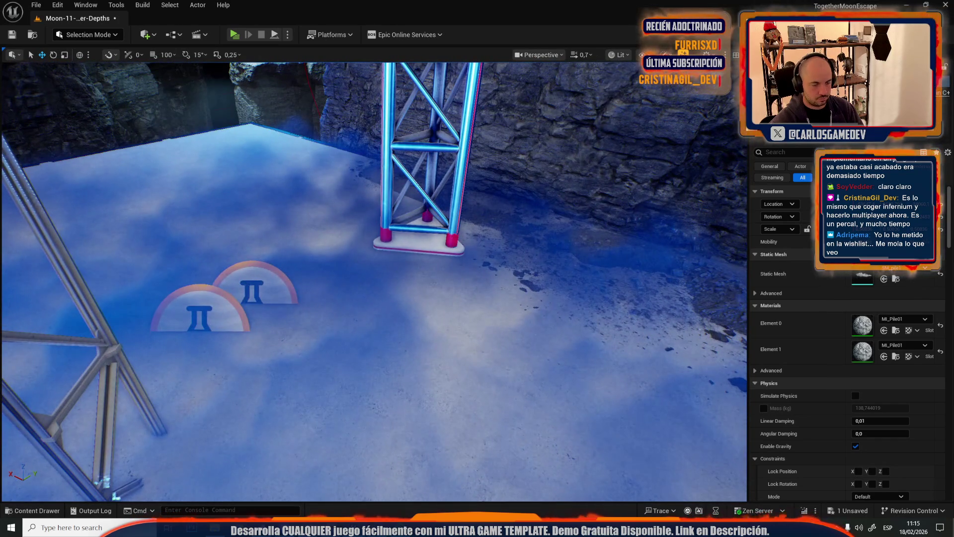
Move the ash decal from the pit onto the tower base over the π markers
{"action": "key", "text": "f"}
{"action": "key", "text": "e"}
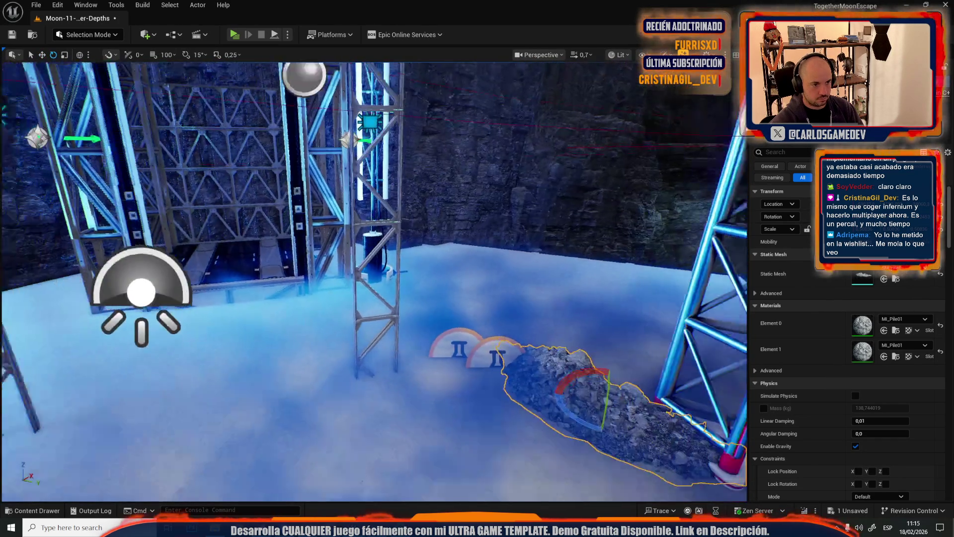
{"action": "scroll", "coordinate": [356, 240], "scroll_direction": "up", "scroll_amount": 2}
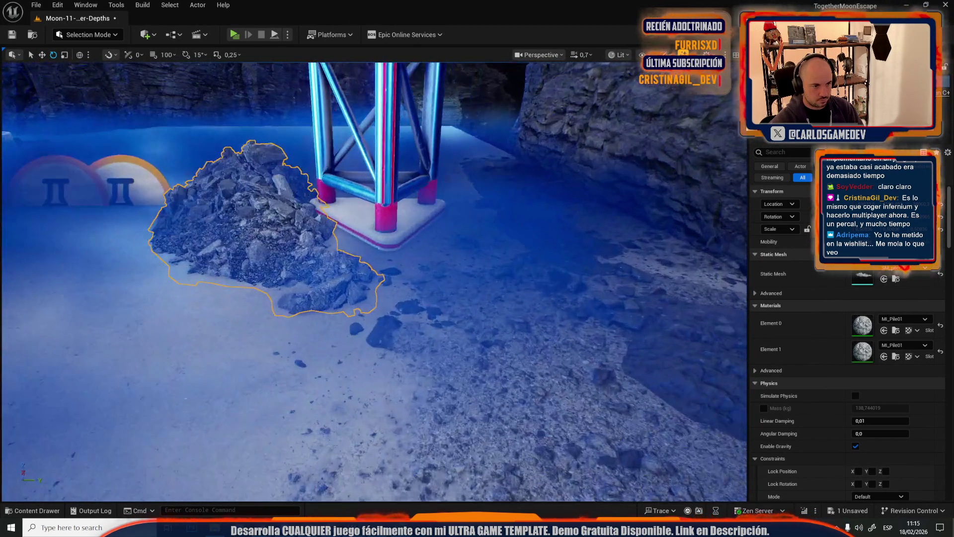
{"action": "left_click", "coordinate": [443, 331]}
{"action": "left_click", "coordinate": [443, 330]}
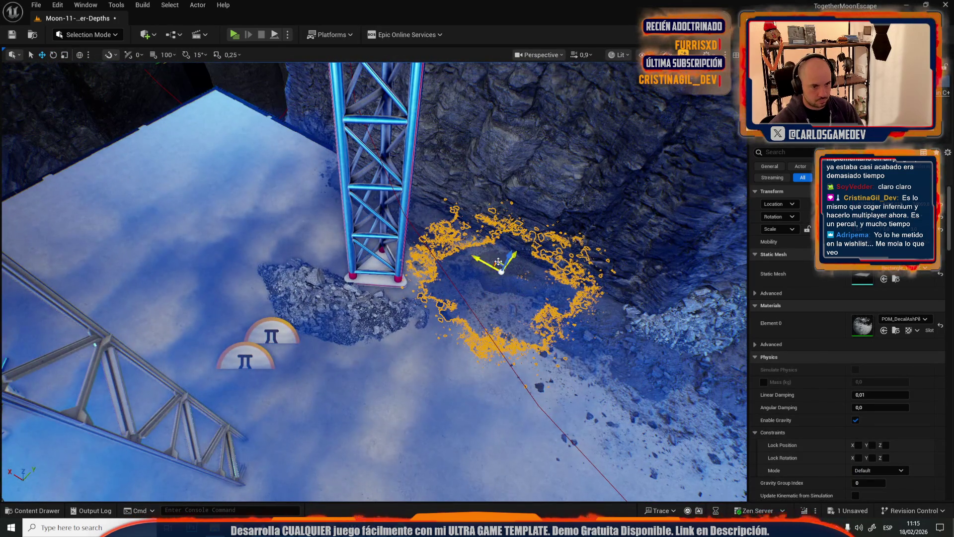
{"action": "left_click_drag", "start_coordinate": [499, 262], "coordinate": [269, 292]}
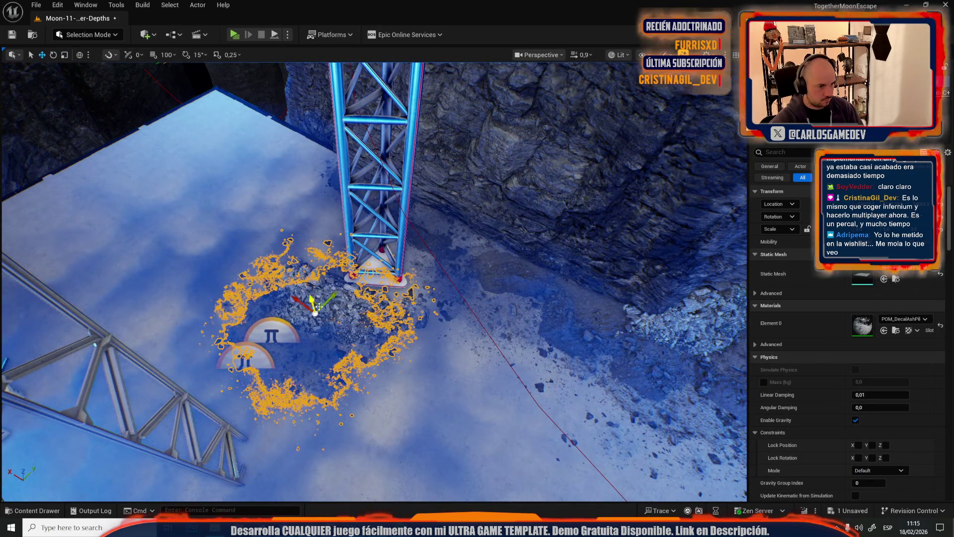
Check placement in wireframe view, then select the ash and rubble decals on the slope
{"action": "key", "text": "g"}
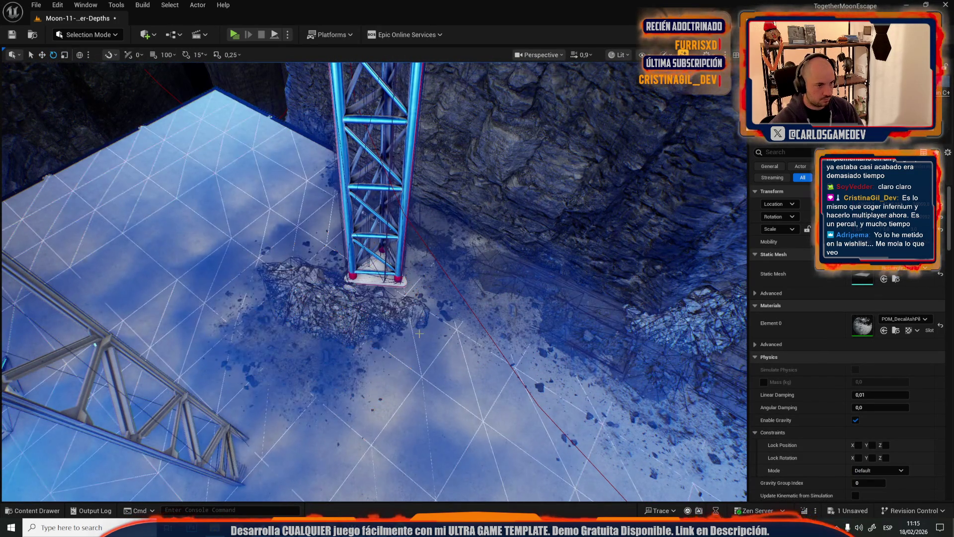
{"action": "key", "text": "g"}
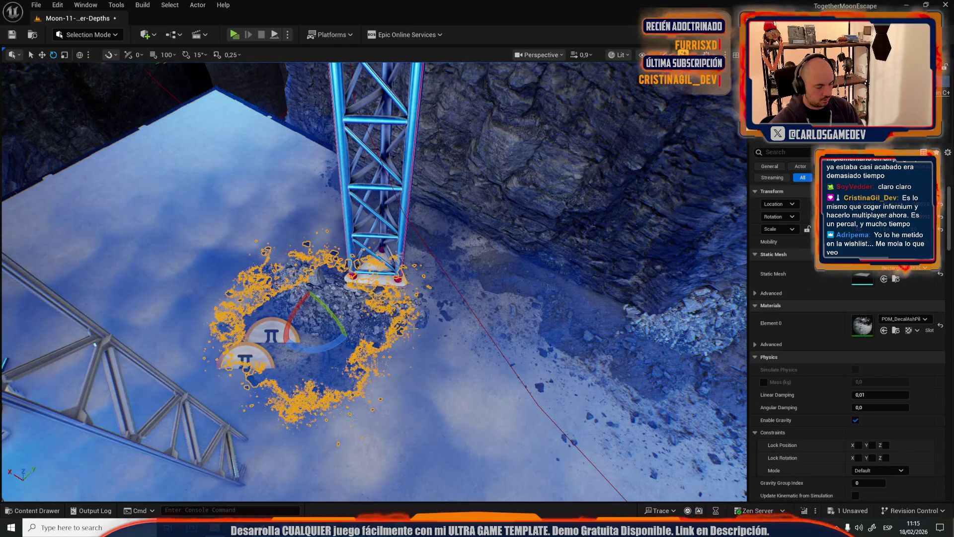
{"action": "mouse_move", "coordinate": [413, 328]}
{"action": "left_mouse_down"}
{"action": "mouse_move", "coordinate": [397, 293]}
{"action": "mouse_move", "coordinate": [358, 308]}
{"action": "mouse_move", "coordinate": [383, 296]}
{"action": "mouse_move", "coordinate": [367, 313]}
{"action": "mouse_move", "coordinate": [407, 287]}
{"action": "left_mouse_up"}
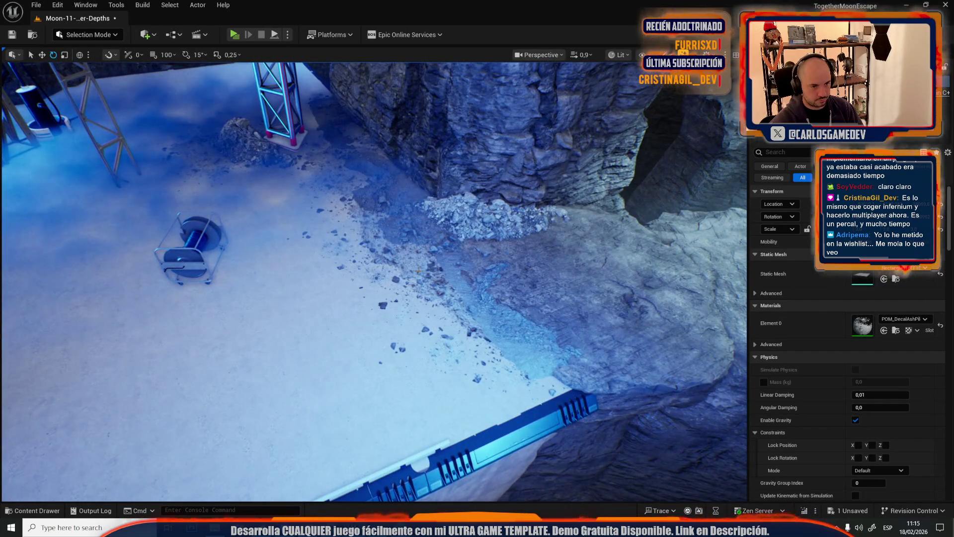
{"action": "left_click", "coordinate": [407, 286]}
{"action": "left_click", "coordinate": [464, 291], "text": "ctrl"}
Add the splattered debris decal and rotate the decals about 12.4 degrees
{"action": "mouse_move", "coordinate": [464, 290]}
{"action": "left_mouse_down"}
{"action": "mouse_move", "coordinate": [356, 256]}
{"action": "mouse_move", "coordinate": [321, 215]}
{"action": "left_mouse_up"}
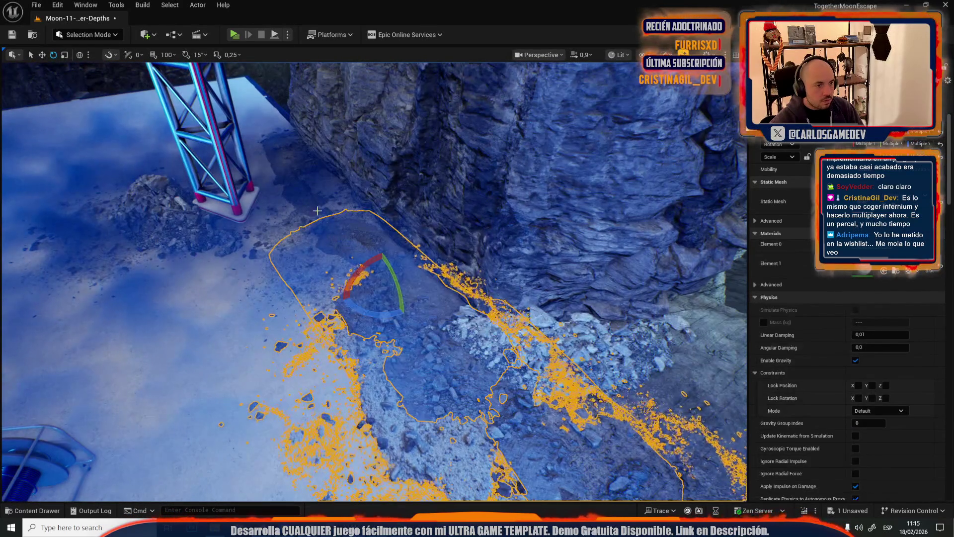
{"action": "left_click", "coordinate": [270, 240], "text": "ctrl"}
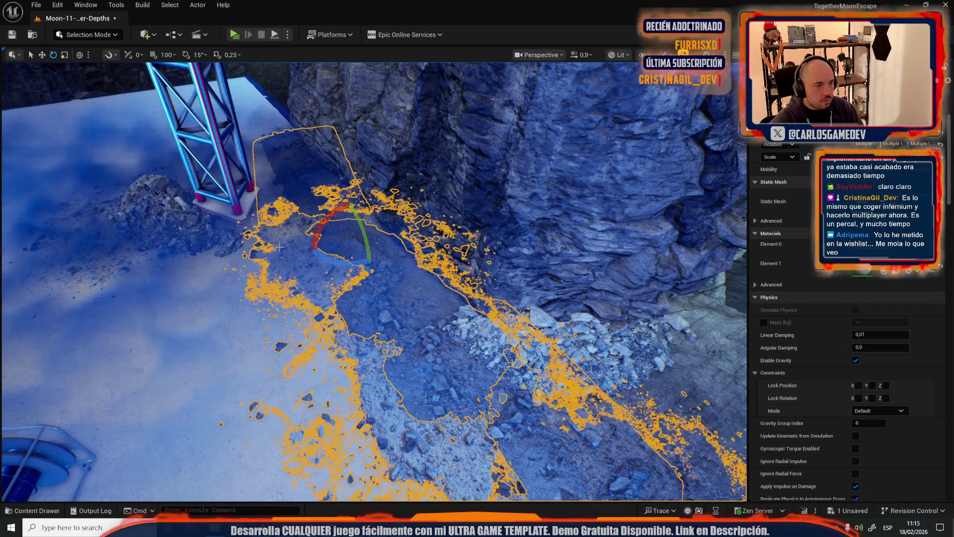
{"action": "scroll", "coordinate": [262, 136], "scroll_direction": "up", "scroll_amount": 2}
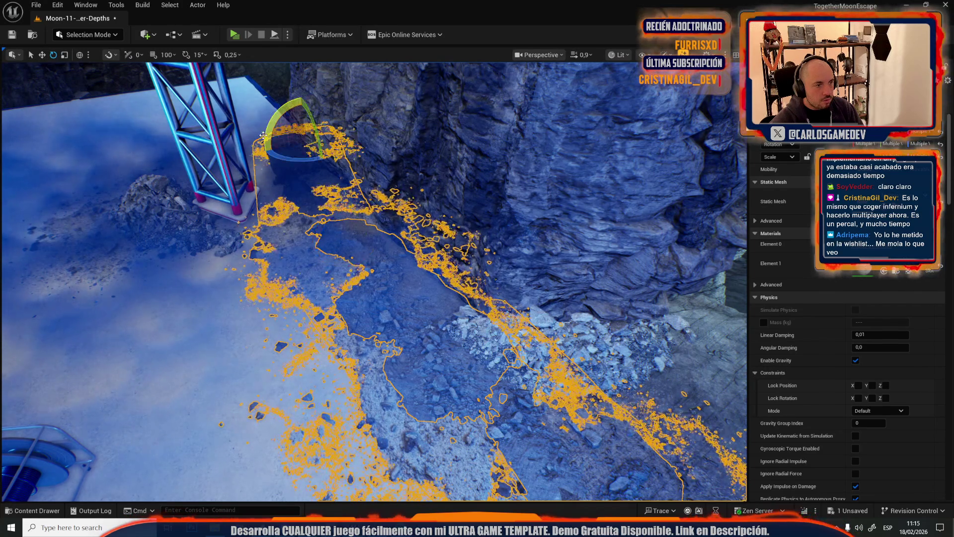
{"action": "left_click_drag", "start_coordinate": [262, 136], "coordinate": [446, 180]}
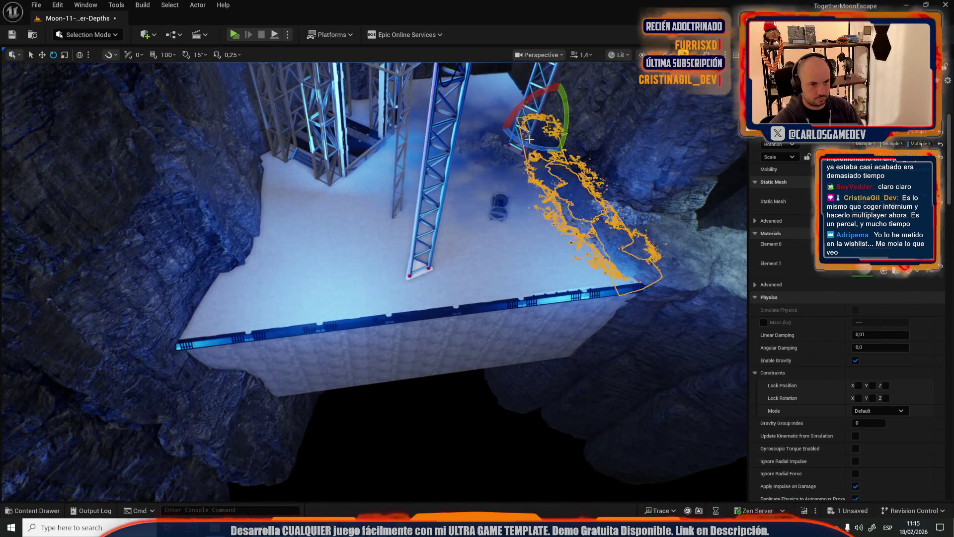
{"action": "mouse_move", "coordinate": [526, 146]}
{"action": "left_mouse_down"}
{"action": "mouse_move", "coordinate": [557, 158]}
{"action": "mouse_move", "coordinate": [525, 146]}
{"action": "left_mouse_up"}
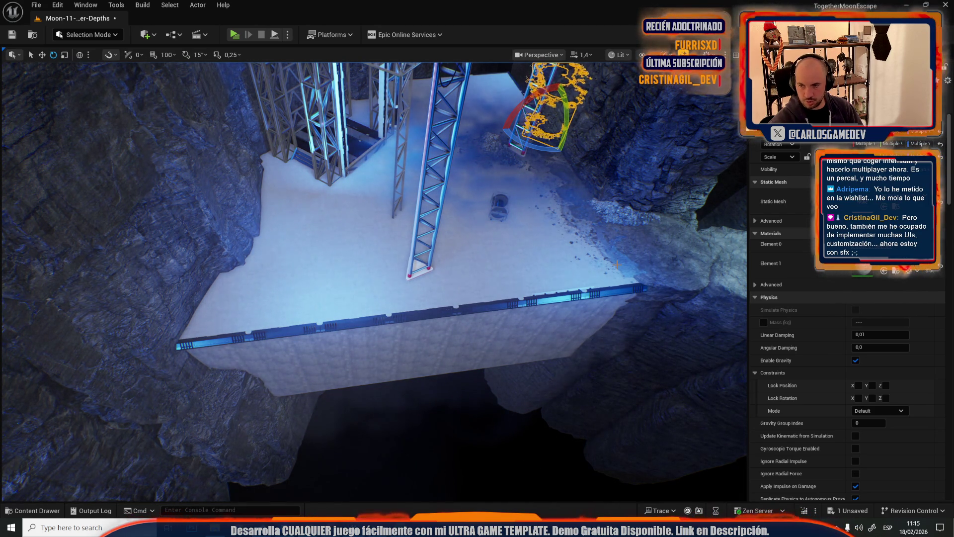
Slide the decals down along the platform corner against the cliff wall
{"action": "key", "text": "w"}
{"action": "mouse_move", "coordinate": [576, 290]}
{"action": "left_mouse_down"}
{"action": "mouse_move", "coordinate": [612, 215]}
{"action": "mouse_move", "coordinate": [318, 278]}
{"action": "mouse_move", "coordinate": [255, 313]}
{"action": "left_mouse_up"}
{"action": "key", "text": "f"}
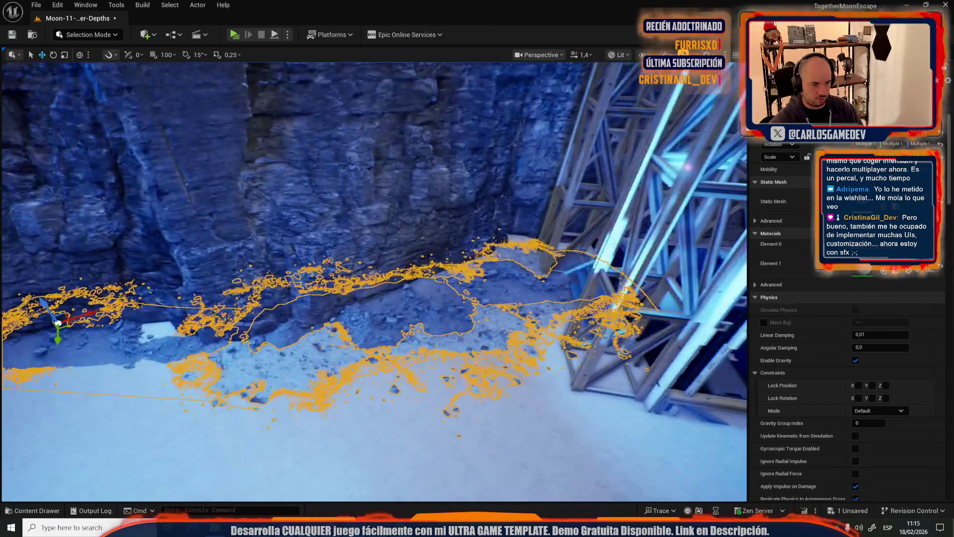
{"action": "scroll", "coordinate": [383, 369], "scroll_direction": "down", "scroll_amount": 2}
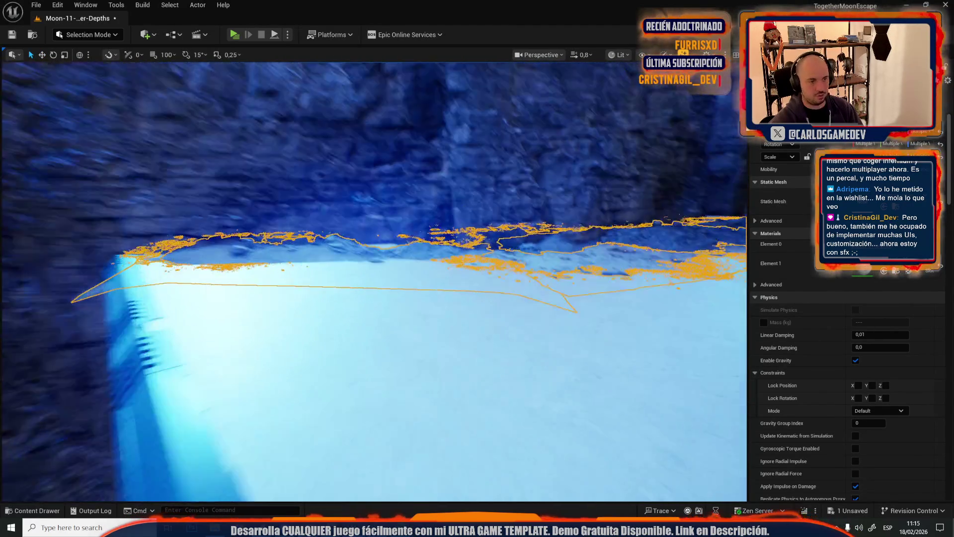
{"action": "key", "text": "s"}
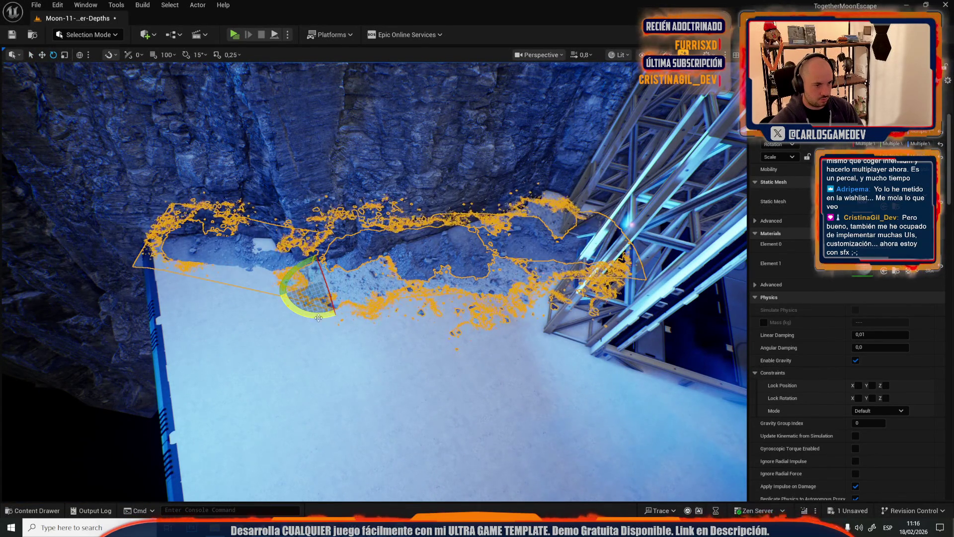
{"action": "left_click_drag", "start_coordinate": [357, 264], "coordinate": [360, 265]}
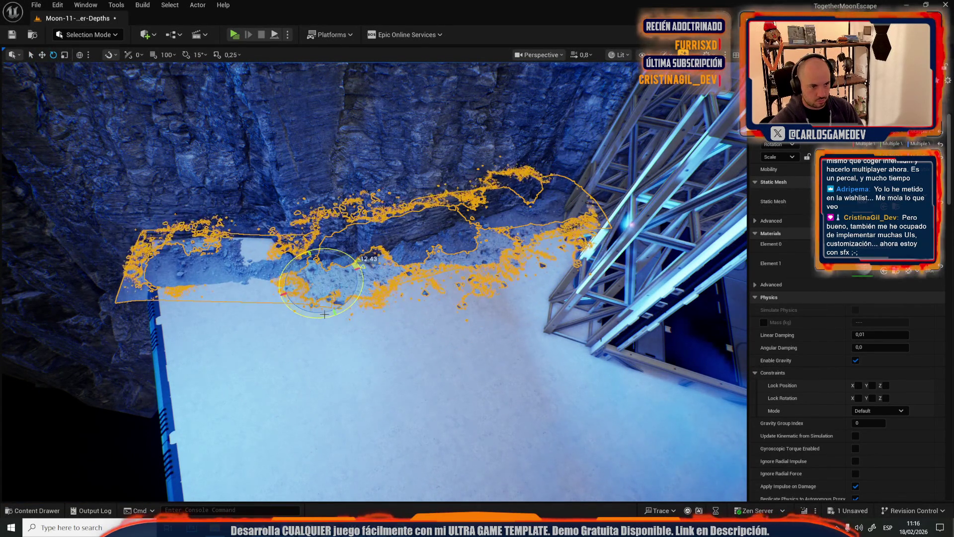
{"action": "left_click_drag", "start_coordinate": [182, 273], "coordinate": [188, 296]}
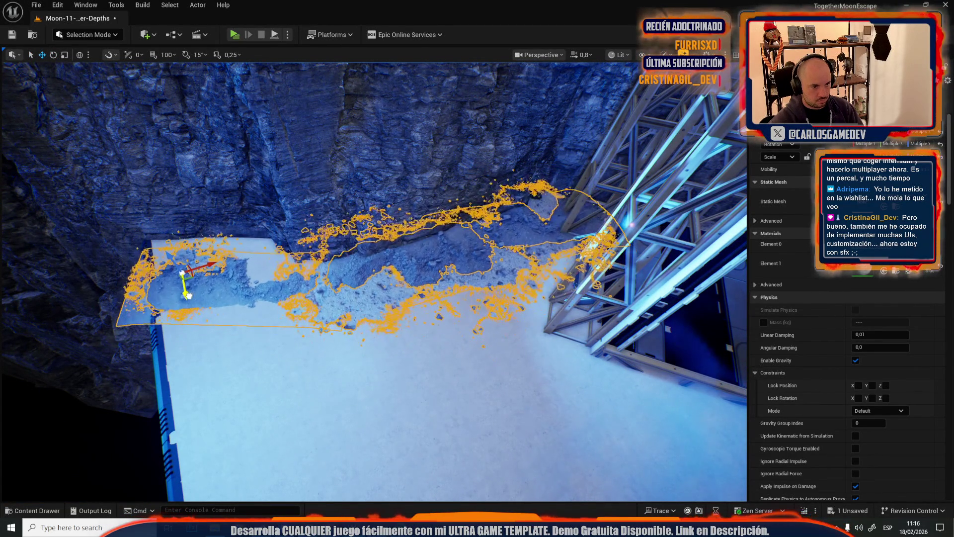
{"action": "key", "text": "w"}
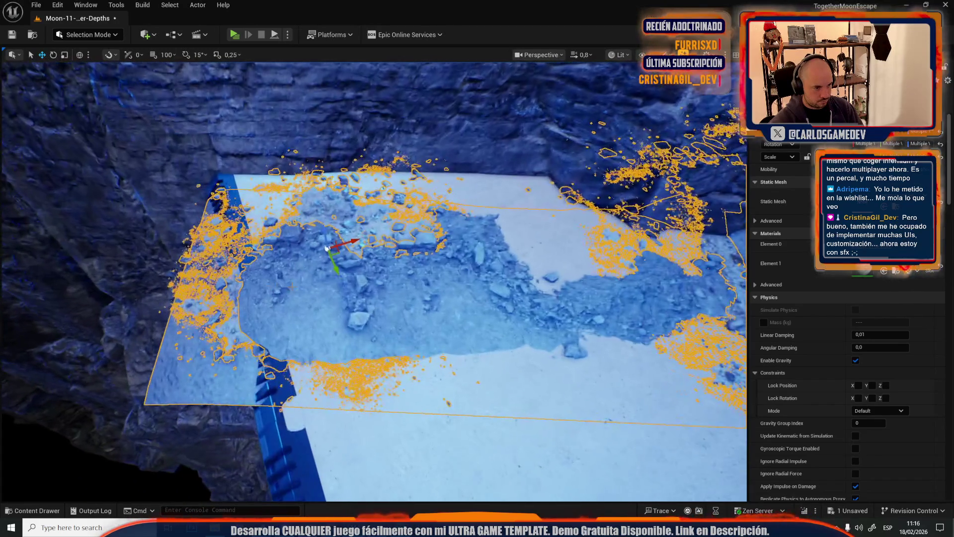
{"action": "mouse_move", "coordinate": [492, 311]}
{"action": "left_mouse_down"}
{"action": "mouse_move", "coordinate": [473, 312]}
{"action": "mouse_move", "coordinate": [515, 288]}
{"action": "mouse_move", "coordinate": [581, 209]}
{"action": "mouse_move", "coordinate": [597, 205]}
{"action": "mouse_move", "coordinate": [607, 223]}
{"action": "left_mouse_up"}
{"action": "key", "text": "w"}
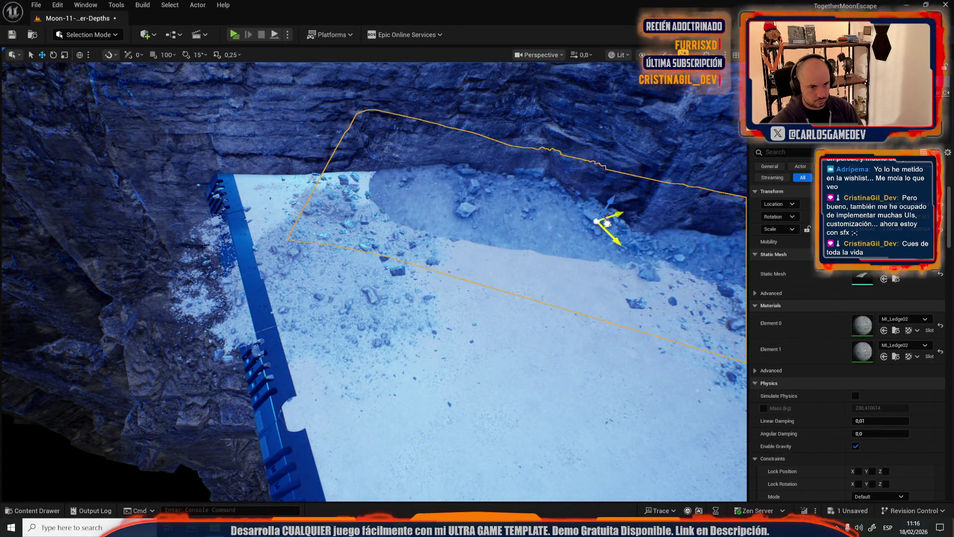
Move the ash pile decal toward the cliff and rotate it about 5 degrees
{"action": "left_click", "coordinate": [341, 320]}
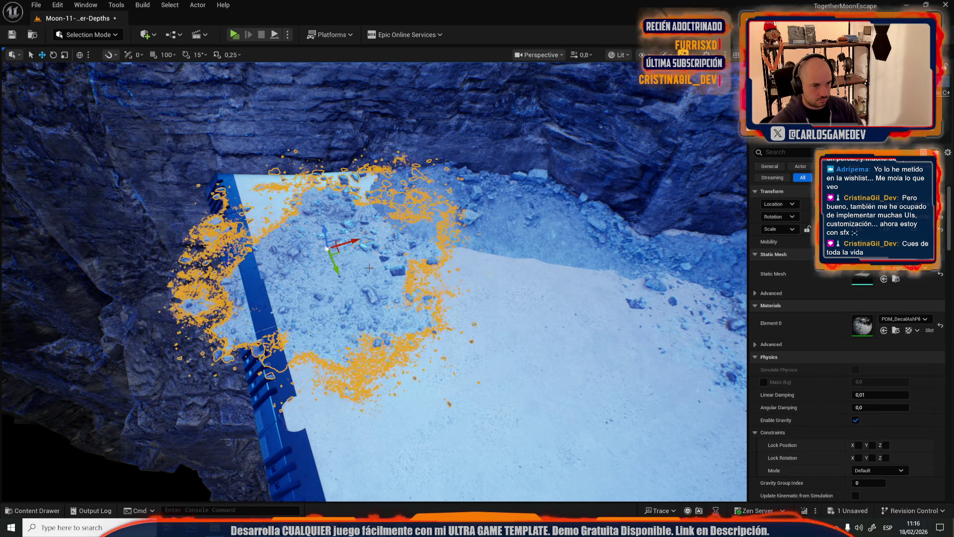
{"action": "left_click_drag", "start_coordinate": [339, 252], "coordinate": [386, 199]}
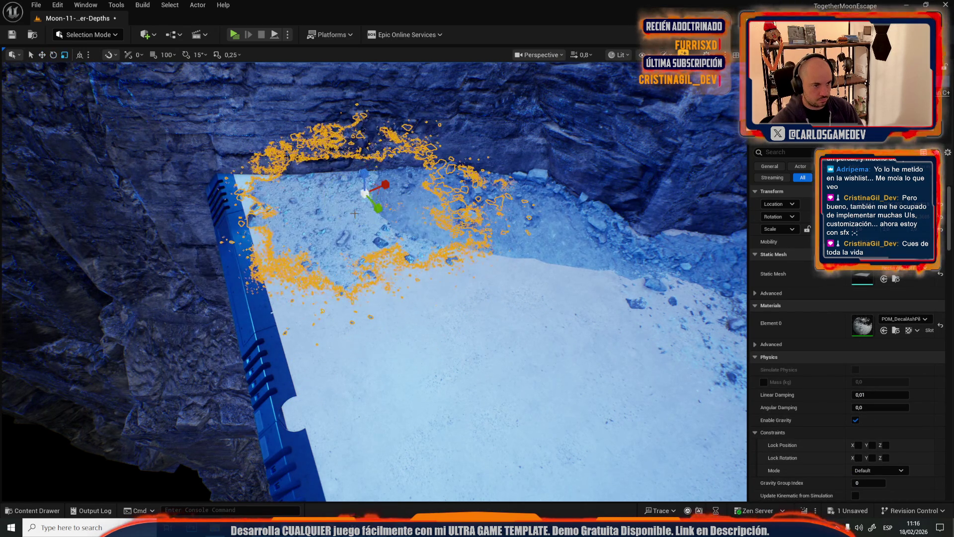
{"action": "mouse_move", "coordinate": [393, 195]}
{"action": "left_mouse_down"}
{"action": "mouse_move", "coordinate": [395, 176]}
{"action": "mouse_move", "coordinate": [396, 199]}
{"action": "left_mouse_up"}
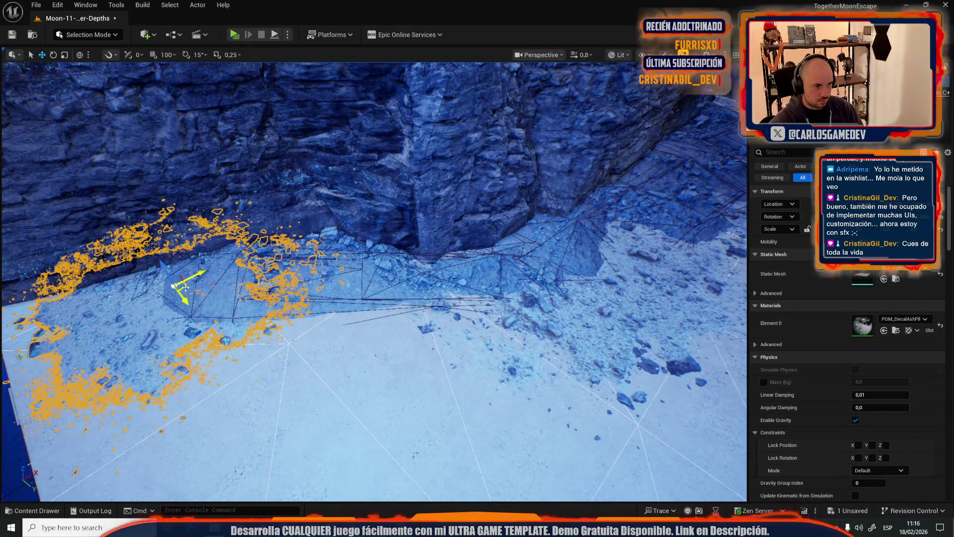
{"action": "key", "text": "f"}
{"action": "key", "text": "e"}
{"action": "mouse_move", "coordinate": [378, 326]}
{"action": "left_mouse_down"}
{"action": "mouse_move", "coordinate": [425, 201]}
{"action": "mouse_move", "coordinate": [396, 266]}
{"action": "mouse_move", "coordinate": [572, 301]}
{"action": "mouse_move", "coordinate": [537, 281]}
{"action": "mouse_move", "coordinate": [430, 269]}
{"action": "mouse_move", "coordinate": [456, 255]}
{"action": "mouse_move", "coordinate": [444, 288]}
{"action": "left_mouse_up"}
{"action": "key", "text": "w"}
Paste the rock pile onto the platform and turn it around its vertical axis at the wall base
{"action": "left_click", "coordinate": [574, 286]}
{"action": "key", "text": "ctrl+v"}
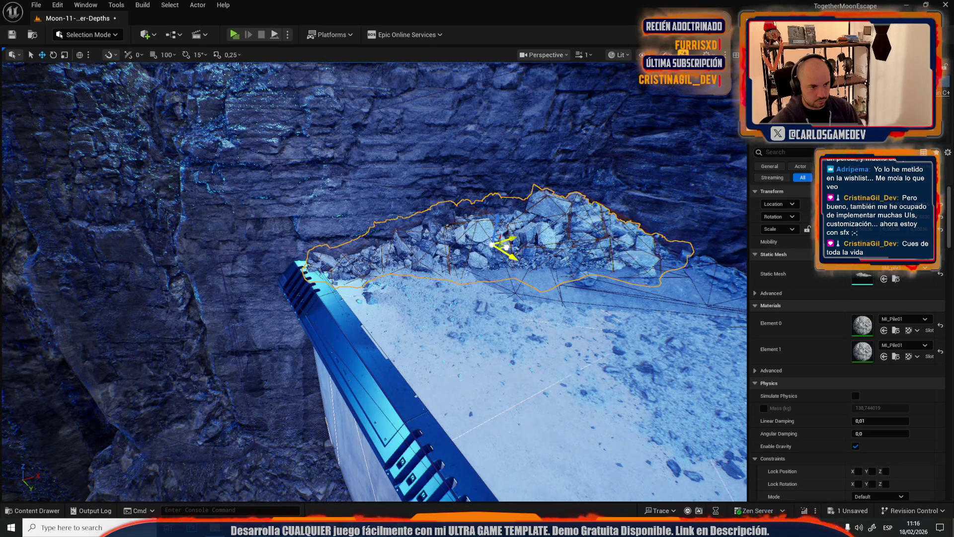
{"action": "mouse_move", "coordinate": [506, 247]}
{"action": "left_mouse_down"}
{"action": "mouse_move", "coordinate": [493, 248]}
{"action": "mouse_move", "coordinate": [566, 251]}
{"action": "mouse_move", "coordinate": [577, 234]}
{"action": "mouse_move", "coordinate": [547, 249]}
{"action": "mouse_move", "coordinate": [557, 268]}
{"action": "mouse_move", "coordinate": [385, 239]}
{"action": "mouse_move", "coordinate": [297, 165]}
{"action": "mouse_move", "coordinate": [452, 319]}
{"action": "left_mouse_up"}
{"action": "scroll", "coordinate": [477, 278], "scroll_direction": "up", "scroll_amount": 1}
{"action": "key", "text": "g"}
{"action": "left_click", "coordinate": [497, 294]}
{"action": "key", "text": "f"}
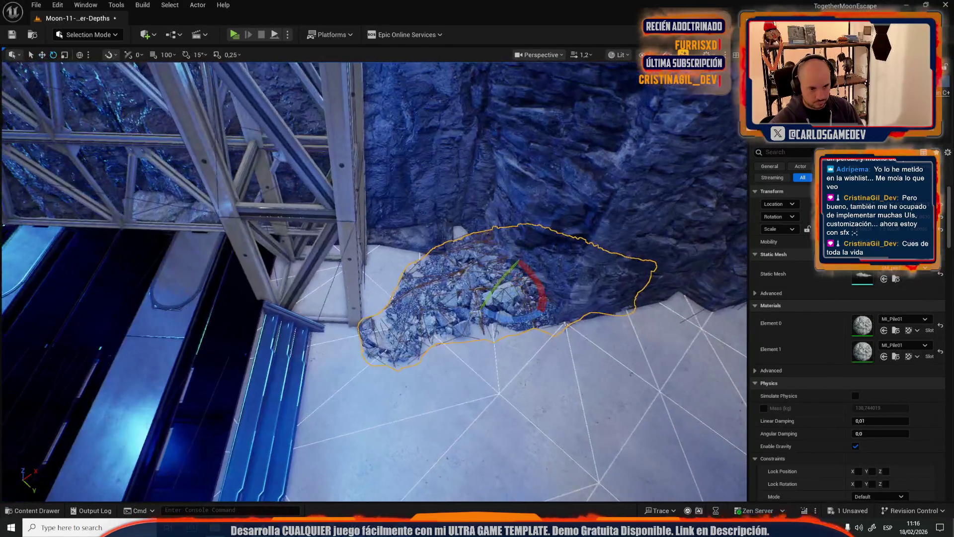
{"action": "left_click_drag", "start_coordinate": [527, 315], "coordinate": [472, 318]}
{"action": "left_click_drag", "start_coordinate": [373, 279], "coordinate": [323, 239]}
{"action": "left_click_drag", "start_coordinate": [373, 278], "coordinate": [323, 238]}
{"action": "key", "text": "w"}
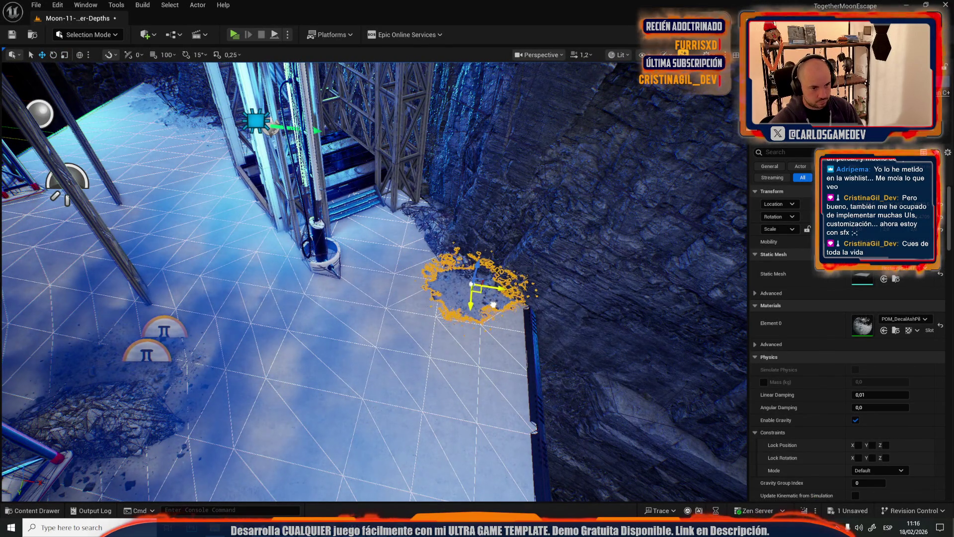
Move the ash decal up to the rock base and check it without editor icons
{"action": "mouse_move", "coordinate": [481, 293]}
{"action": "left_mouse_down"}
{"action": "mouse_move", "coordinate": [405, 175]}
{"action": "mouse_move", "coordinate": [424, 212]}
{"action": "left_mouse_up"}
{"action": "key", "text": "g"}
{"action": "mouse_move", "coordinate": [429, 255]}
{"action": "left_mouse_down"}
{"action": "mouse_move", "coordinate": [407, 249]}
{"action": "mouse_move", "coordinate": [437, 254]}
{"action": "mouse_move", "coordinate": [417, 259]}
{"action": "mouse_move", "coordinate": [427, 256]}
{"action": "mouse_move", "coordinate": [417, 248]}
{"action": "mouse_move", "coordinate": [428, 256]}
{"action": "left_mouse_up"}
{"action": "scroll", "coordinate": [430, 256], "scroll_direction": "down", "scroll_amount": 3}
{"action": "key", "text": "g"}
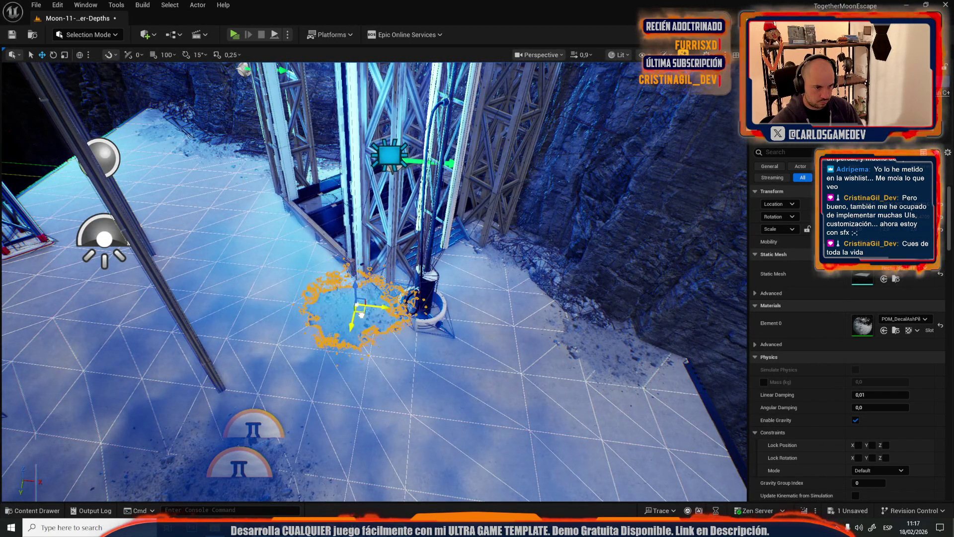
Move the enlarged rock pile onto the open platform floor and rotate it to about -70 degrees
{"action": "left_click", "coordinate": [532, 272]}
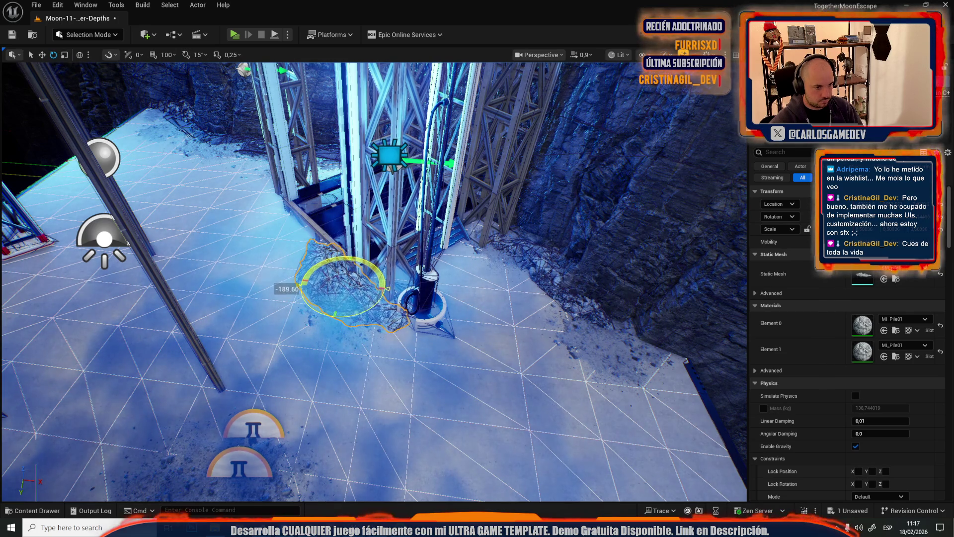
{"action": "key", "text": "w"}
{"action": "key", "text": "f"}
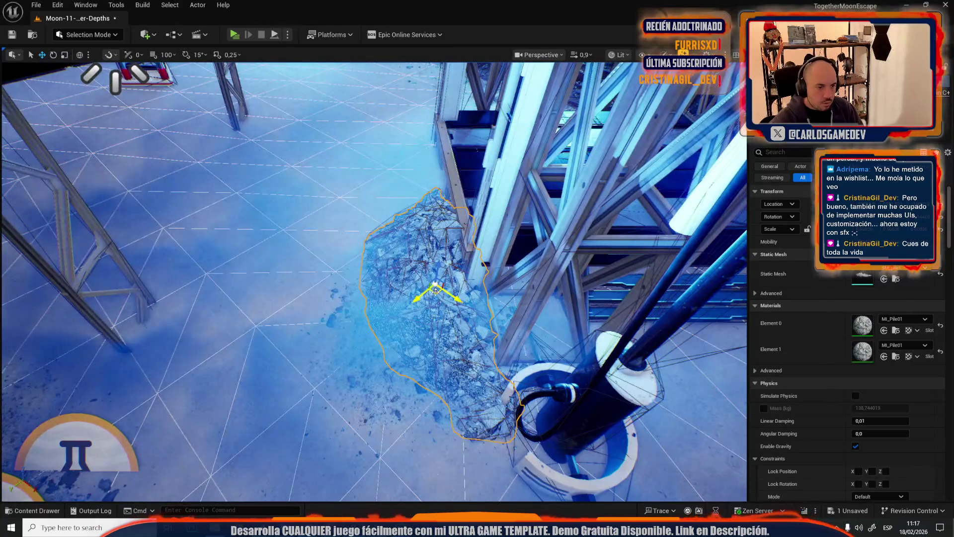
{"action": "left_click_drag", "start_coordinate": [436, 292], "coordinate": [313, 256]}
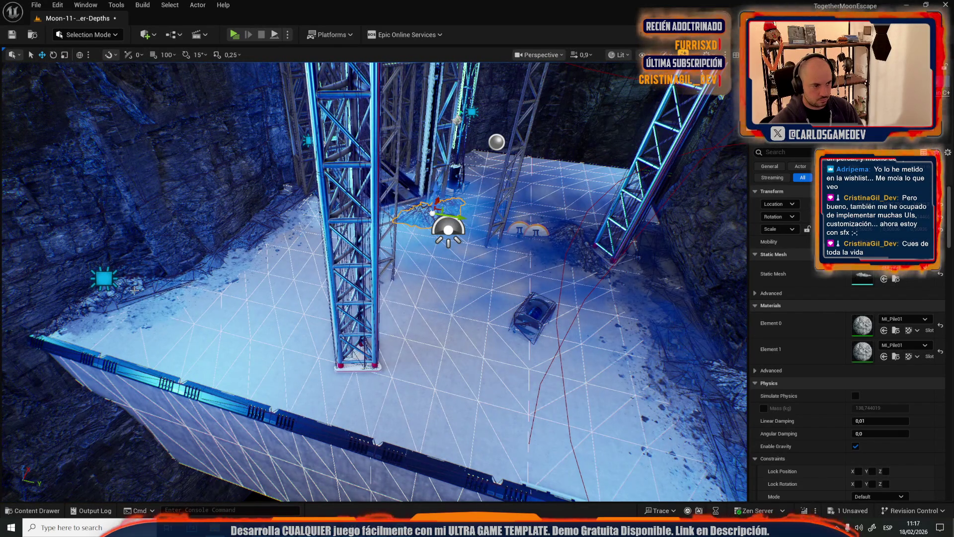
{"action": "left_click_drag", "start_coordinate": [100, 298], "coordinate": [460, 303]}
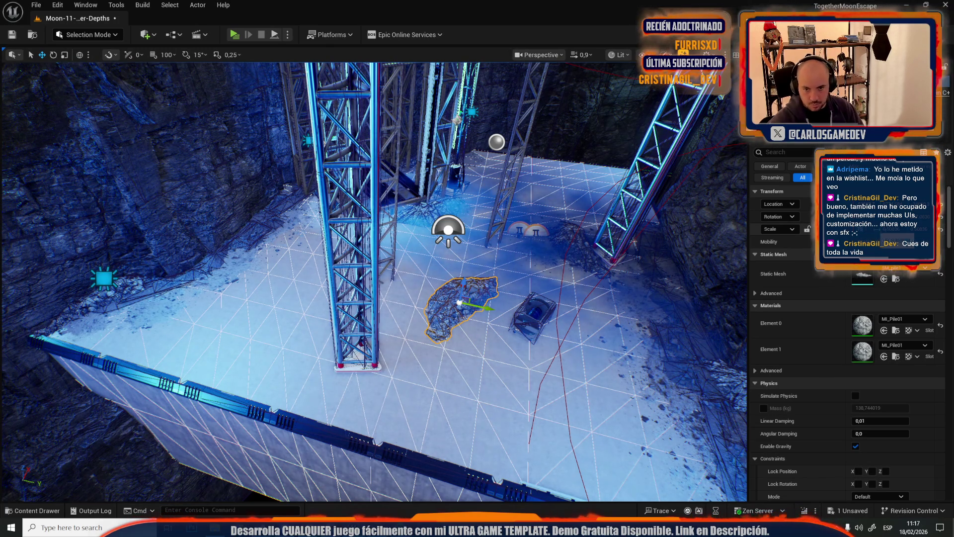
{"action": "key", "text": "f"}
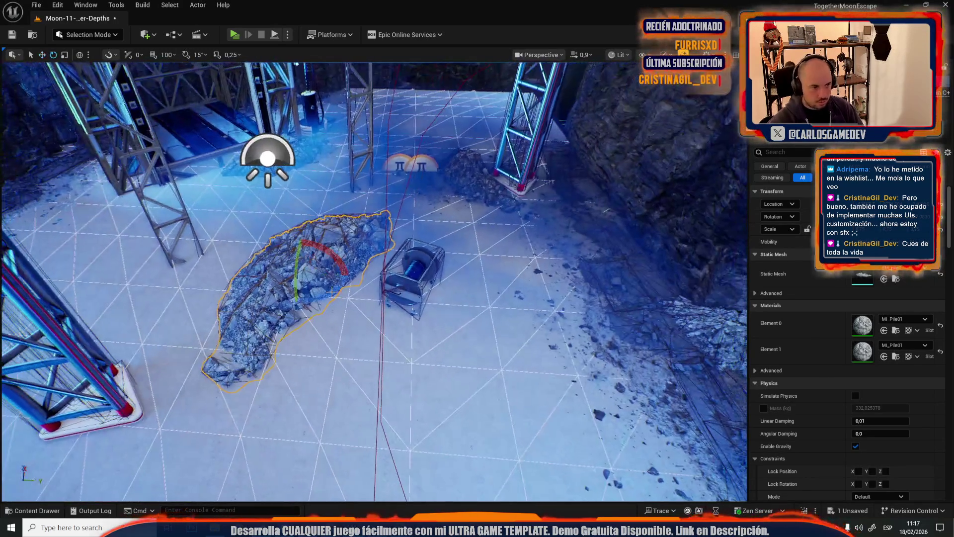
{"action": "key", "text": "e"}
{"action": "mouse_move", "coordinate": [326, 278]}
{"action": "left_mouse_down"}
{"action": "mouse_move", "coordinate": [291, 294]}
{"action": "mouse_move", "coordinate": [314, 323]}
{"action": "mouse_move", "coordinate": [261, 314]}
{"action": "left_mouse_up"}
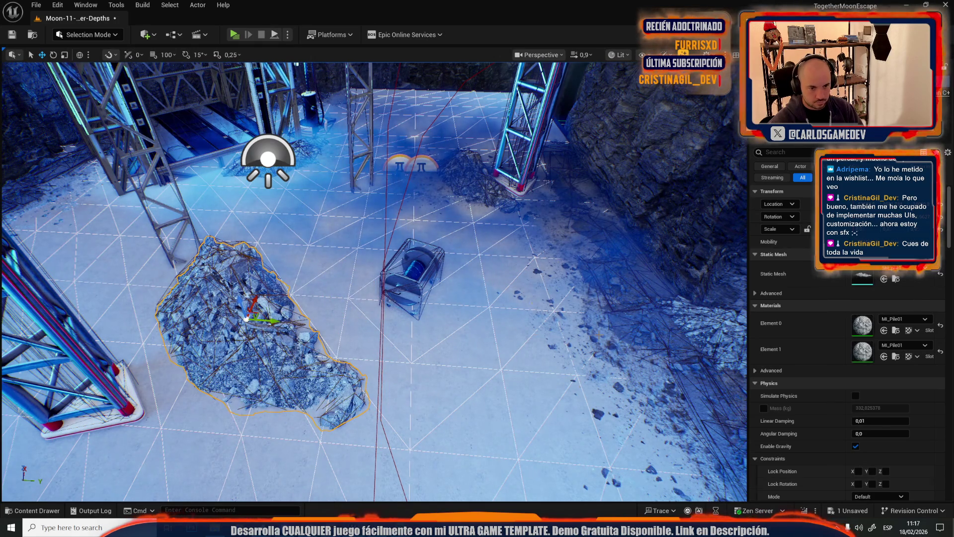
Move the rocky ledge mesh onto the rock pile, undoing two accidental moves
{"action": "left_click", "coordinate": [621, 292]}
{"action": "key", "text": "f"}
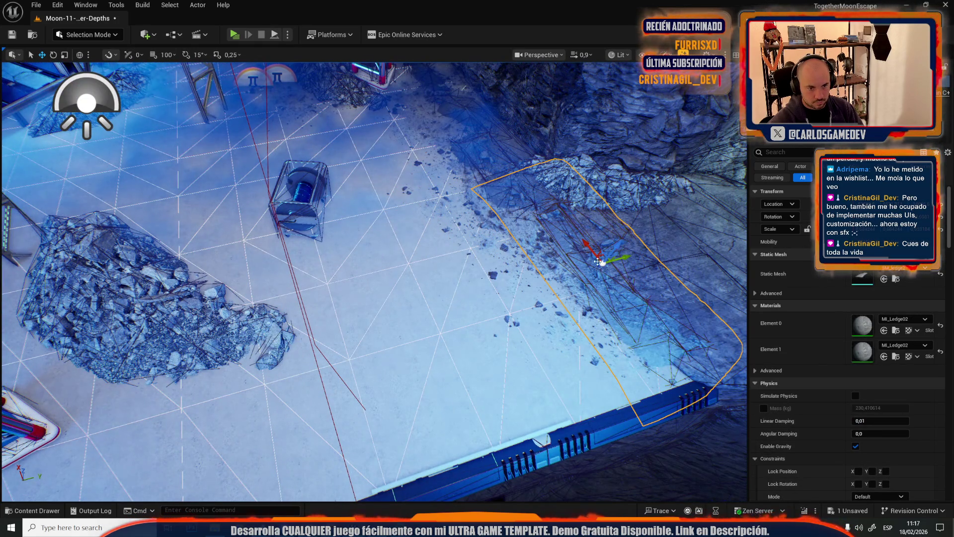
{"action": "left_click", "coordinate": [381, 276]}
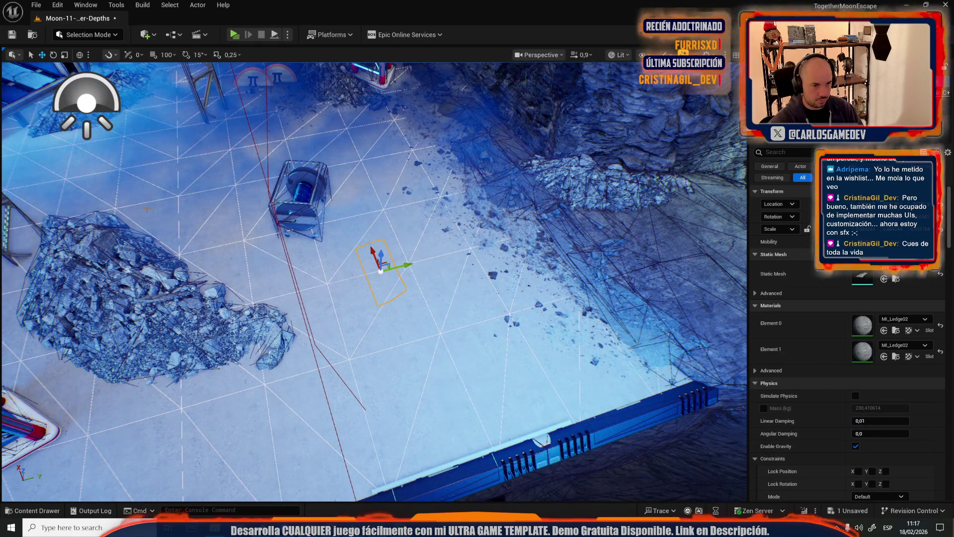
{"action": "key", "text": "ctrl+z"}
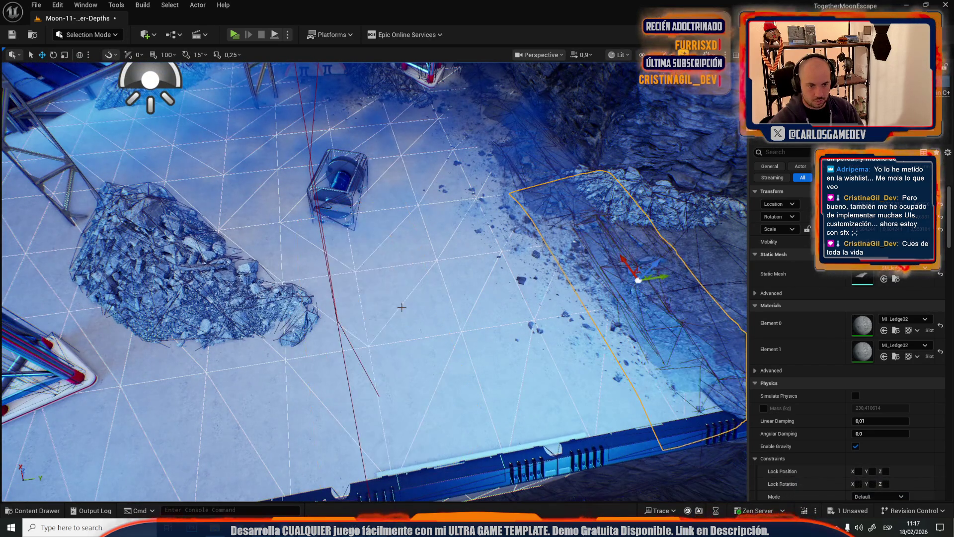
{"action": "key", "text": "ctrl+z"}
{"action": "mouse_move", "coordinate": [640, 274]}
{"action": "left_mouse_down"}
{"action": "mouse_move", "coordinate": [241, 203]}
{"action": "mouse_move", "coordinate": [171, 164]}
{"action": "mouse_move", "coordinate": [583, 330]}
{"action": "left_mouse_up"}
{"action": "key", "text": "e"}
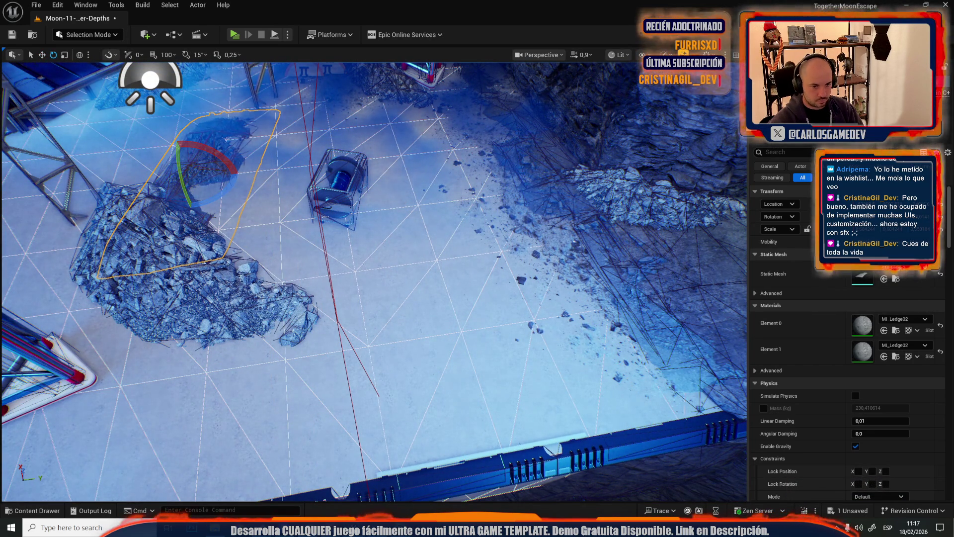
{"action": "left_click", "coordinate": [581, 264]}
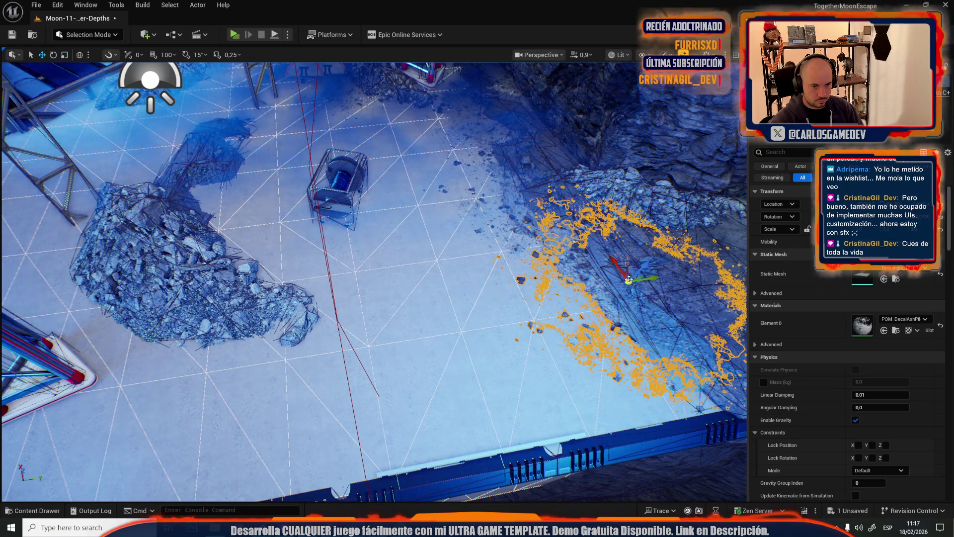
Move the ash decal onto the rock pile and then to the floor centre
{"action": "mouse_move", "coordinate": [629, 277]}
{"action": "left_mouse_down"}
{"action": "mouse_move", "coordinate": [276, 277]}
{"action": "mouse_move", "coordinate": [235, 298]}
{"action": "left_mouse_up"}
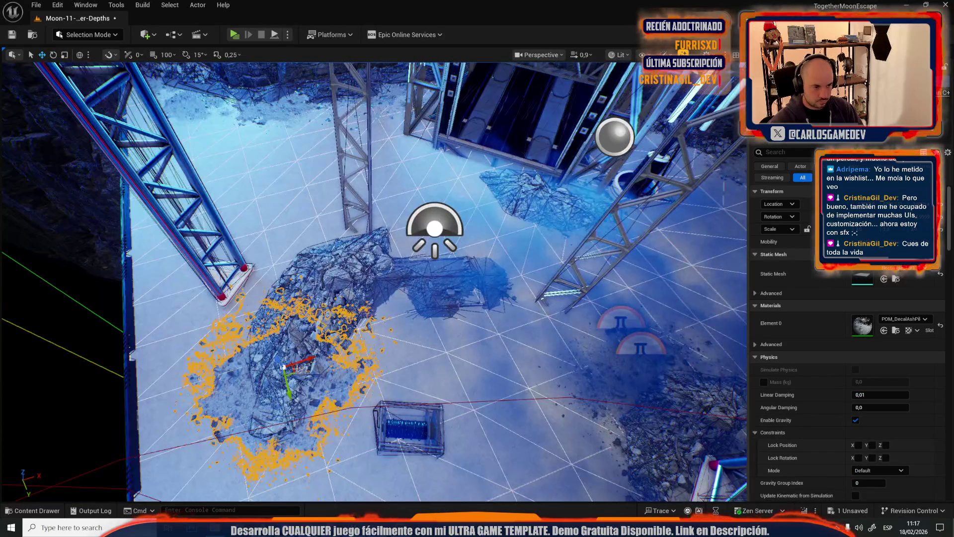
{"action": "mouse_move", "coordinate": [301, 382]}
{"action": "left_mouse_down"}
{"action": "mouse_move", "coordinate": [447, 270]}
{"action": "mouse_move", "coordinate": [477, 276]}
{"action": "left_mouse_up"}
{"action": "key", "text": "Escape"}
{"action": "mouse_move", "coordinate": [374, 282]}
{"action": "left_mouse_down"}
{"action": "mouse_move", "coordinate": [373, 318]}
{"action": "mouse_move", "coordinate": [363, 319]}
{"action": "mouse_move", "coordinate": [367, 288]}
{"action": "left_mouse_up"}
Check the decal's scale and rotation, then launch a play preview of the level
{"action": "key", "text": "r"}
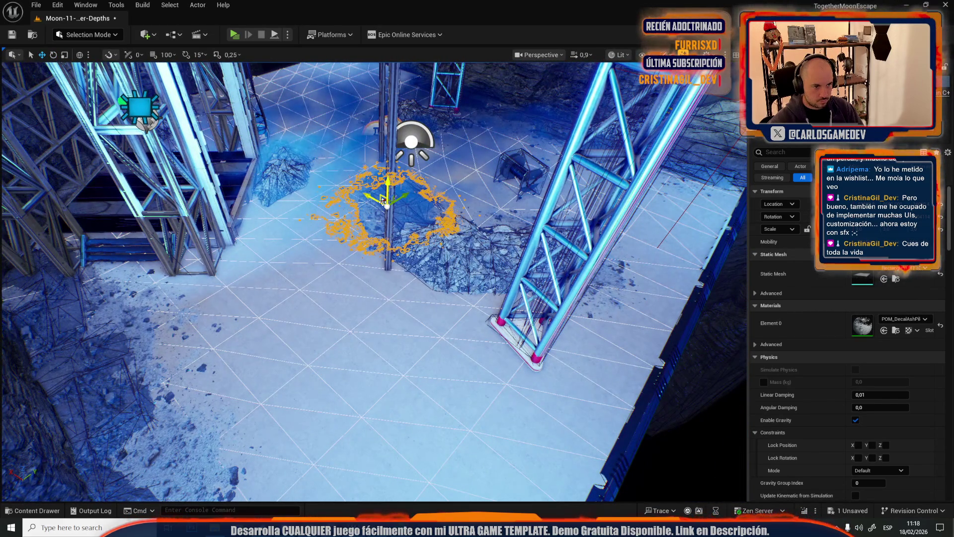
{"action": "key", "text": "f"}
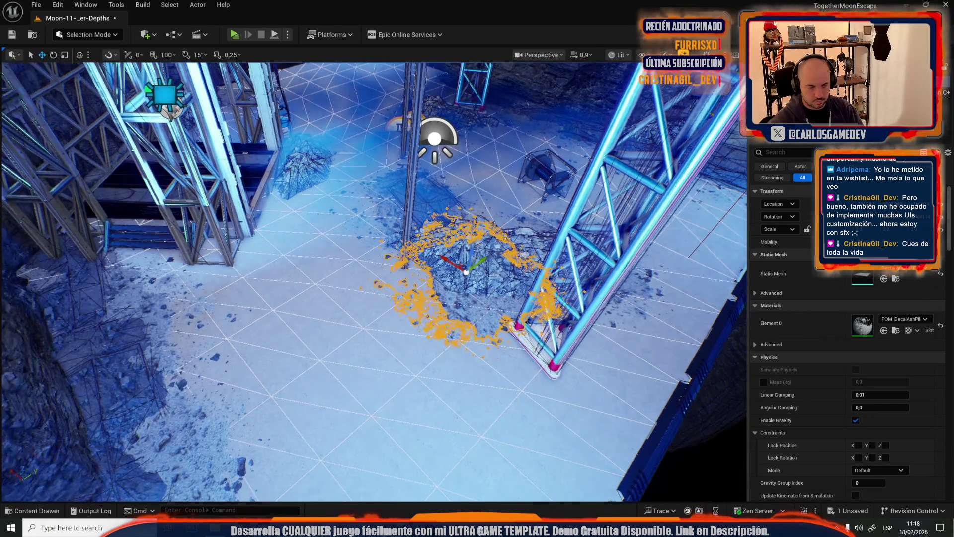
{"action": "key", "text": "e"}
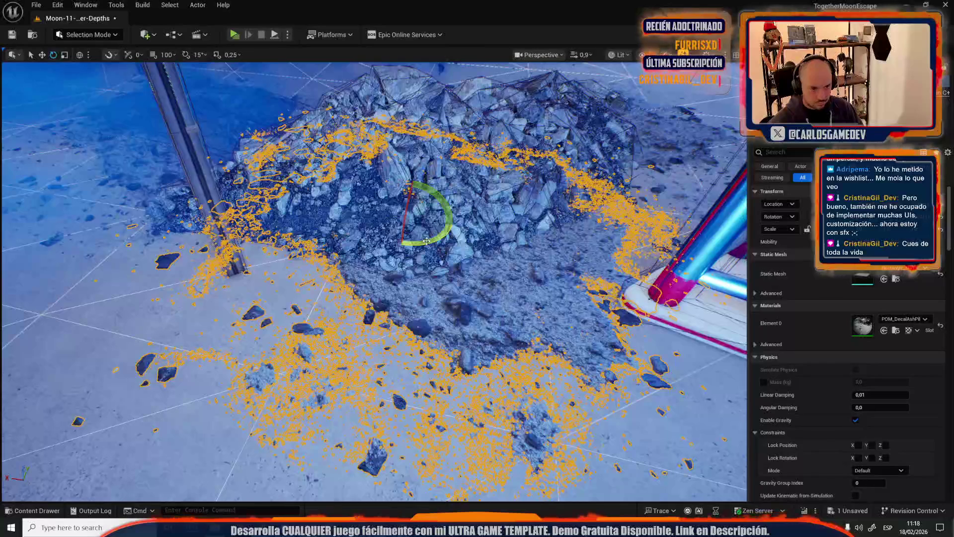
{"action": "scroll", "coordinate": [373, 278], "scroll_direction": "up", "scroll_amount": 5}
{"action": "key", "text": "w"}
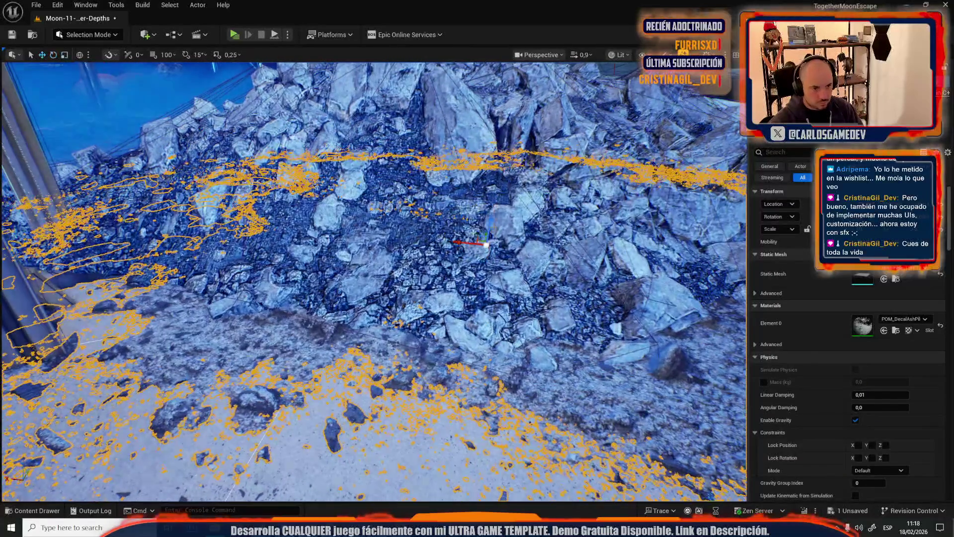
{"action": "scroll", "coordinate": [494, 223], "scroll_direction": "down", "scroll_amount": 8}
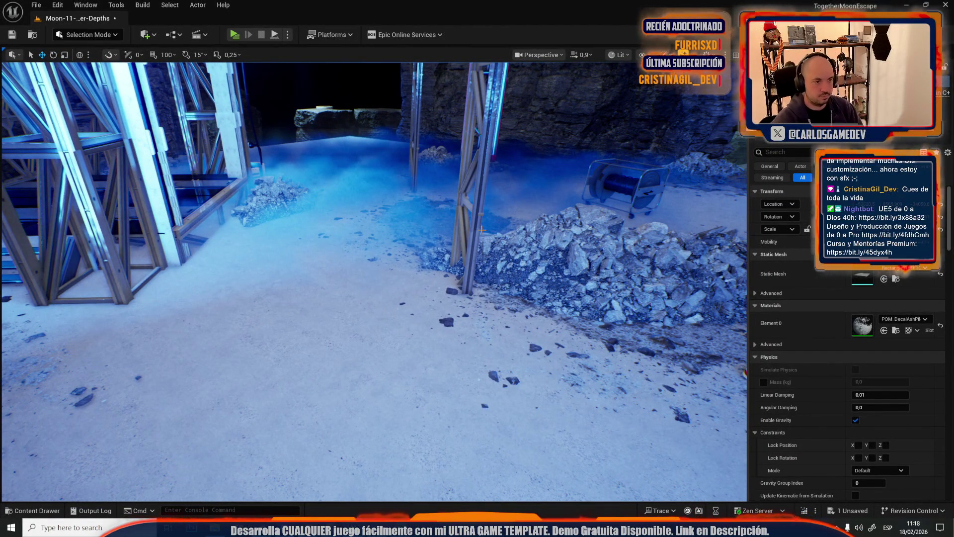
{"action": "key", "text": "alt+p"}
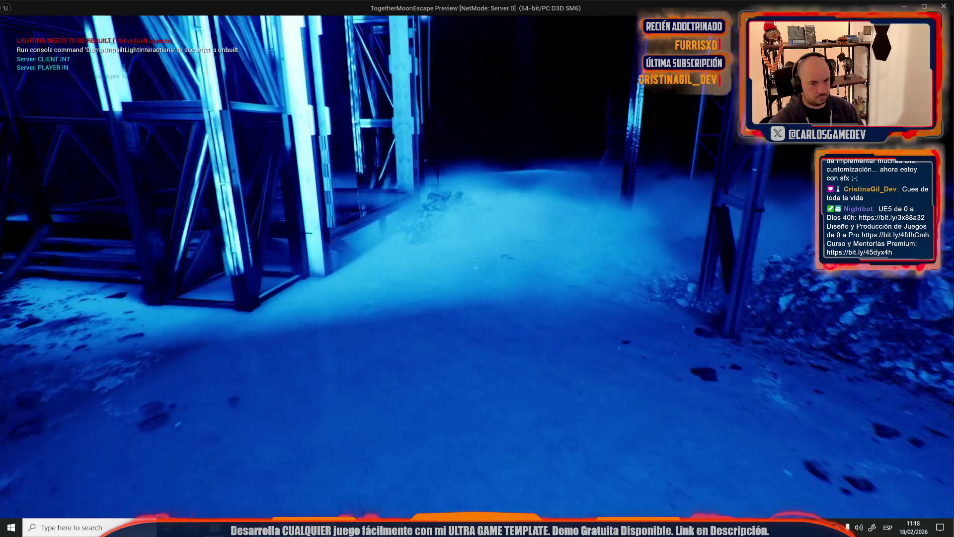
Walk past the scaffolding, through the cave and over the ledge to the rock pile, then stop the preview
{"action": "key", "text": "w"}
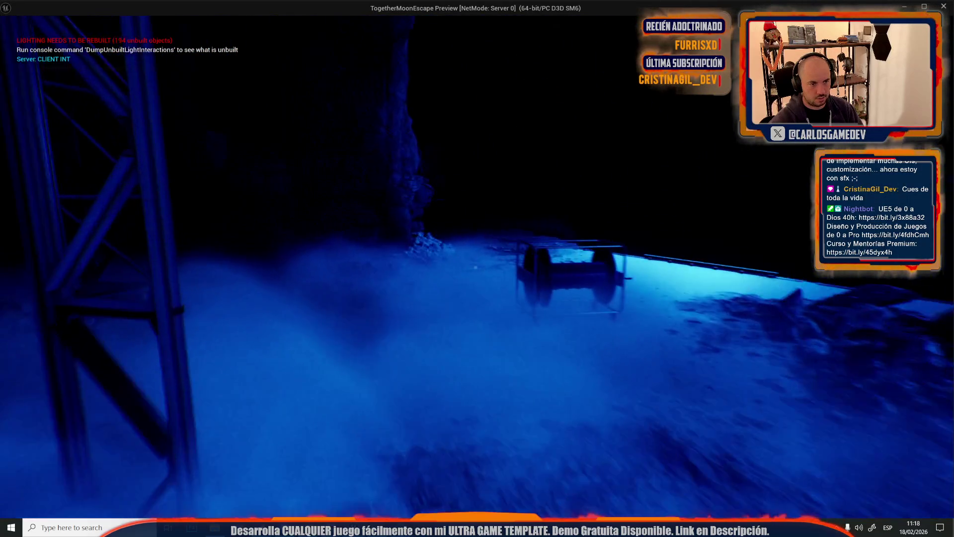
{"action": "key", "text": "w"}
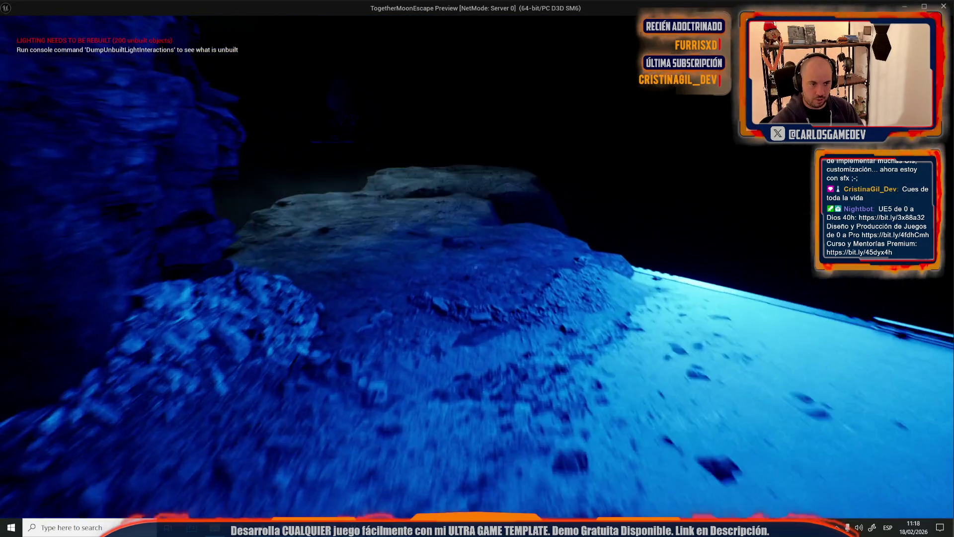
{"action": "key", "text": "w"}
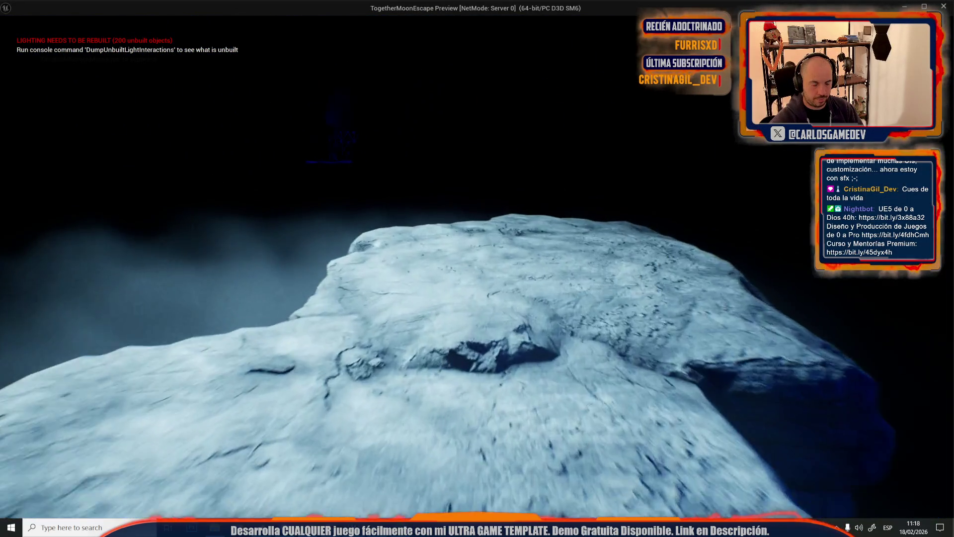
{"action": "key", "text": "w"}
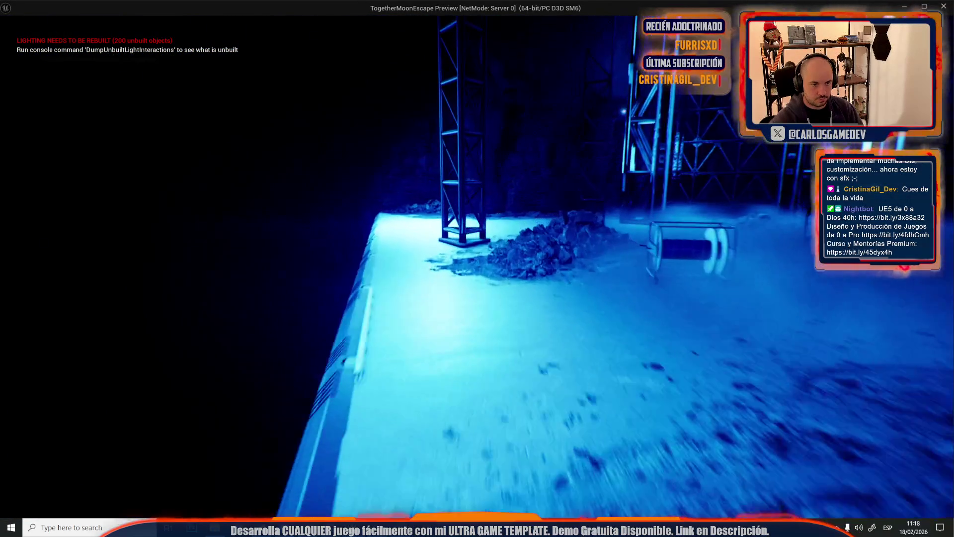
{"action": "key", "text": "w"}
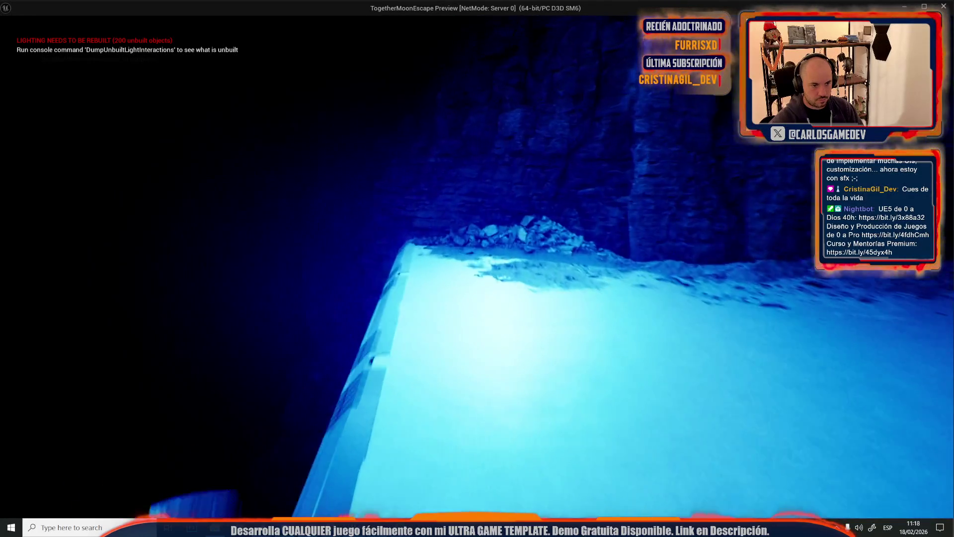
{"action": "key", "text": "w"}
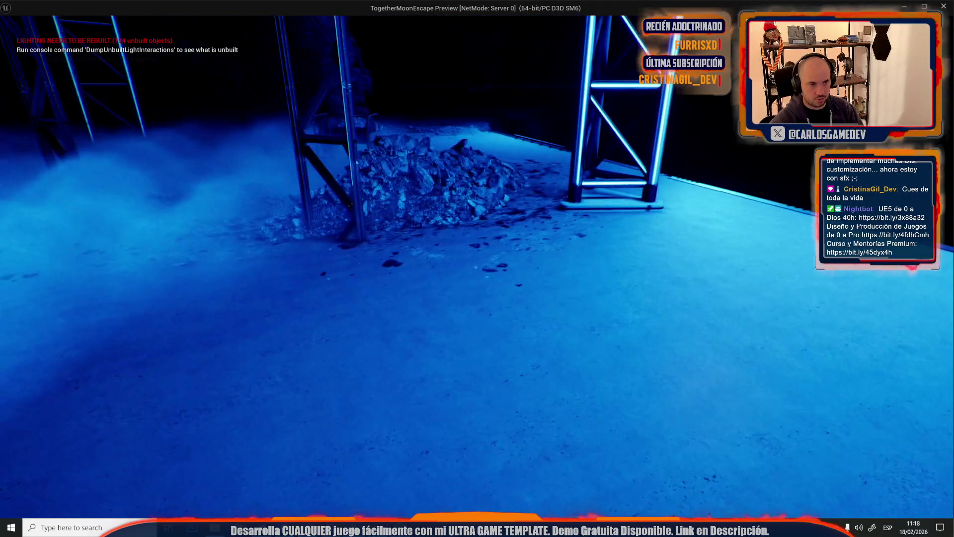
{"action": "key", "text": "w"}
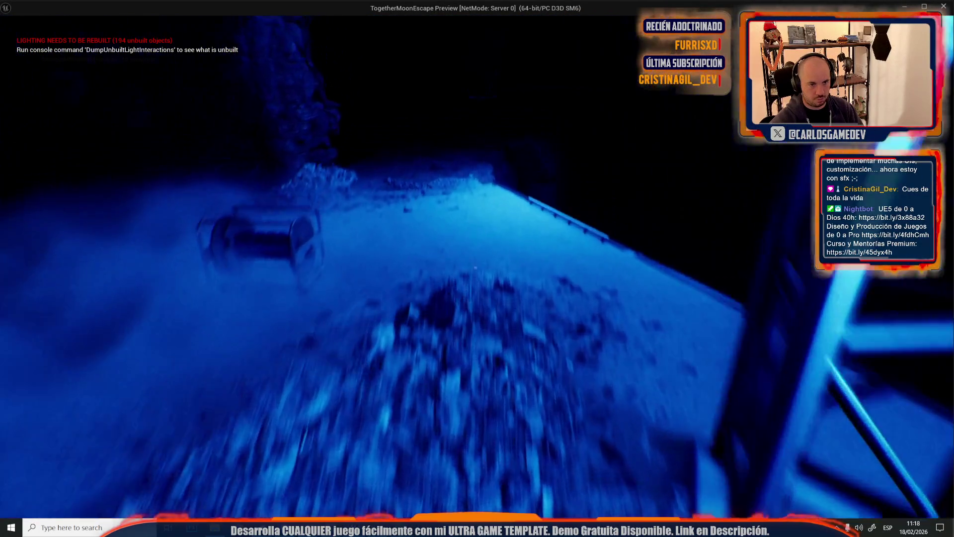
{"action": "key", "text": "Escape"}
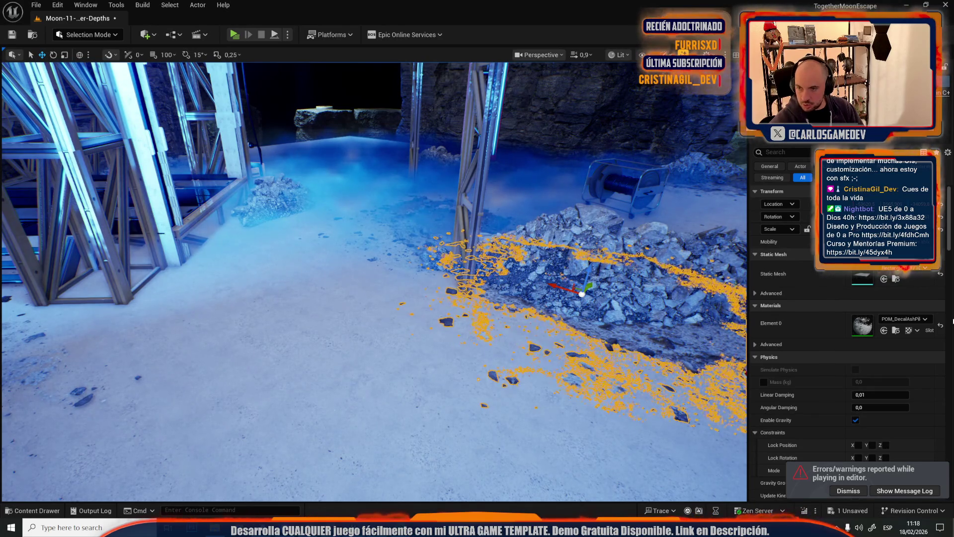
Slide the wall-top railing along the wall to the right and back toward the left
{"action": "left_click_drag", "start_coordinate": [372, 278], "coordinate": [372, 278]}
{"action": "left_click", "coordinate": [373, 192]}
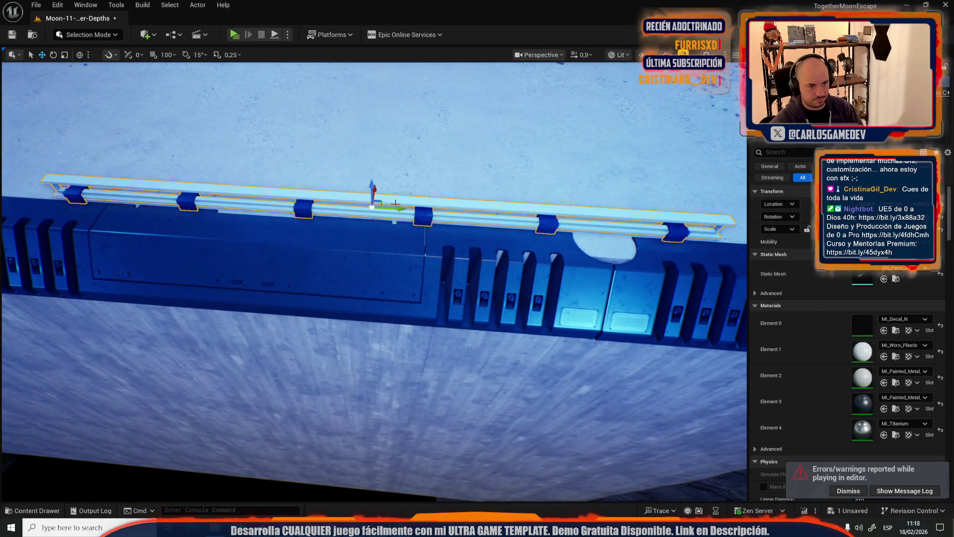
{"action": "left_click_drag", "start_coordinate": [372, 192], "coordinate": [373, 192]}
{"action": "left_click_drag", "start_coordinate": [292, 198], "coordinate": [292, 197]}
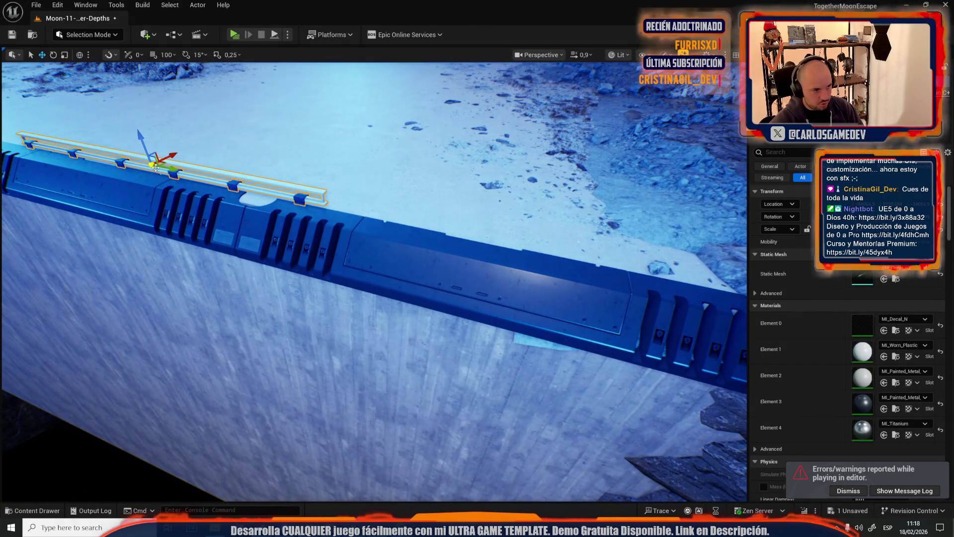
{"action": "mouse_move", "coordinate": [172, 168]}
{"action": "left_mouse_down"}
{"action": "mouse_move", "coordinate": [454, 224]}
{"action": "mouse_move", "coordinate": [435, 240]}
{"action": "mouse_move", "coordinate": [645, 189]}
{"action": "left_mouse_up"}
{"action": "mouse_move", "coordinate": [728, 196]}
{"action": "left_mouse_down"}
{"action": "mouse_move", "coordinate": [277, 208]}
{"action": "mouse_move", "coordinate": [348, 228]}
{"action": "mouse_move", "coordinate": [631, 262]}
{"action": "left_mouse_up"}
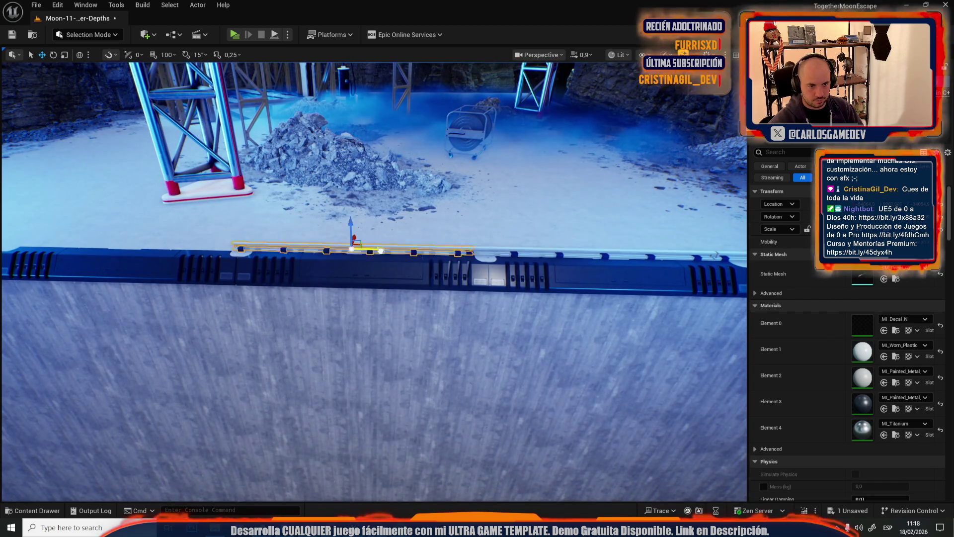
{"action": "left_click_drag", "start_coordinate": [399, 258], "coordinate": [396, 258]}
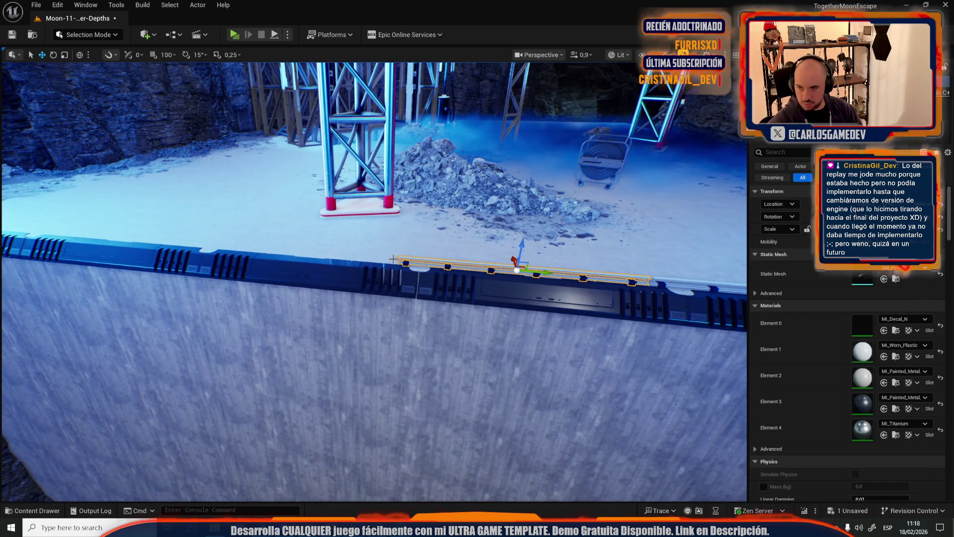
{"action": "left_click_drag", "start_coordinate": [411, 255], "coordinate": [411, 255]}
Place a copy of the railing further left along the wall edge
{"action": "left_click_drag", "start_coordinate": [595, 278], "coordinate": [188, 299]}
{"action": "left_click_drag", "start_coordinate": [586, 338], "coordinate": [299, 342]}
{"action": "left_click_drag", "start_coordinate": [483, 328], "coordinate": [482, 328]}
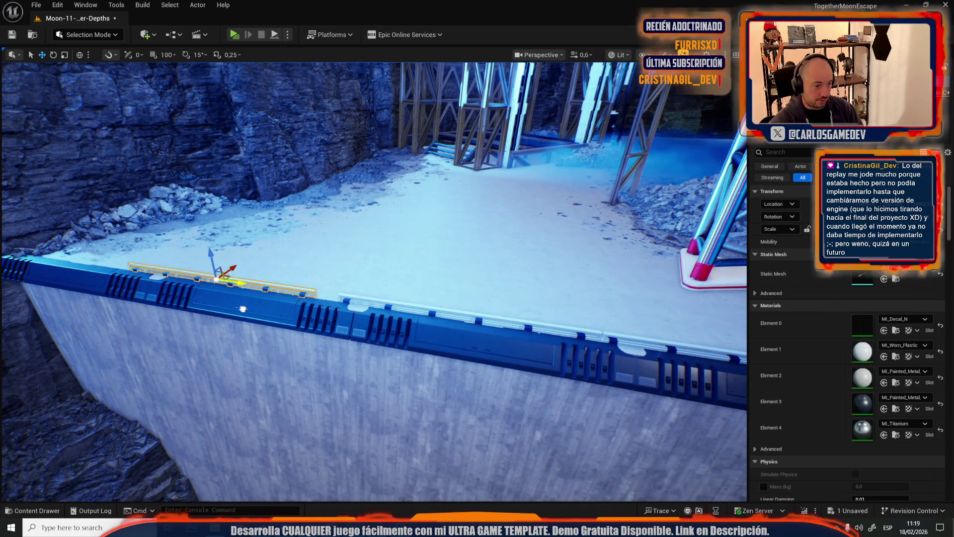
{"action": "left_click_drag", "start_coordinate": [262, 314], "coordinate": [491, 341]}
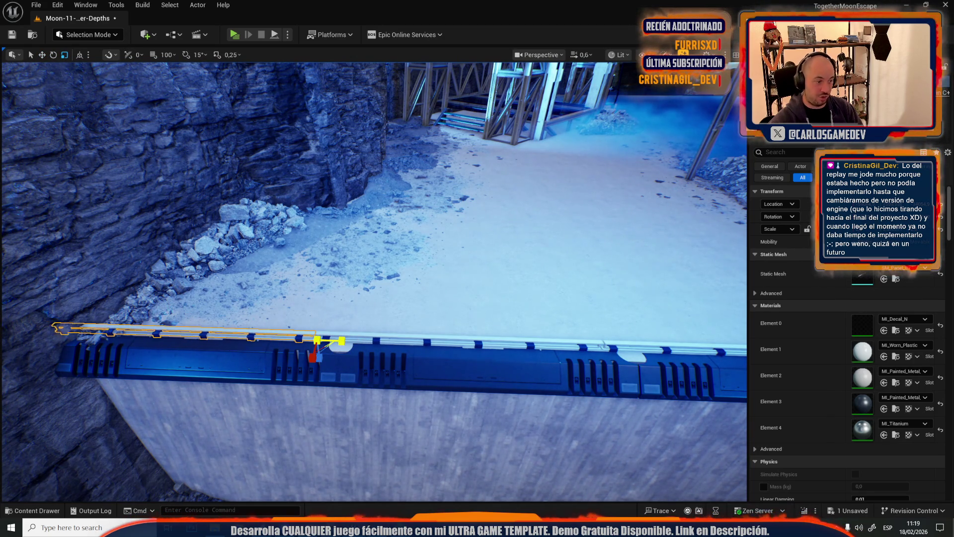
{"action": "key", "text": "w"}
{"action": "mouse_move", "coordinate": [398, 344]}
{"action": "left_mouse_down"}
{"action": "mouse_move", "coordinate": [428, 318]}
{"action": "mouse_move", "coordinate": [453, 320]}
{"action": "left_mouse_up"}
{"action": "scroll", "coordinate": [453, 320], "scroll_direction": "up", "scroll_amount": 3}
{"action": "left_click_drag", "start_coordinate": [564, 258], "coordinate": [564, 258]}
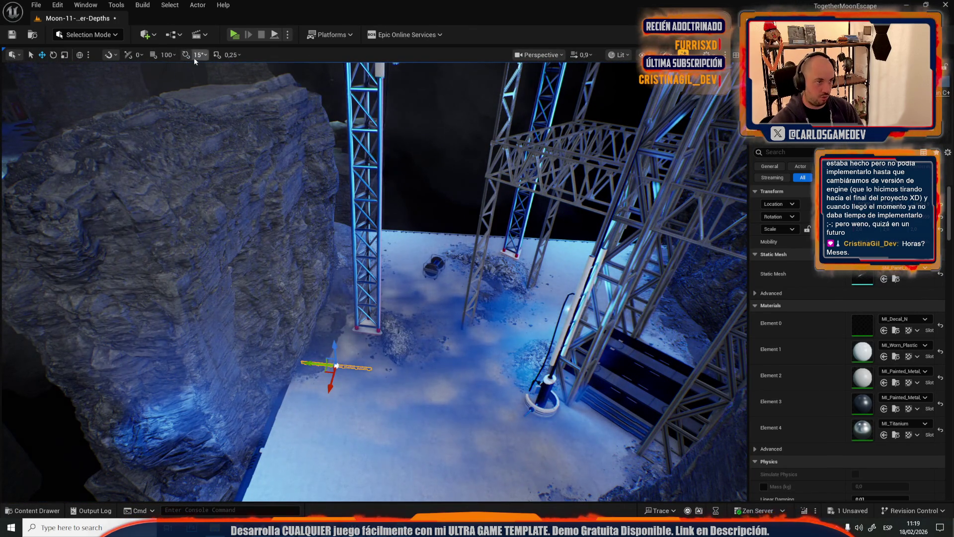
Inspect the rail from below and select the single right rail segment and thin vertical pipe
{"action": "left_click_drag", "start_coordinate": [309, 294], "coordinate": [518, 225]}
{"action": "key", "text": "e"}
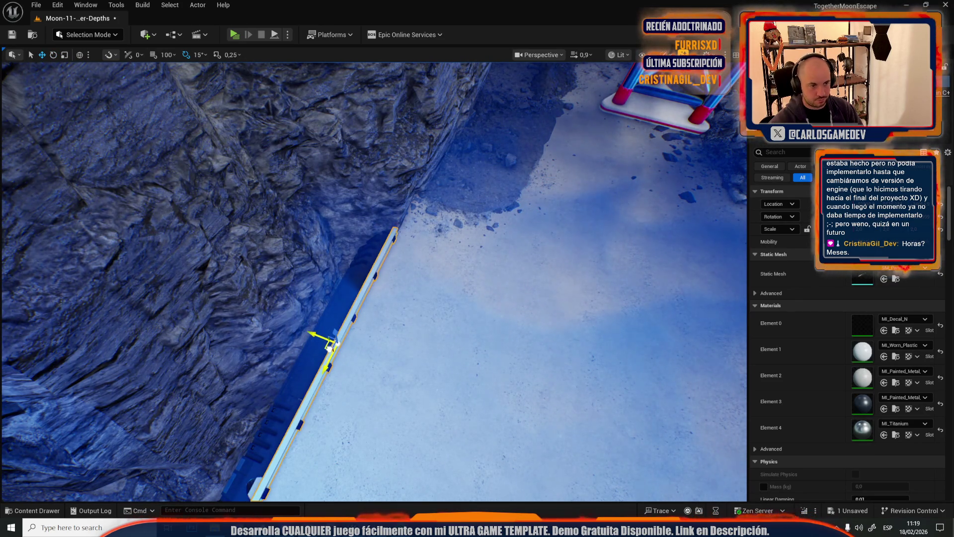
{"action": "mouse_move", "coordinate": [362, 342]}
{"action": "left_mouse_down"}
{"action": "mouse_move", "coordinate": [323, 248]}
{"action": "mouse_move", "coordinate": [318, 259]}
{"action": "mouse_move", "coordinate": [341, 199]}
{"action": "mouse_move", "coordinate": [373, 298]}
{"action": "mouse_move", "coordinate": [363, 319]}
{"action": "mouse_move", "coordinate": [420, 315]}
{"action": "mouse_move", "coordinate": [402, 281]}
{"action": "mouse_move", "coordinate": [523, 280]}
{"action": "left_mouse_up"}
{"action": "scroll", "coordinate": [415, 311], "scroll_direction": "up", "scroll_amount": 5}
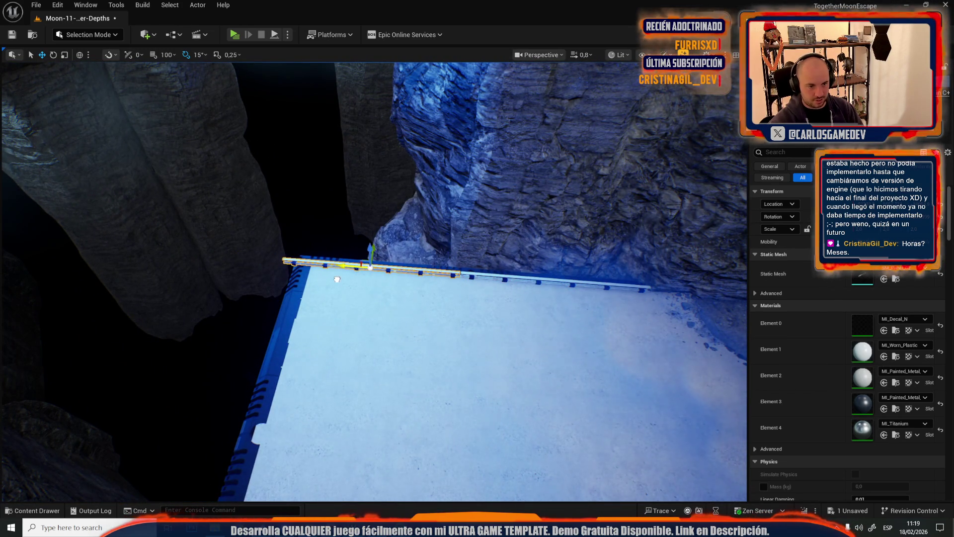
{"action": "left_click", "coordinate": [465, 275], "text": "ctrl"}
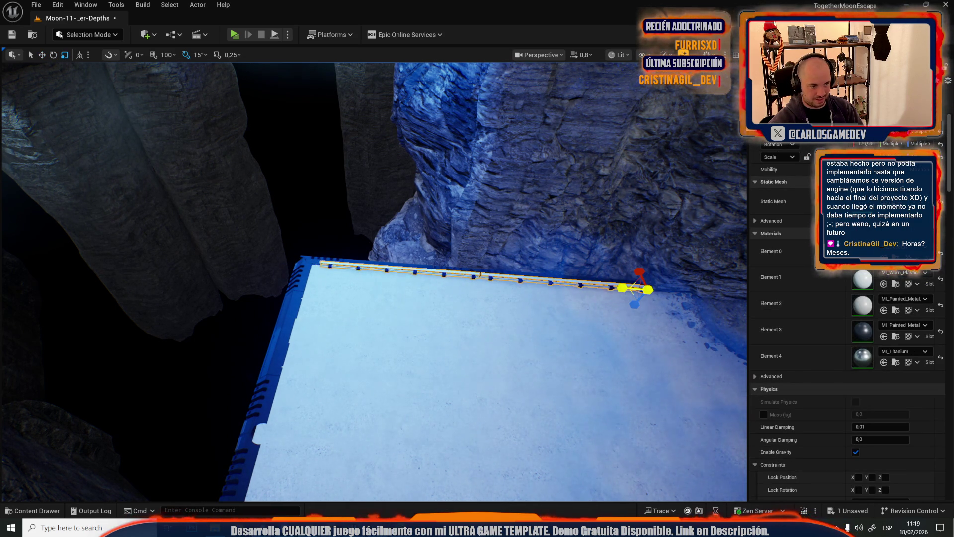
{"action": "left_click", "coordinate": [511, 274]}
{"action": "left_click", "coordinate": [502, 279]}
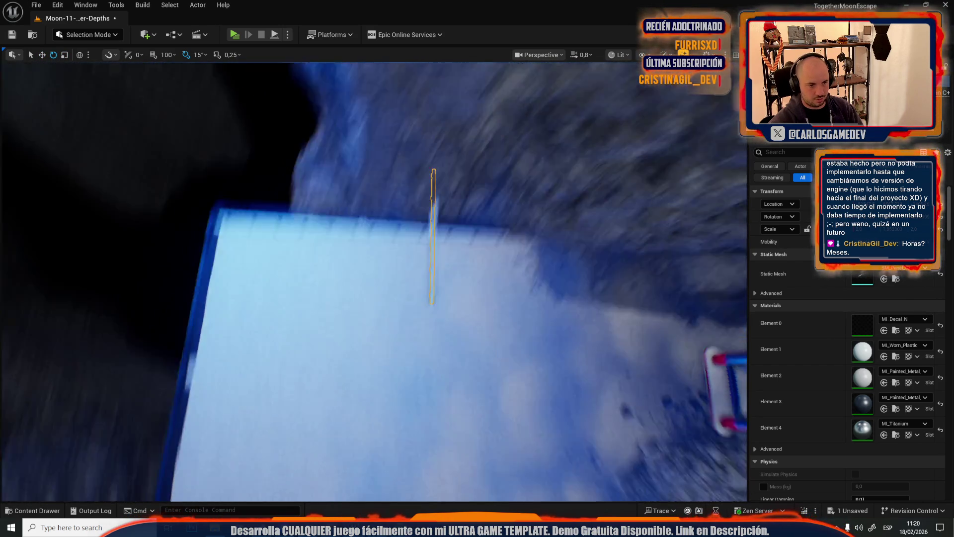
Slide the rail section along the platform edge and place a copy further along it
{"action": "key", "text": "w"}
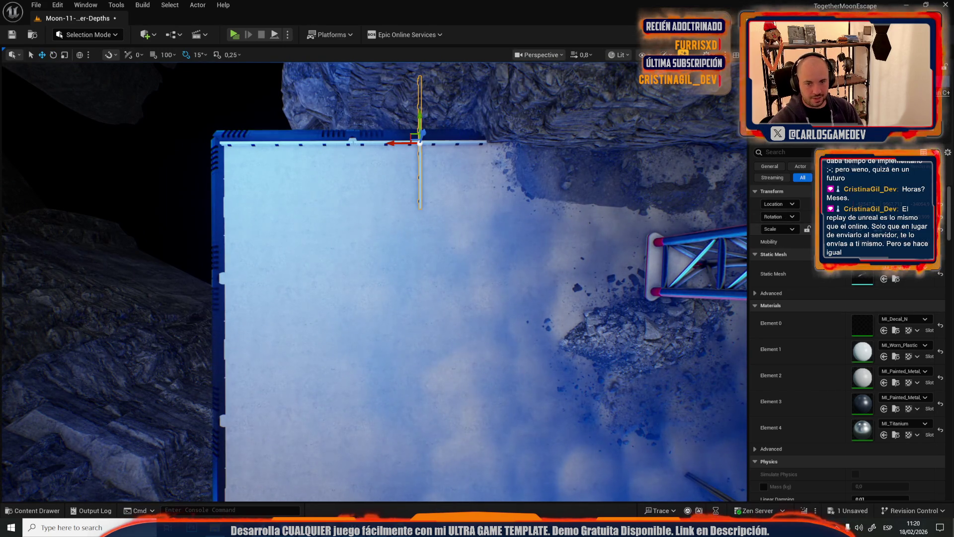
{"action": "key", "text": "e"}
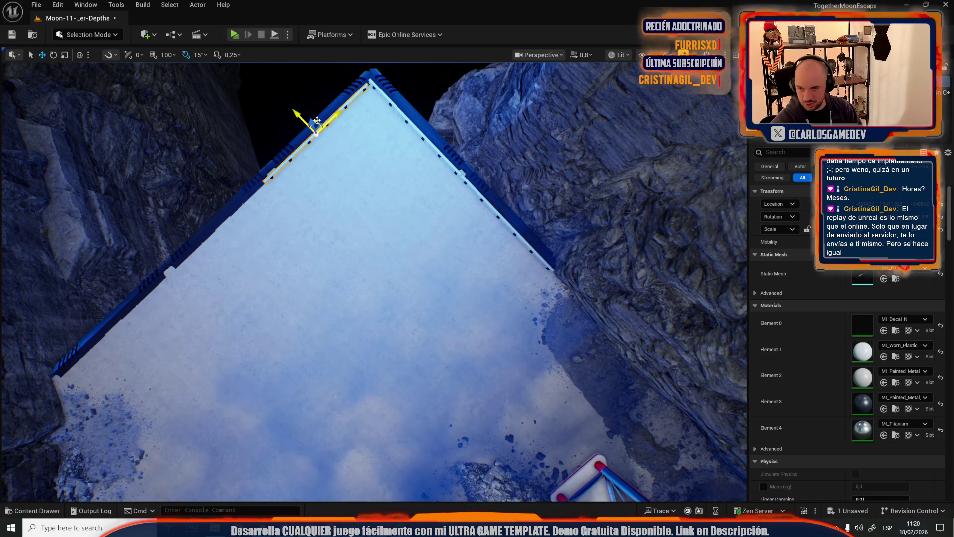
{"action": "scroll", "coordinate": [352, 142], "scroll_direction": "down", "scroll_amount": 1}
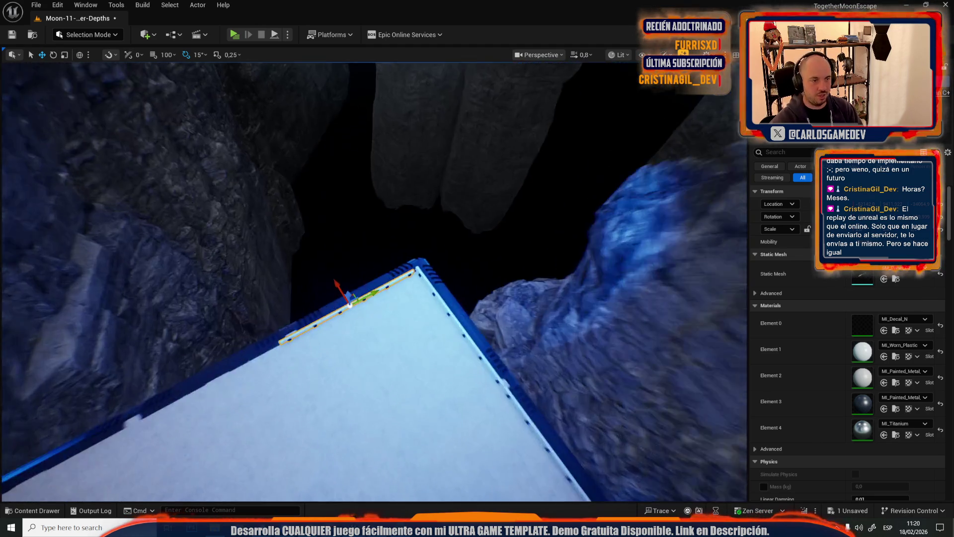
{"action": "scroll", "coordinate": [374, 282], "scroll_direction": "down", "scroll_amount": 2}
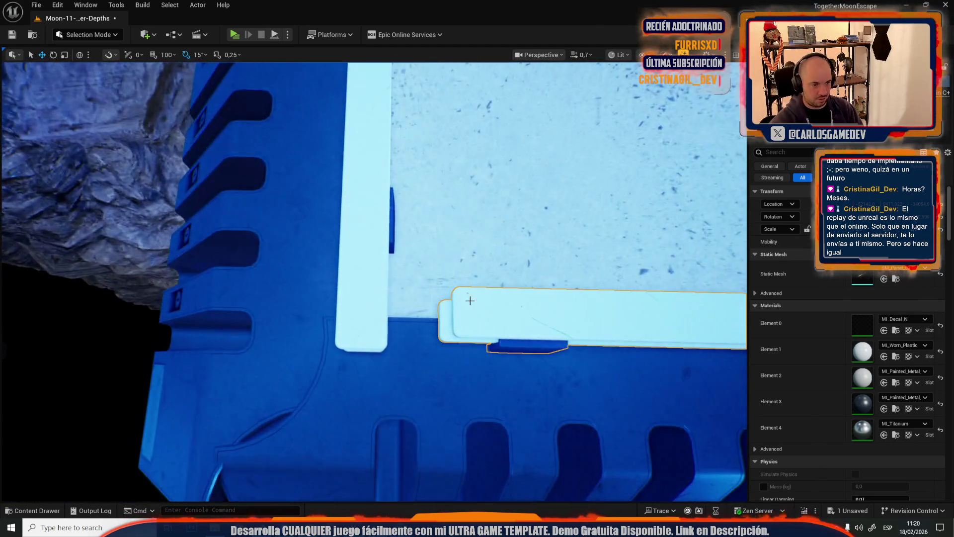
{"action": "scroll", "coordinate": [374, 282], "scroll_direction": "down", "scroll_amount": 2}
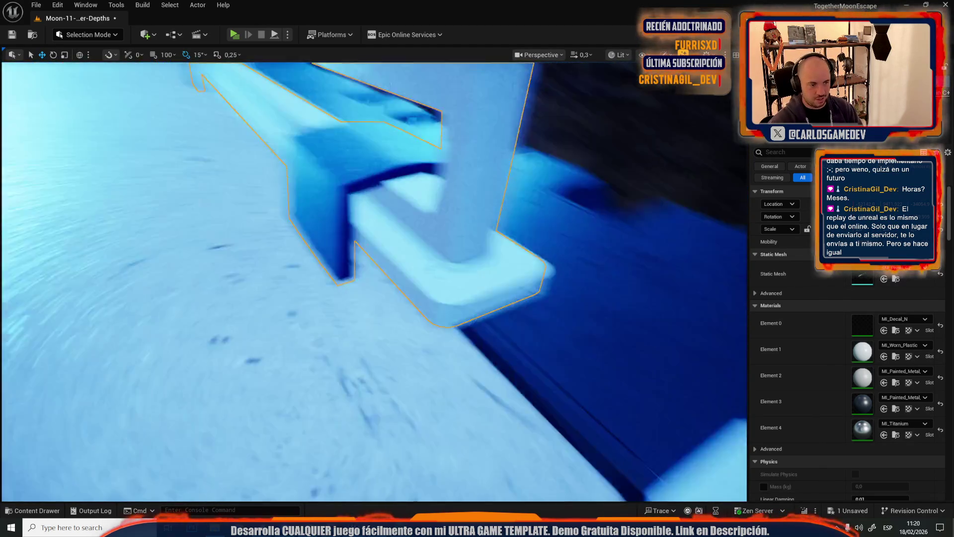
{"action": "key", "text": "e"}
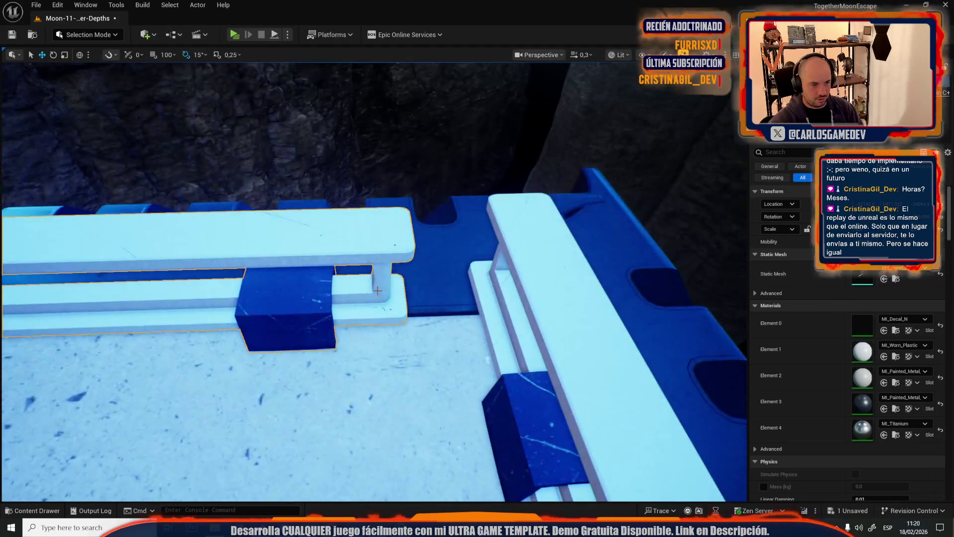
{"action": "left_click_drag", "start_coordinate": [400, 292], "coordinate": [483, 287]}
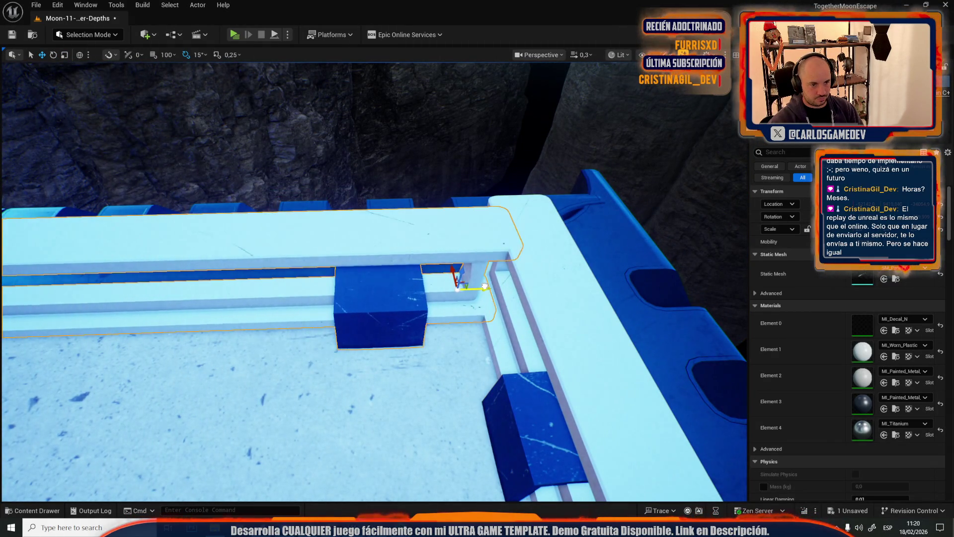
{"action": "scroll", "coordinate": [470, 288], "scroll_direction": "up", "scroll_amount": 2}
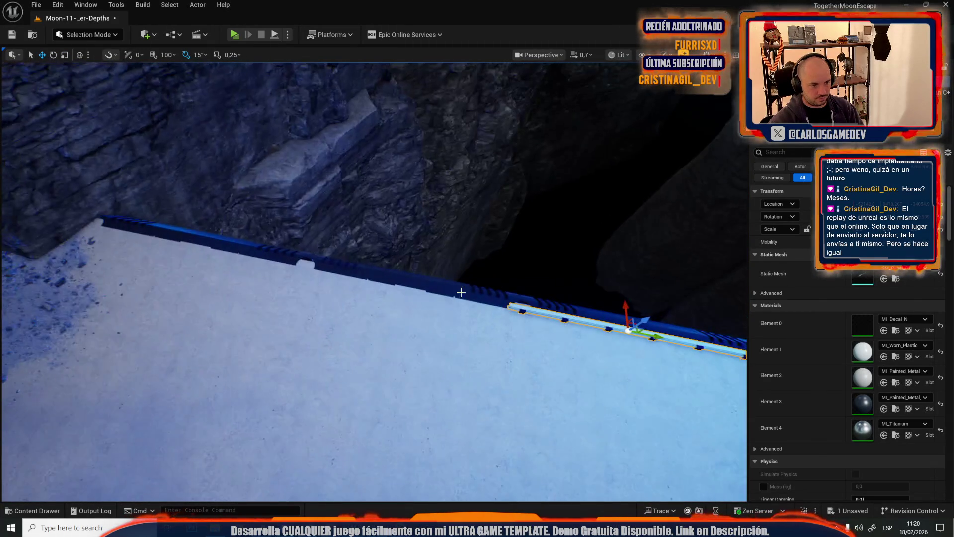
{"action": "mouse_move", "coordinate": [648, 338]}
{"action": "left_mouse_down"}
{"action": "mouse_move", "coordinate": [389, 326]}
{"action": "mouse_move", "coordinate": [537, 270]}
{"action": "left_mouse_up"}
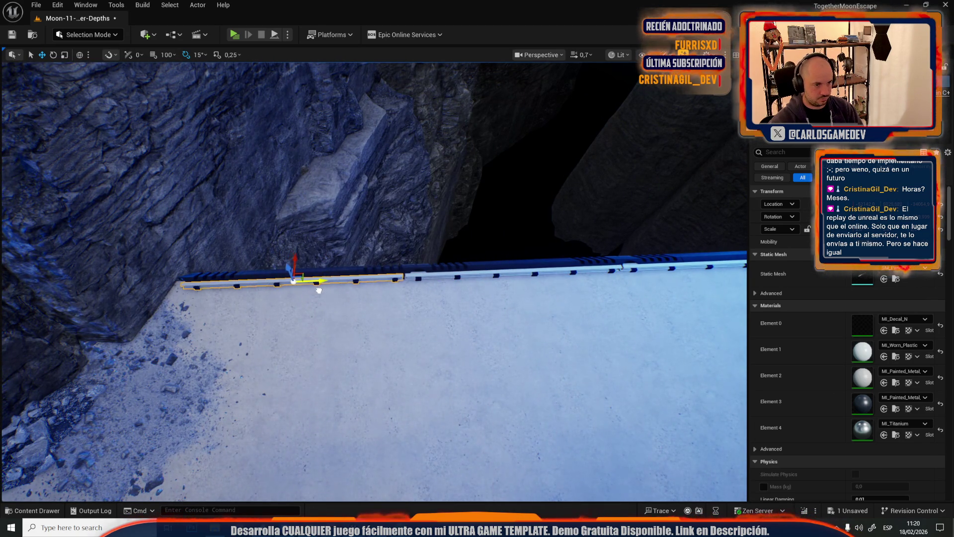
{"action": "scroll", "coordinate": [323, 304], "scroll_direction": "up", "scroll_amount": 2}
{"action": "key", "text": "w"}
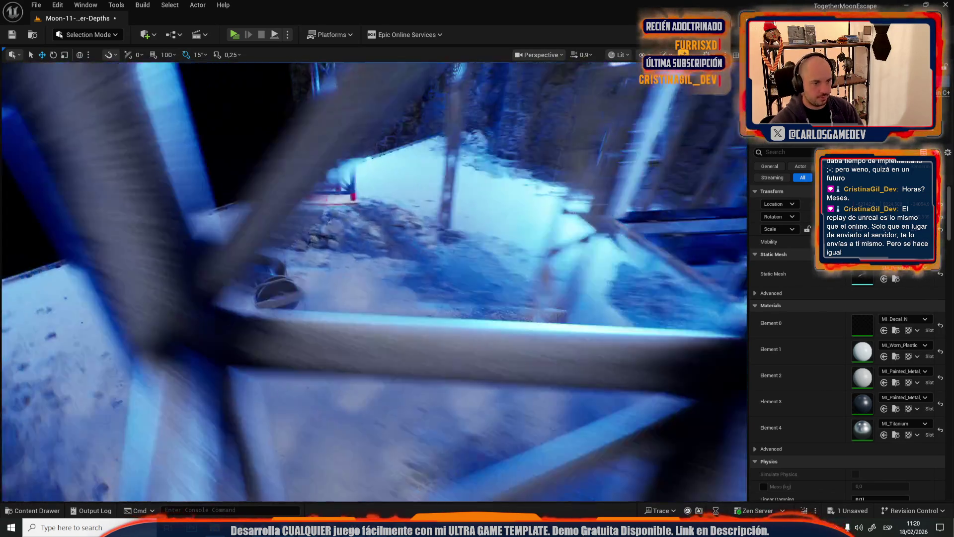
{"action": "left_click_drag", "start_coordinate": [382, 280], "coordinate": [382, 279]}
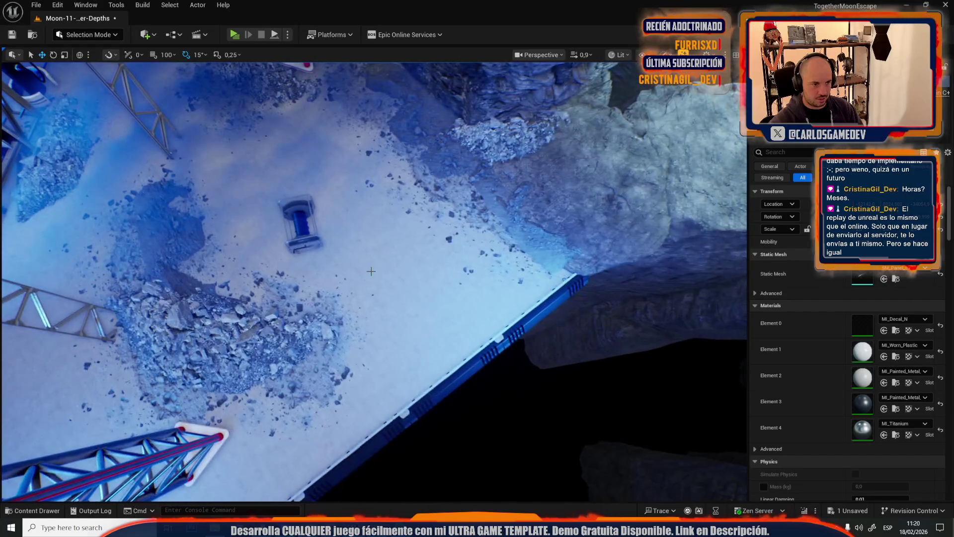
{"action": "left_click", "coordinate": [297, 228]}
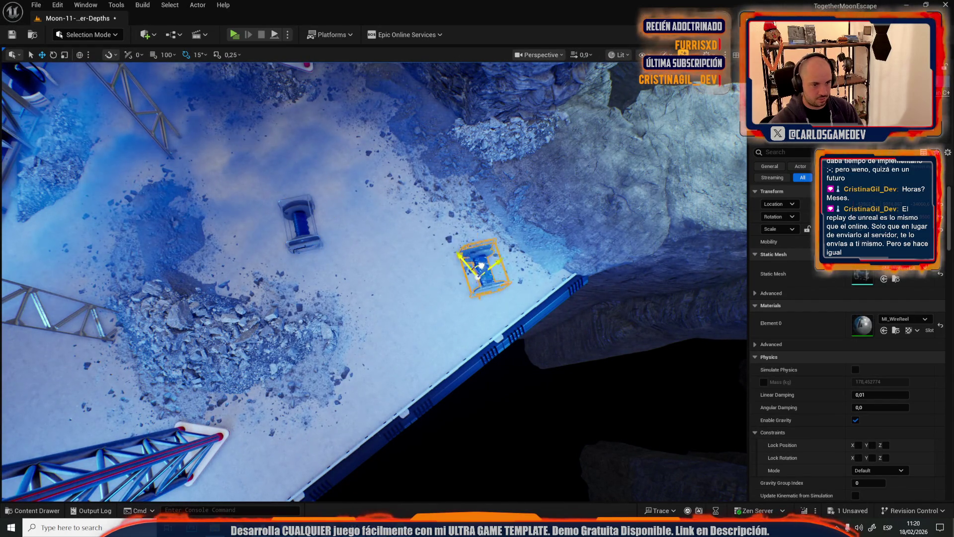
{"action": "left_click_drag", "start_coordinate": [375, 281], "coordinate": [374, 281]}
{"action": "left_click_drag", "start_coordinate": [469, 291], "coordinate": [468, 291]}
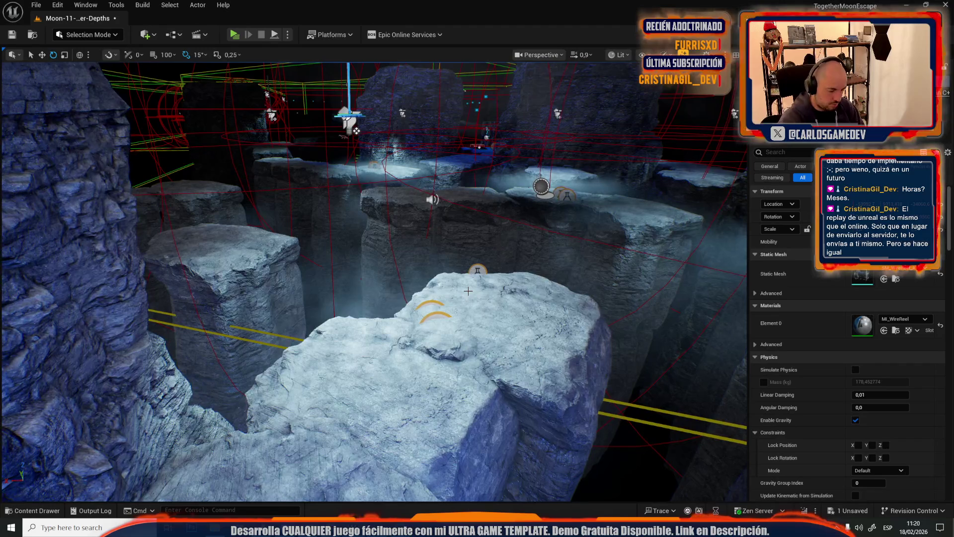
{"action": "key", "text": "alt+p"}
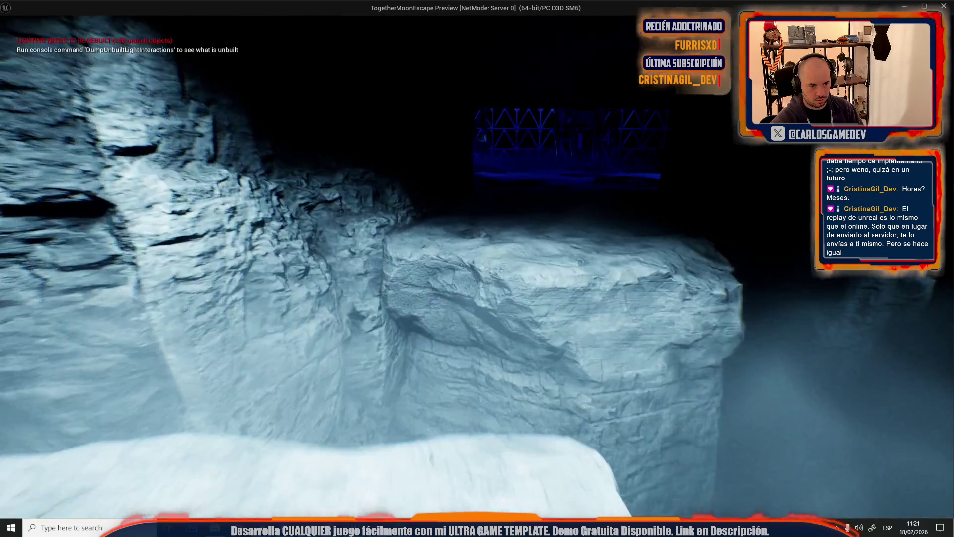
{"action": "key", "text": "Escape"}
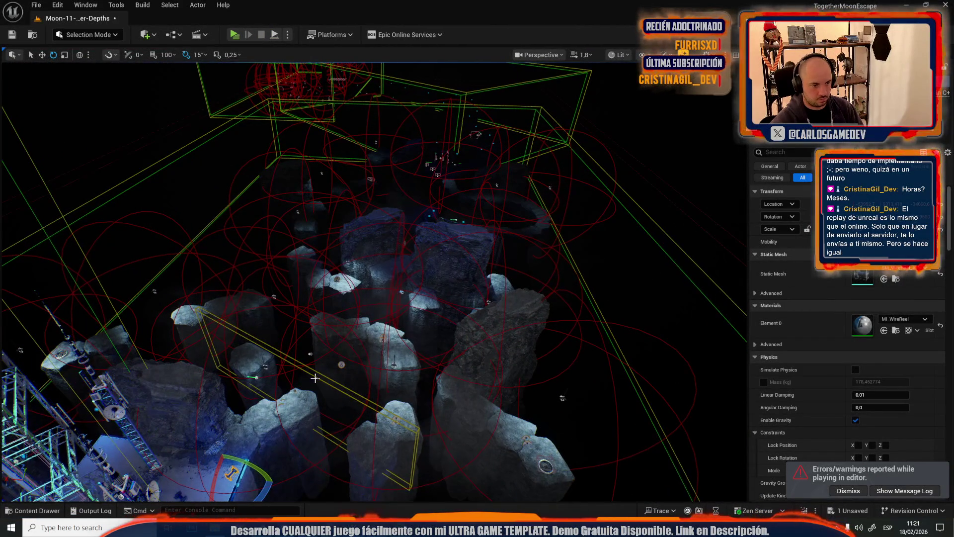
Show the trigger box's event in the Level Blueprint, then launch a play-test of the level
{"action": "left_click", "coordinate": [310, 364]}
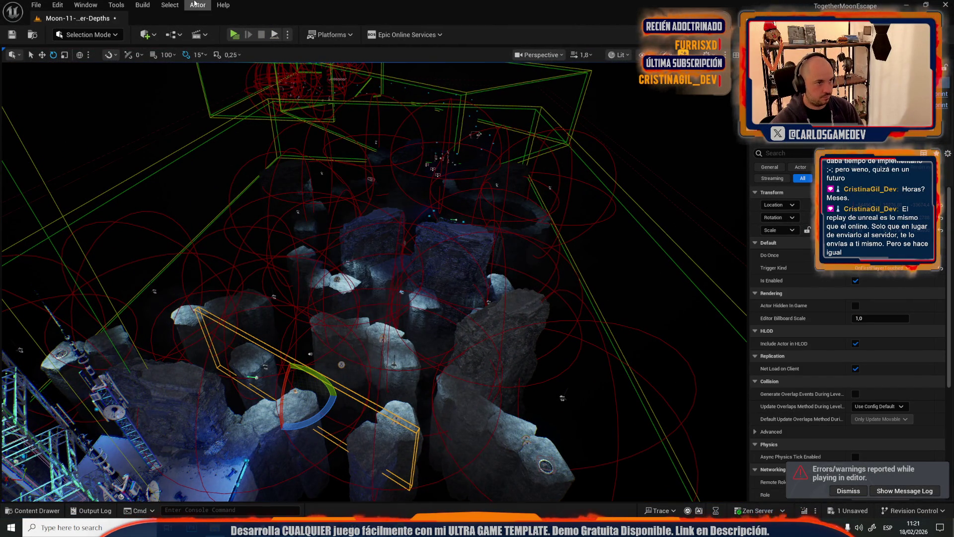
{"action": "left_click", "coordinate": [195, 4]}
{"action": "mouse_move", "coordinate": [337, 295]}
{"action": "left_click", "coordinate": [411, 305]}
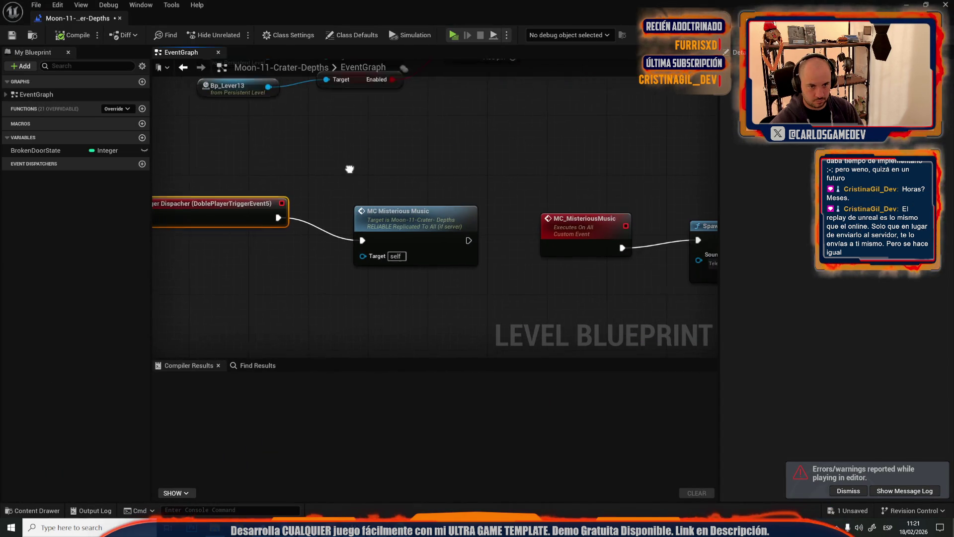
{"action": "key", "text": "alt+Tab"}
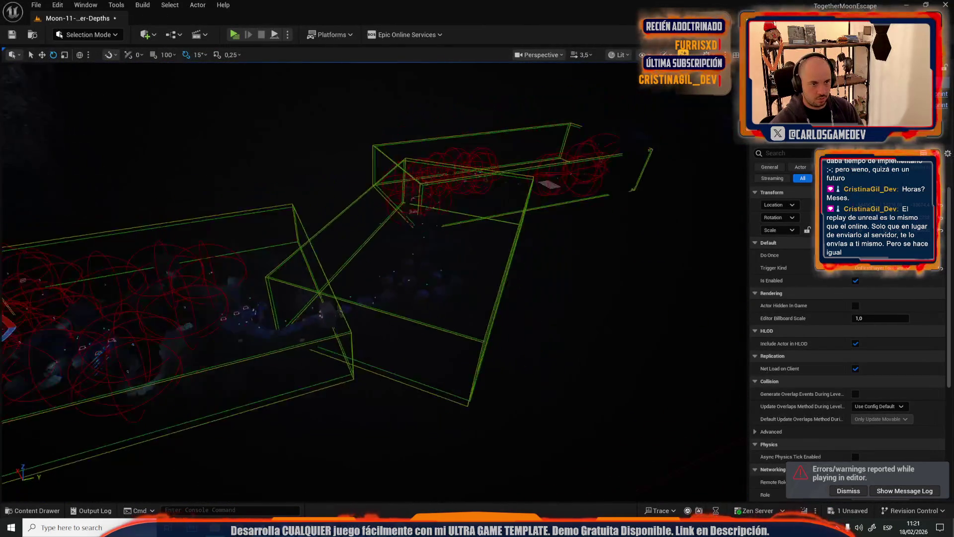
{"action": "scroll", "coordinate": [373, 279], "scroll_direction": "down", "scroll_amount": 3}
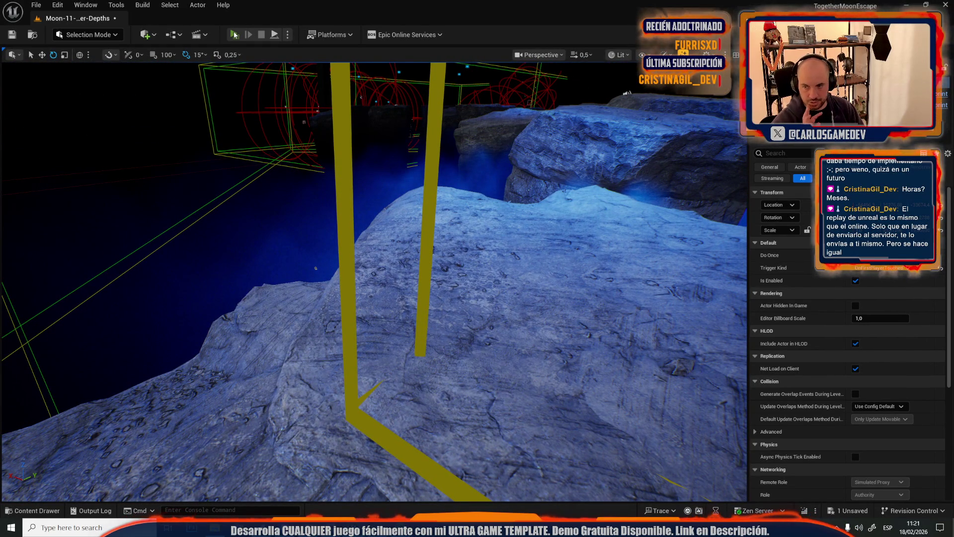
{"action": "left_click", "coordinate": [235, 35]}
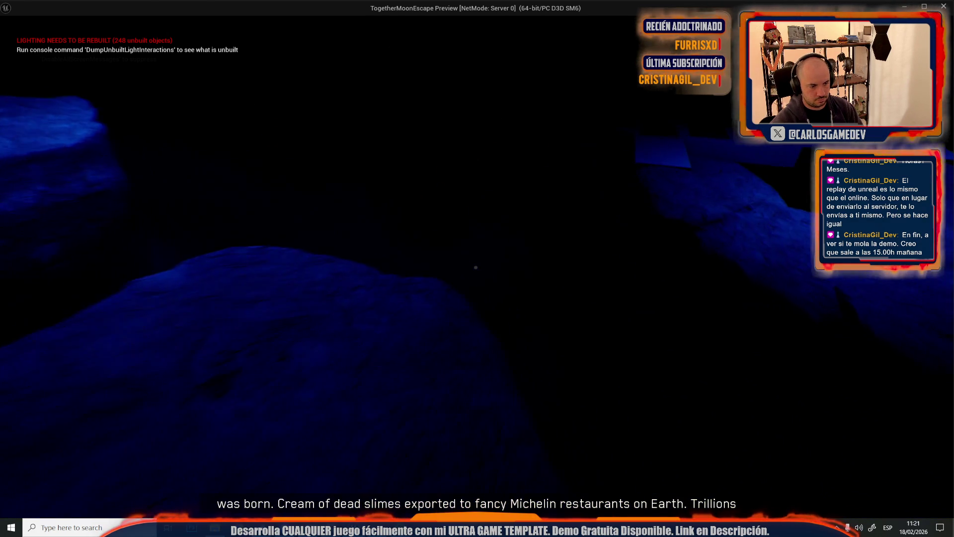
Stop the play-test and fly back toward the truss platform with debug outlines hidden
{"action": "key", "text": "Escape"}
{"action": "scroll", "coordinate": [373, 278], "scroll_direction": "up", "scroll_amount": 2}
{"action": "key", "text": "s"}
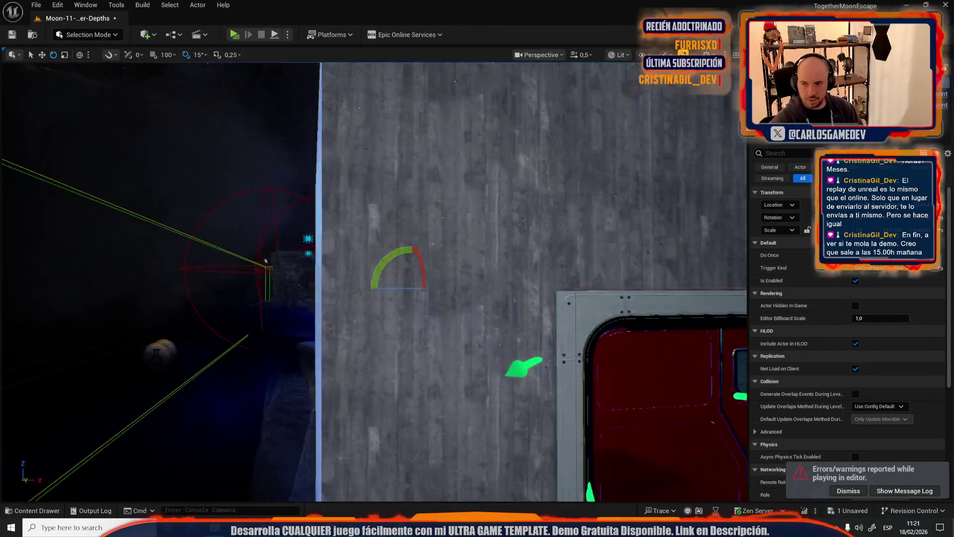
{"action": "scroll", "coordinate": [373, 279], "scroll_direction": "up", "scroll_amount": 1}
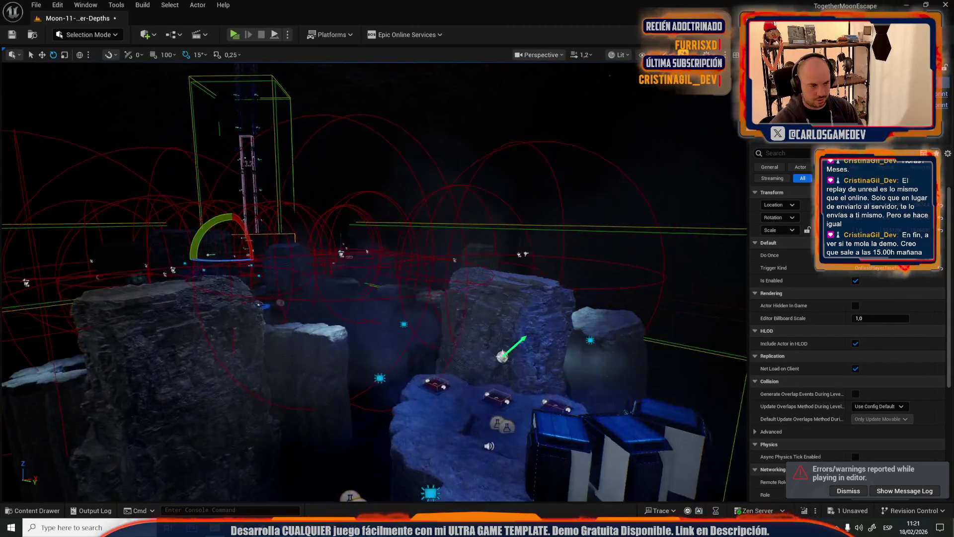
{"action": "key", "text": "g"}
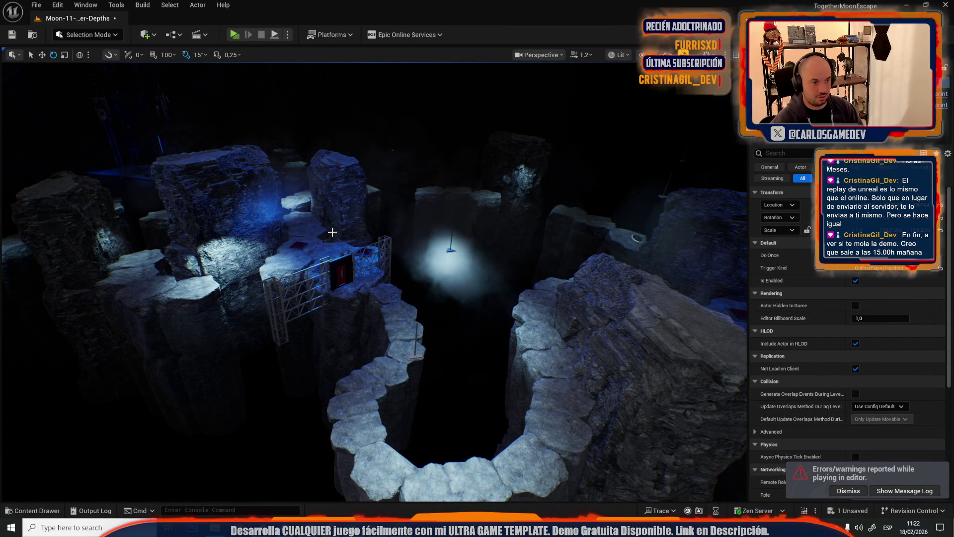
{"action": "scroll", "coordinate": [332, 232], "scroll_direction": "up", "scroll_amount": 1}
{"action": "key", "text": "w"}
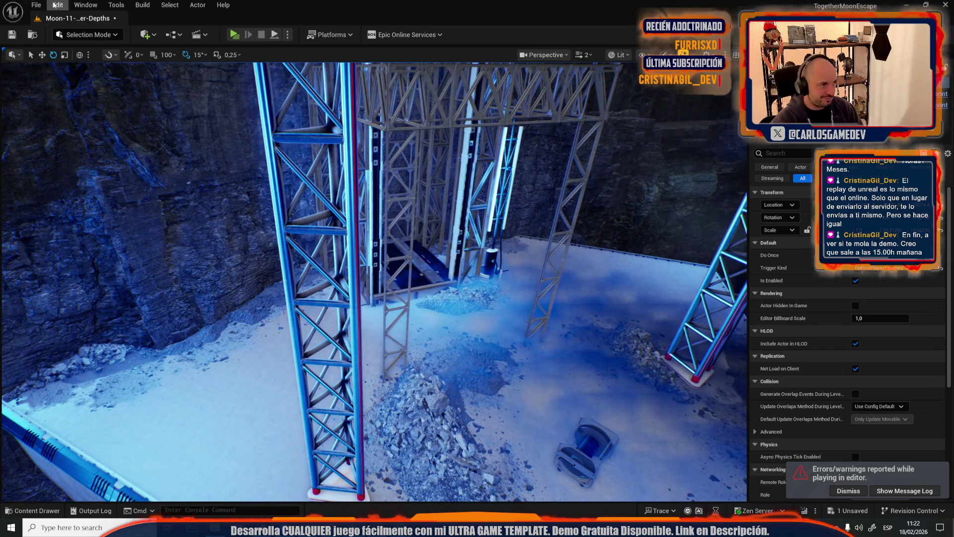
{"action": "left_click", "coordinate": [36, 5]}
Open the Moon-09-Crater level, saving Moon-11-Crater-Depths first
{"action": "left_click", "coordinate": [73, 54]}
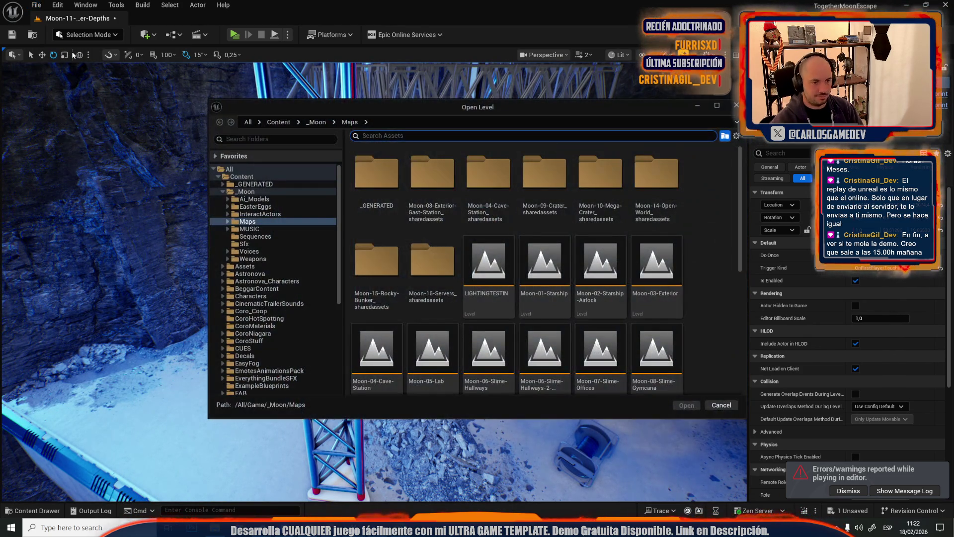
{"action": "scroll", "coordinate": [448, 336], "scroll_direction": "down", "scroll_amount": 2}
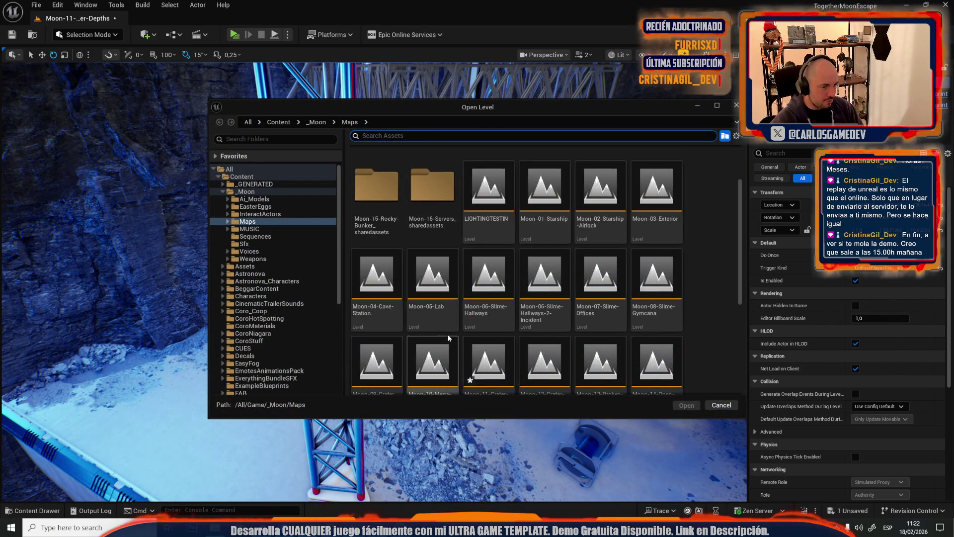
{"action": "scroll", "coordinate": [448, 335], "scroll_direction": "down", "scroll_amount": 1}
{"action": "double_click", "coordinate": [394, 312]}
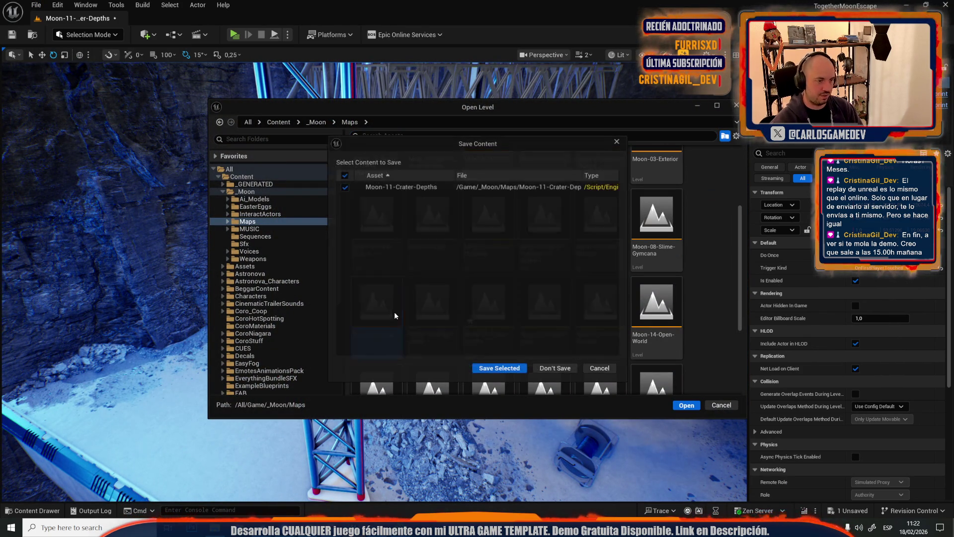
{"action": "left_click", "coordinate": [495, 370]}
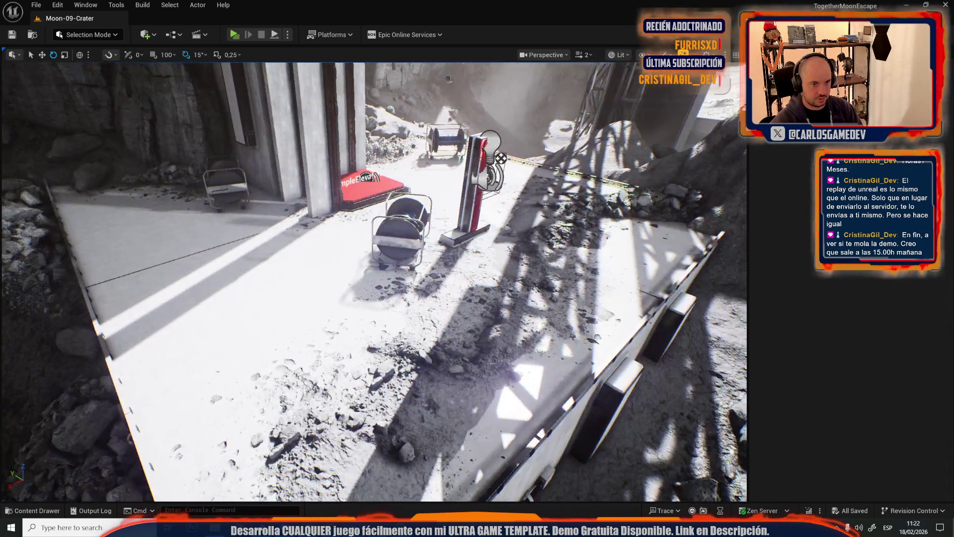
Select the pipe fitting mounted on the Moon-09-Crater rock wall beside the doorway
{"action": "mouse_move", "coordinate": [449, 78]}
{"action": "left_mouse_down"}
{"action": "mouse_move", "coordinate": [710, 166]}
{"action": "mouse_move", "coordinate": [364, 301]}
{"action": "mouse_move", "coordinate": [343, 248]}
{"action": "mouse_move", "coordinate": [259, 219]}
{"action": "mouse_move", "coordinate": [184, 214]}
{"action": "mouse_move", "coordinate": [454, 221]}
{"action": "mouse_move", "coordinate": [378, 218]}
{"action": "left_mouse_up"}
{"action": "left_click", "coordinate": [397, 368]}
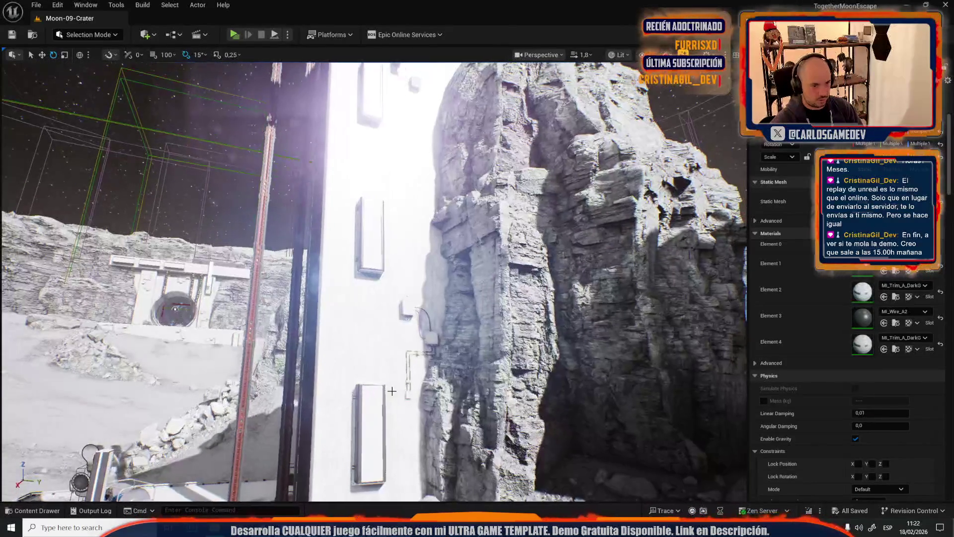
{"action": "left_click", "coordinate": [408, 312]}
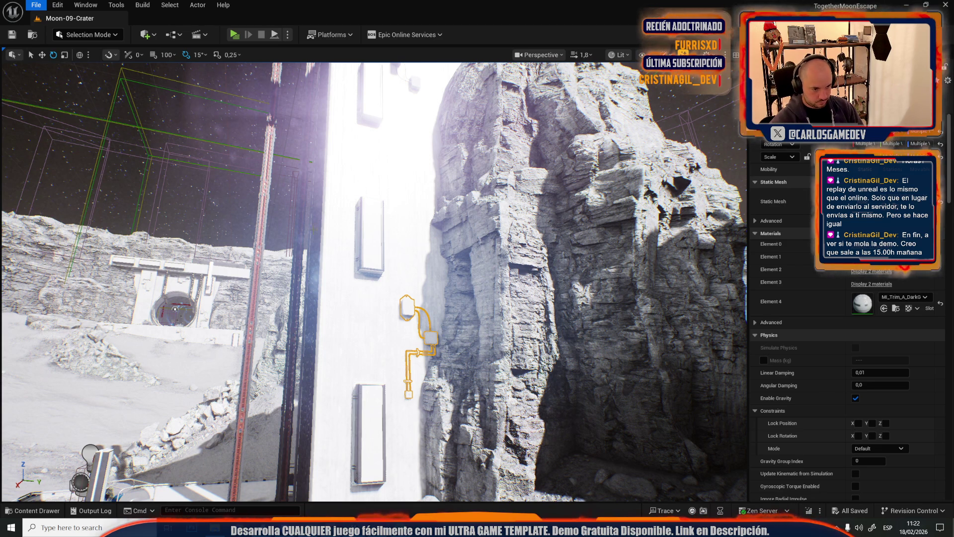
{"action": "scroll", "coordinate": [363, 214], "scroll_direction": "up", "scroll_amount": 3}
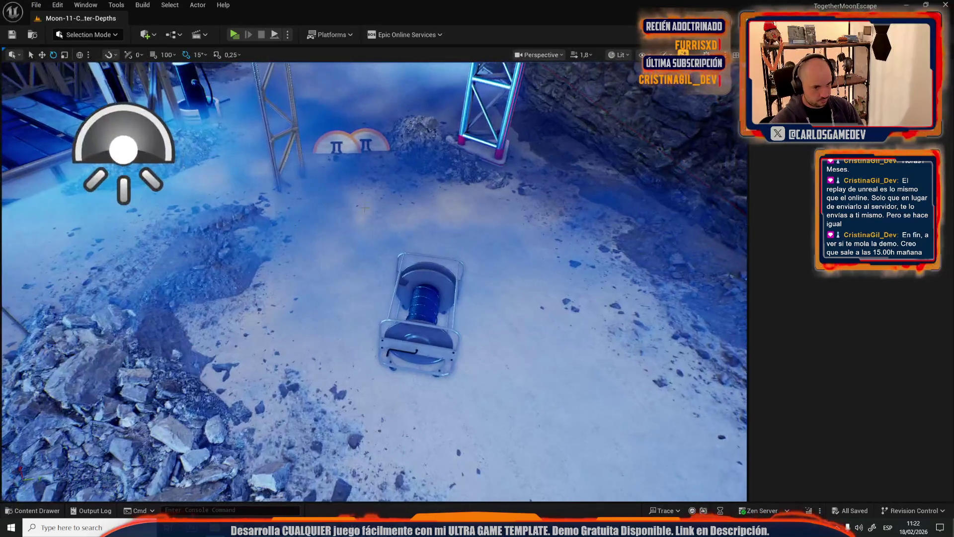
Paste the copied fittings into the level and frame the pasted box beside the truss
{"action": "key", "text": "ctrl+z"}
{"action": "scroll", "coordinate": [373, 278], "scroll_direction": "down", "scroll_amount": 5}
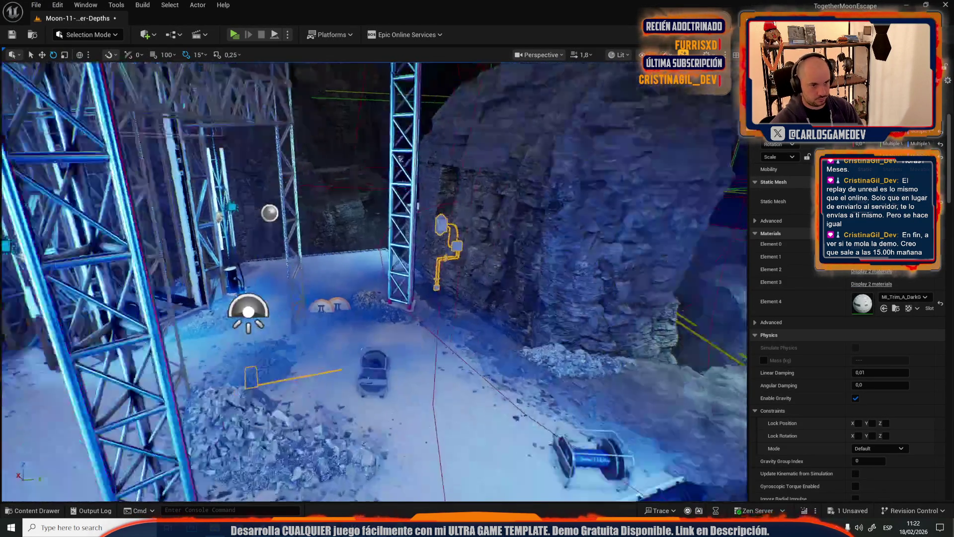
{"action": "scroll", "coordinate": [393, 344], "scroll_direction": "up", "scroll_amount": 5}
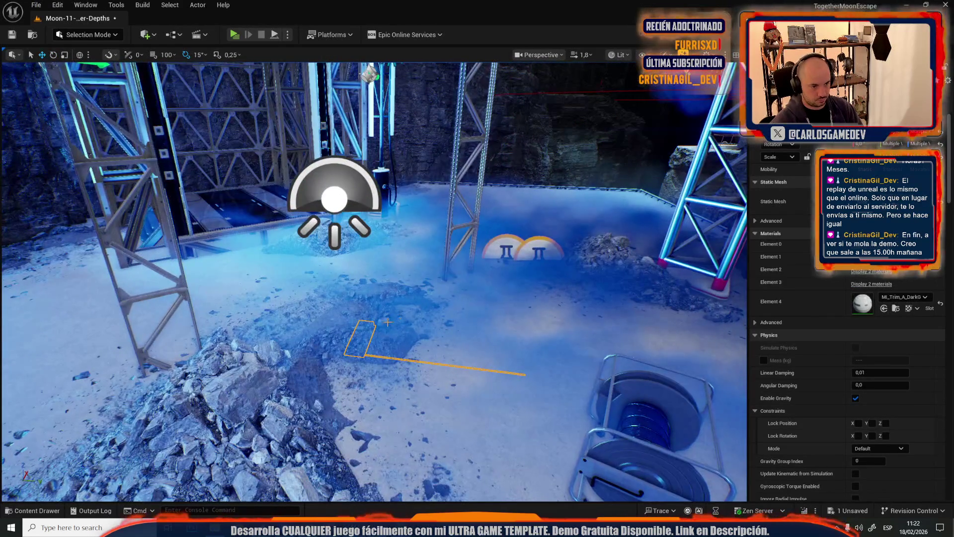
{"action": "key", "text": "f"}
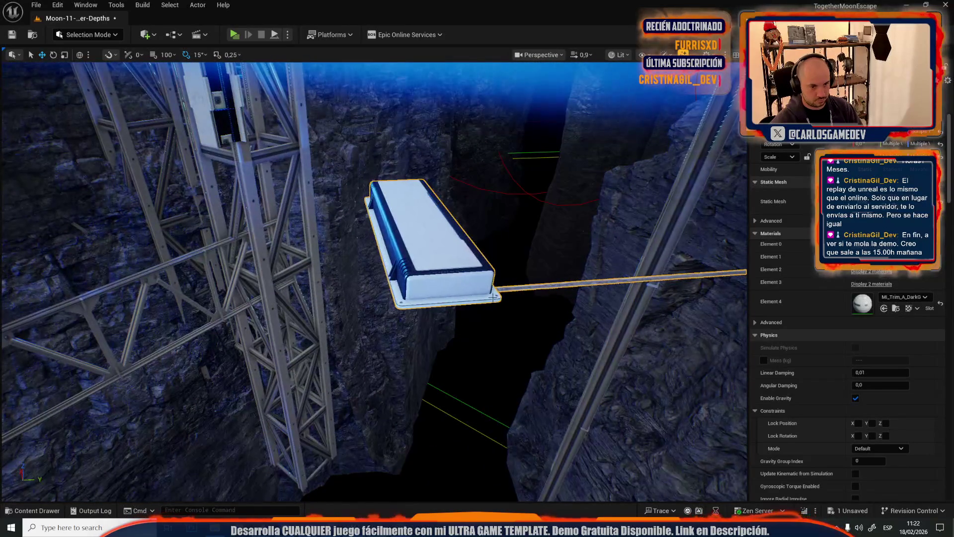
{"action": "mouse_move", "coordinate": [497, 397]}
{"action": "left_mouse_down"}
{"action": "mouse_move", "coordinate": [497, 324]}
{"action": "mouse_move", "coordinate": [463, 294]}
{"action": "left_mouse_up"}
{"action": "left_click", "coordinate": [448, 341]}
{"action": "mouse_move", "coordinate": [447, 341]}
{"action": "left_mouse_down"}
{"action": "mouse_move", "coordinate": [477, 318]}
{"action": "mouse_move", "coordinate": [438, 378]}
{"action": "mouse_move", "coordinate": [405, 318]}
{"action": "left_mouse_up"}
{"action": "left_click", "coordinate": [386, 315]}
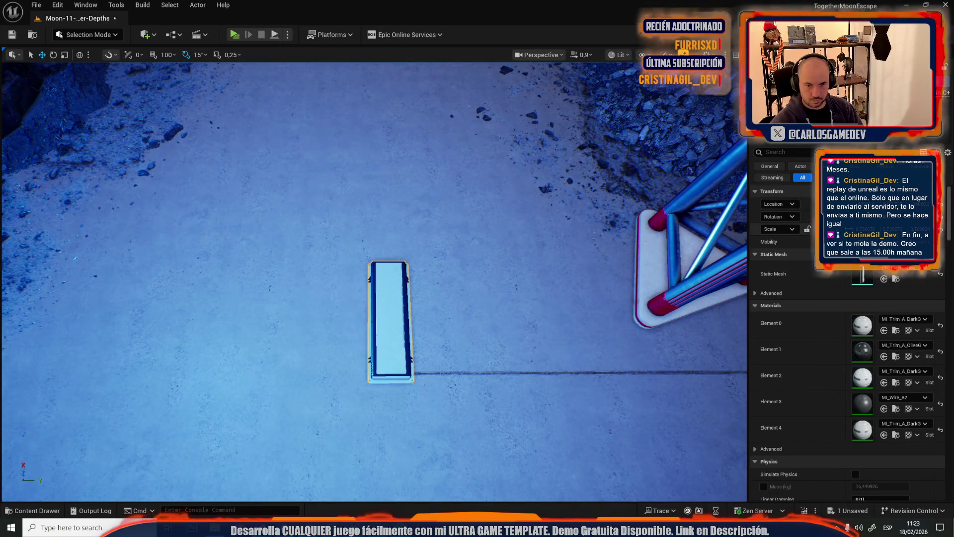
Move the pasted box onto the platform by the truss and turn it 45°
{"action": "mouse_move", "coordinate": [504, 348]}
{"action": "left_mouse_down"}
{"action": "mouse_move", "coordinate": [488, 333]}
{"action": "mouse_move", "coordinate": [504, 349]}
{"action": "left_mouse_up"}
{"action": "key", "text": "e"}
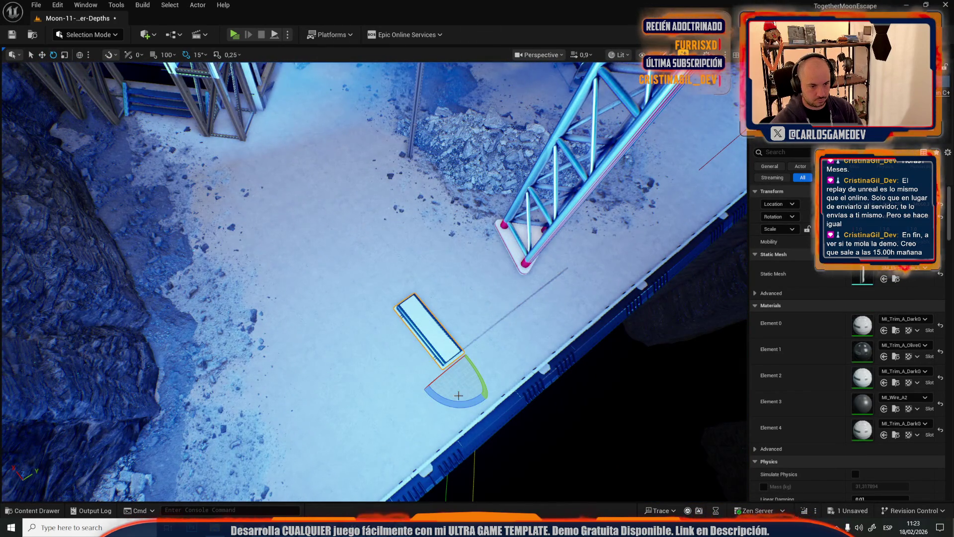
{"action": "key", "text": "w"}
{"action": "left_click_drag", "start_coordinate": [461, 358], "coordinate": [397, 156]}
{"action": "key", "text": "f"}
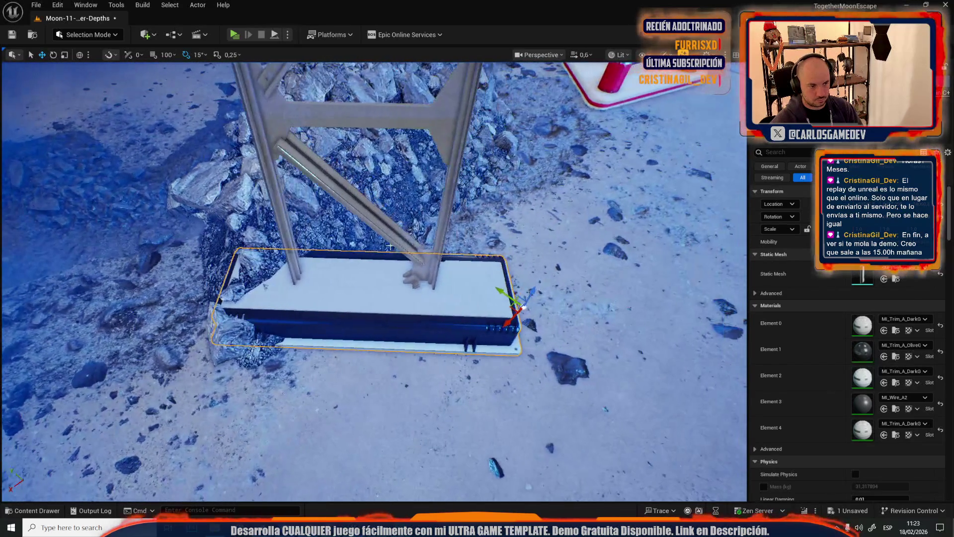
Switch to local axes and Alt-drag a copy of the base plate to another pillar's foot
{"action": "left_click", "coordinate": [79, 56]}
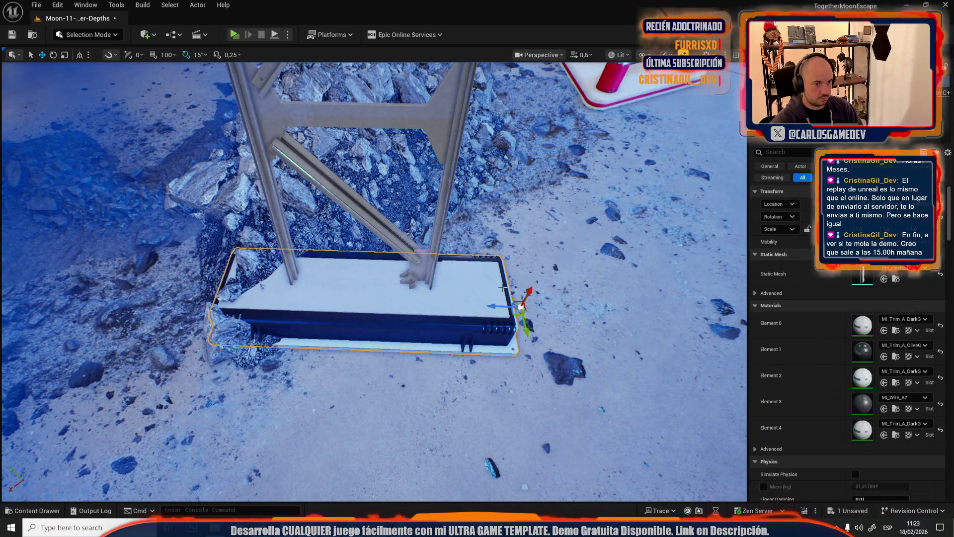
{"action": "scroll", "coordinate": [508, 309], "scroll_direction": "down", "scroll_amount": 5}
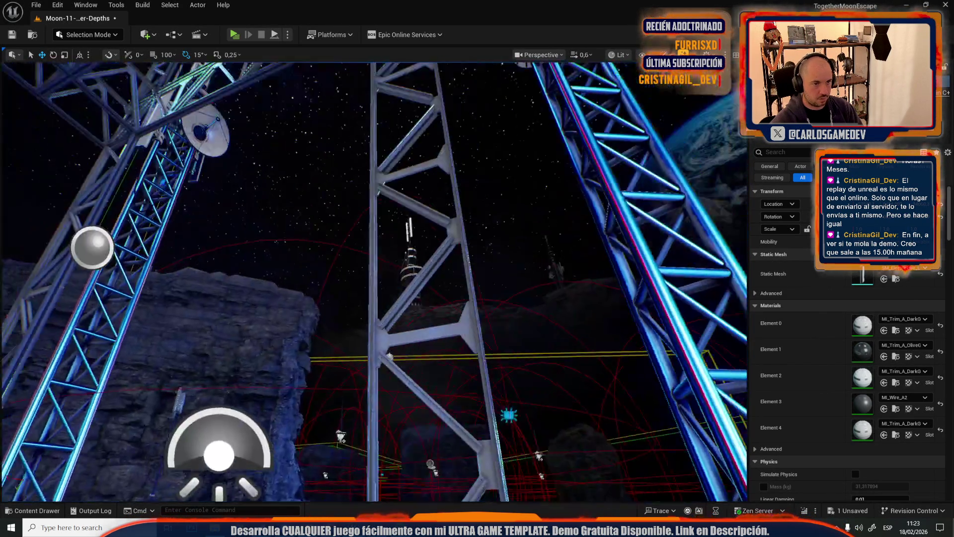
{"action": "mouse_move", "coordinate": [589, 245]}
{"action": "left_mouse_down"}
{"action": "mouse_move", "coordinate": [572, 258]}
{"action": "mouse_move", "coordinate": [556, 238]}
{"action": "mouse_move", "coordinate": [577, 268]}
{"action": "mouse_move", "coordinate": [589, 245]}
{"action": "left_mouse_up"}
{"action": "left_click", "coordinate": [589, 245]}
{"action": "key", "text": "f"}
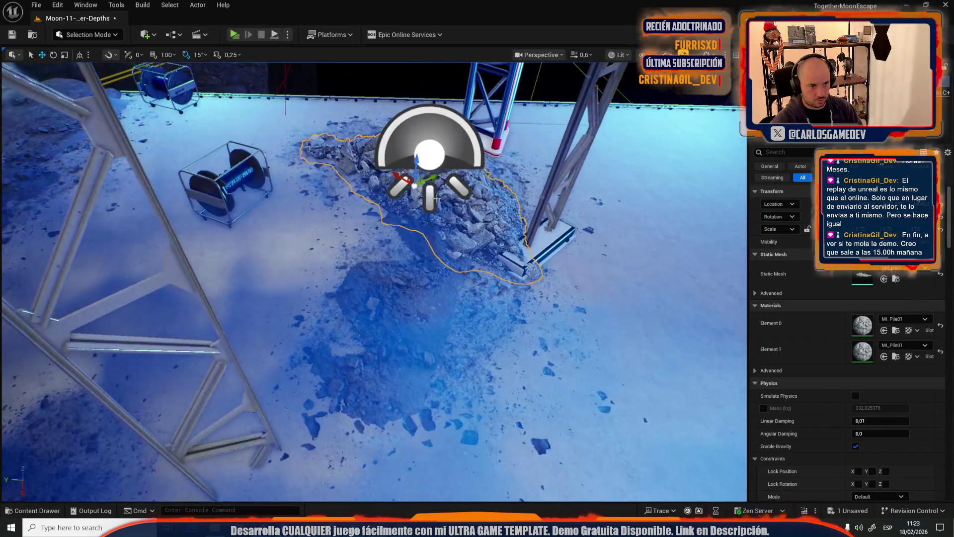
{"action": "left_click", "coordinate": [520, 247]}
{"action": "left_click_drag", "start_coordinate": [572, 278], "coordinate": [248, 410]}
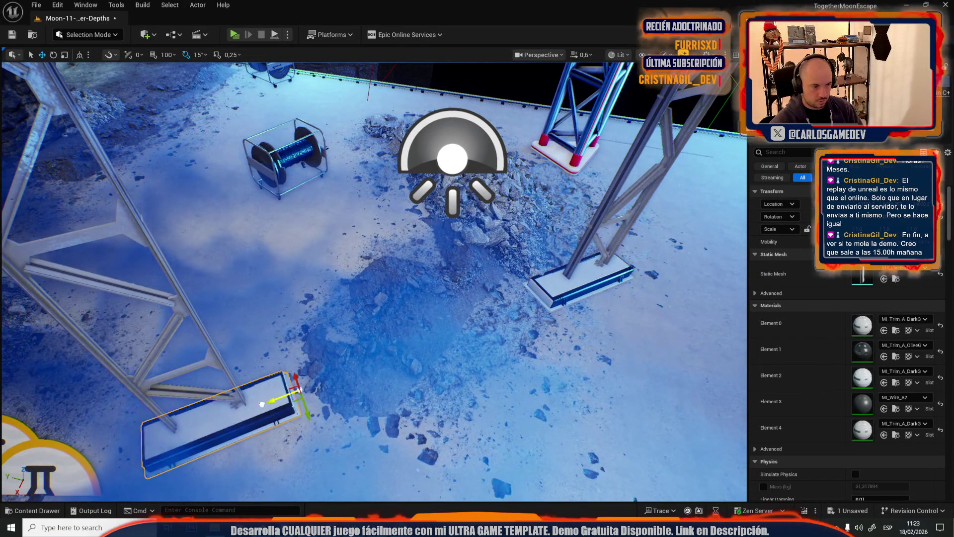
Select the thin concrete decal line on the floor and set its transform to scaling
{"action": "scroll", "coordinate": [252, 411], "scroll_direction": "up", "scroll_amount": 1}
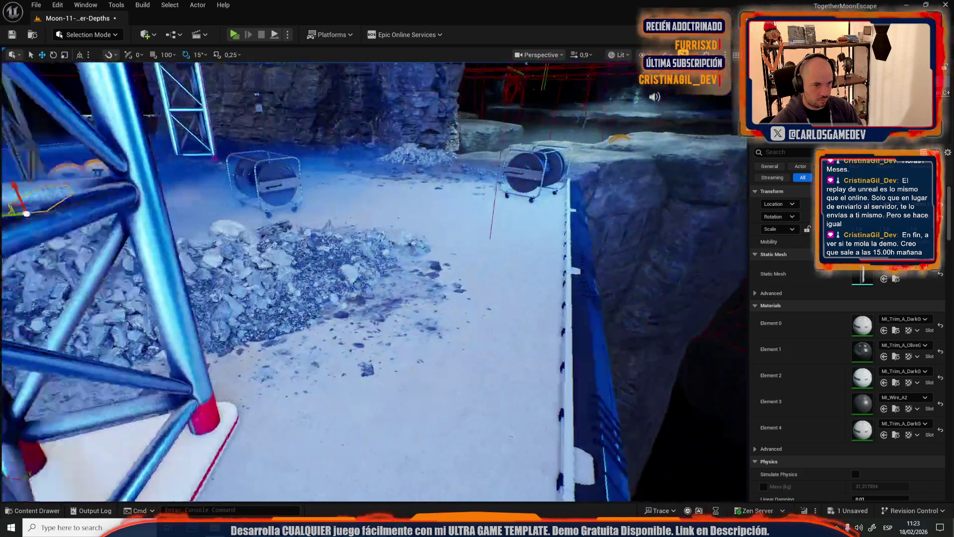
{"action": "left_click_drag", "start_coordinate": [433, 339], "coordinate": [419, 317]}
{"action": "left_click", "coordinate": [419, 317]}
{"action": "key", "text": "space"}
{"action": "key", "text": "space"}
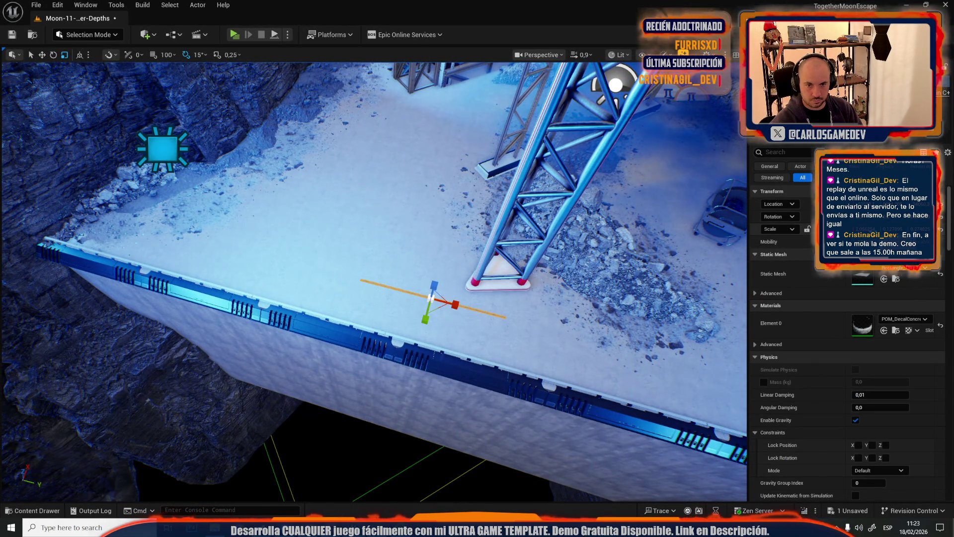
{"action": "left_click_drag", "start_coordinate": [419, 316], "coordinate": [420, 316]}
{"action": "mouse_move", "coordinate": [599, 306]}
{"action": "left_mouse_down"}
{"action": "mouse_move", "coordinate": [395, 278]}
{"action": "mouse_move", "coordinate": [337, 292]}
{"action": "left_mouse_up"}
Rotate the decal line to lie horizontal and slide it up and left on the floor
{"action": "key", "text": "e"}
{"action": "left_click_drag", "start_coordinate": [343, 246], "coordinate": [370, 258]}
{"action": "left_click_drag", "start_coordinate": [319, 329], "coordinate": [318, 329]}
{"action": "key", "text": "w"}
{"action": "left_click_drag", "start_coordinate": [378, 393], "coordinate": [351, 344]}
{"action": "key", "text": "r"}
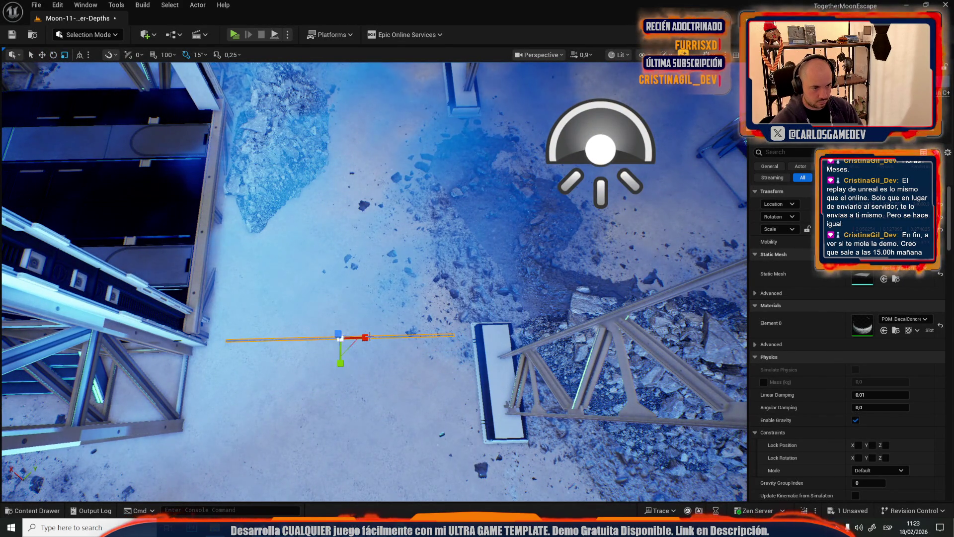
{"action": "key", "text": "w"}
Ctrl-select the second decal line, move both left, and leave a gap between them
{"action": "left_click_drag", "start_coordinate": [192, 274], "coordinate": [427, 268]}
{"action": "mouse_move", "coordinate": [254, 282]}
{"action": "left_mouse_down"}
{"action": "mouse_move", "coordinate": [509, 228]}
{"action": "mouse_move", "coordinate": [286, 231]}
{"action": "mouse_move", "coordinate": [323, 232]}
{"action": "mouse_move", "coordinate": [342, 250]}
{"action": "left_mouse_up"}
{"action": "left_click", "coordinate": [519, 232], "text": "ctrl"}
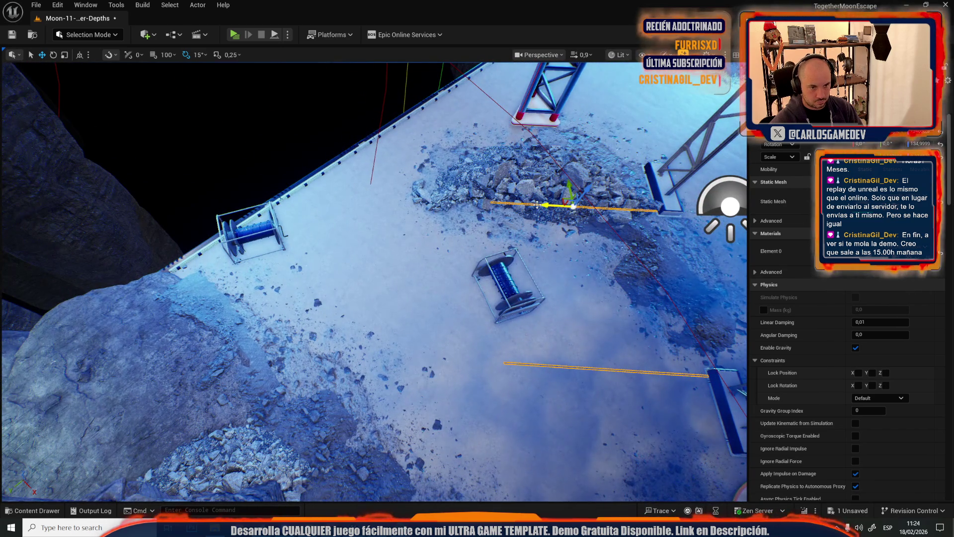
{"action": "mouse_move", "coordinate": [540, 205]}
{"action": "left_mouse_down"}
{"action": "mouse_move", "coordinate": [358, 220]}
{"action": "mouse_move", "coordinate": [375, 227]}
{"action": "left_mouse_up"}
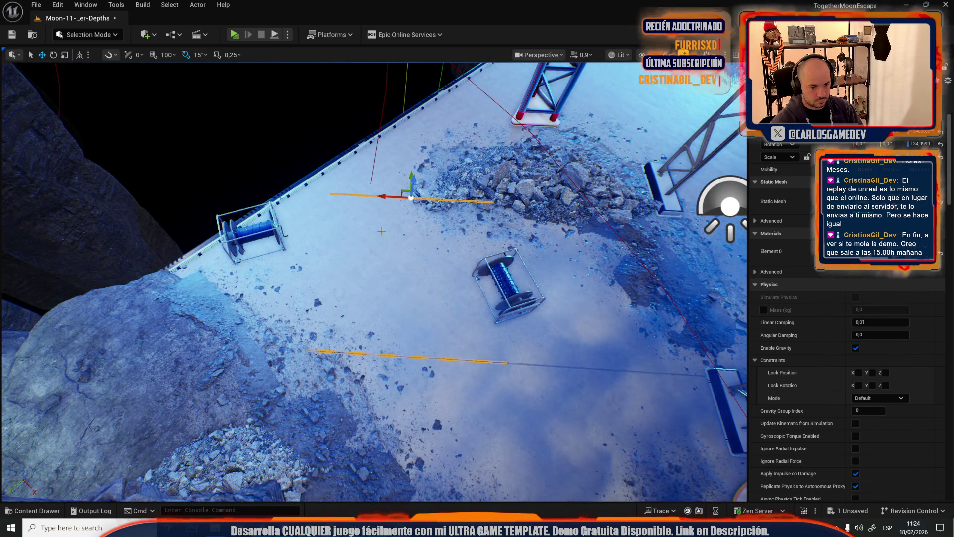
{"action": "scroll", "coordinate": [375, 228], "scroll_direction": "up", "scroll_amount": 8}
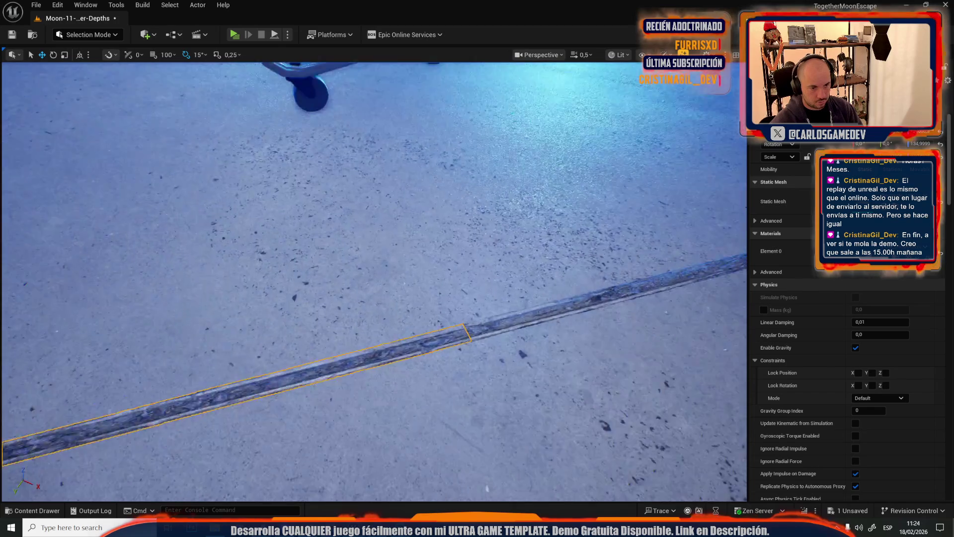
{"action": "scroll", "coordinate": [375, 298], "scroll_direction": "down", "scroll_amount": 2}
{"action": "mouse_move", "coordinate": [431, 334]}
{"action": "left_mouse_down"}
{"action": "mouse_move", "coordinate": [368, 362]}
{"action": "mouse_move", "coordinate": [387, 361]}
{"action": "left_mouse_up"}
{"action": "scroll", "coordinate": [387, 361], "scroll_direction": "up", "scroll_amount": 3}
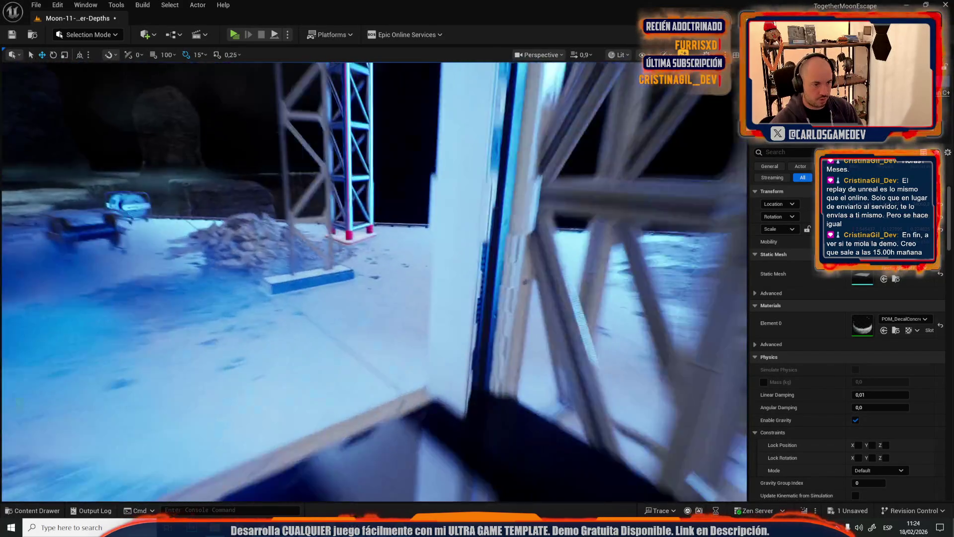
{"action": "scroll", "coordinate": [374, 281], "scroll_direction": "up", "scroll_amount": 2}
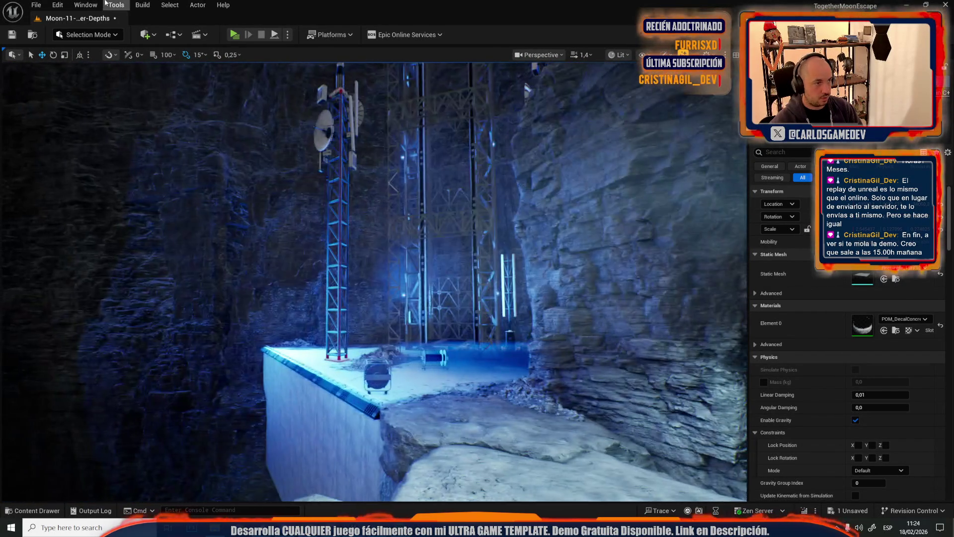
{"action": "left_click", "coordinate": [34, 5]}
Reopen Moon-09-Crater from Recent Levels, choosing Save Selected for the crater-depths changes
{"action": "mouse_move", "coordinate": [180, 73]}
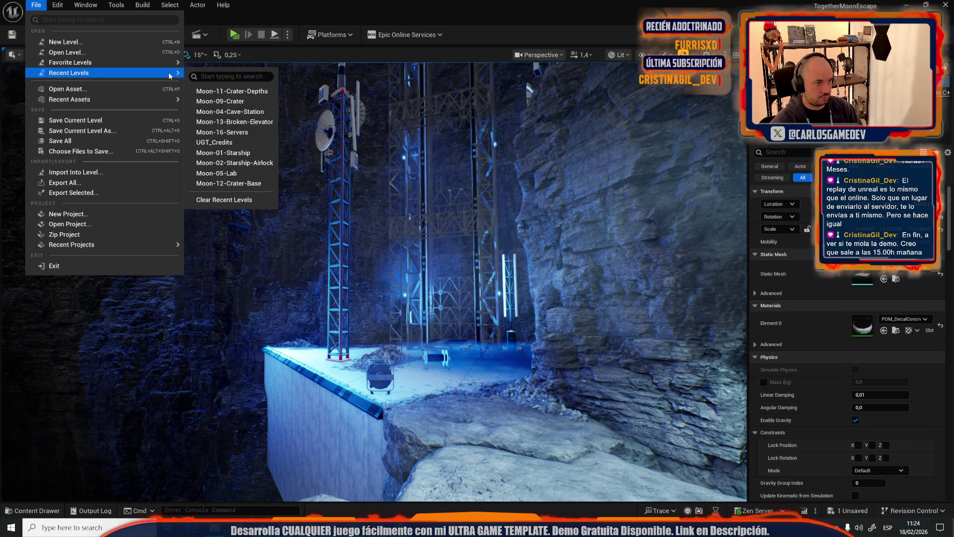
{"action": "left_click", "coordinate": [237, 103]}
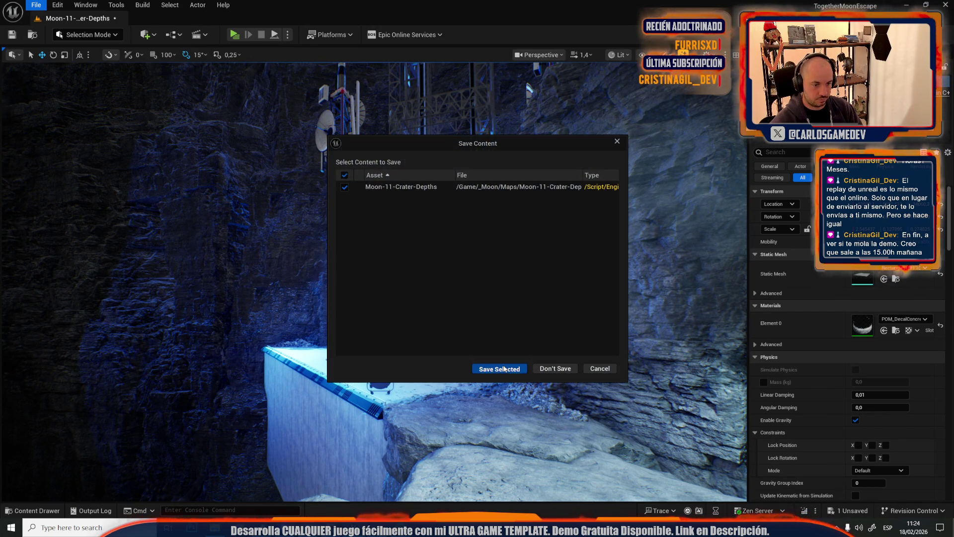
{"action": "left_click", "coordinate": [503, 368]}
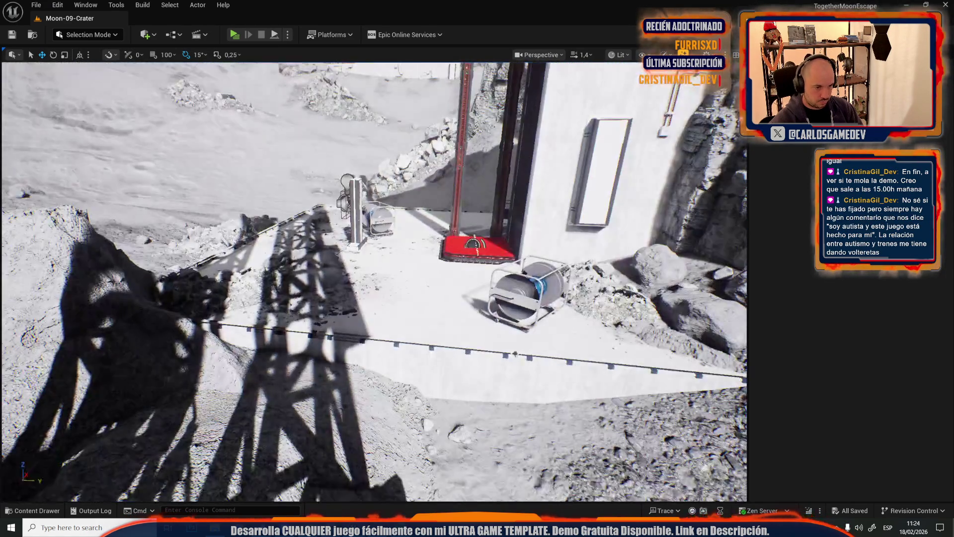
In Moon-09-Crater, select the lower crate, then the tall server unit beside the doorway
{"action": "scroll", "coordinate": [438, 316], "scroll_direction": "up", "scroll_amount": 1}
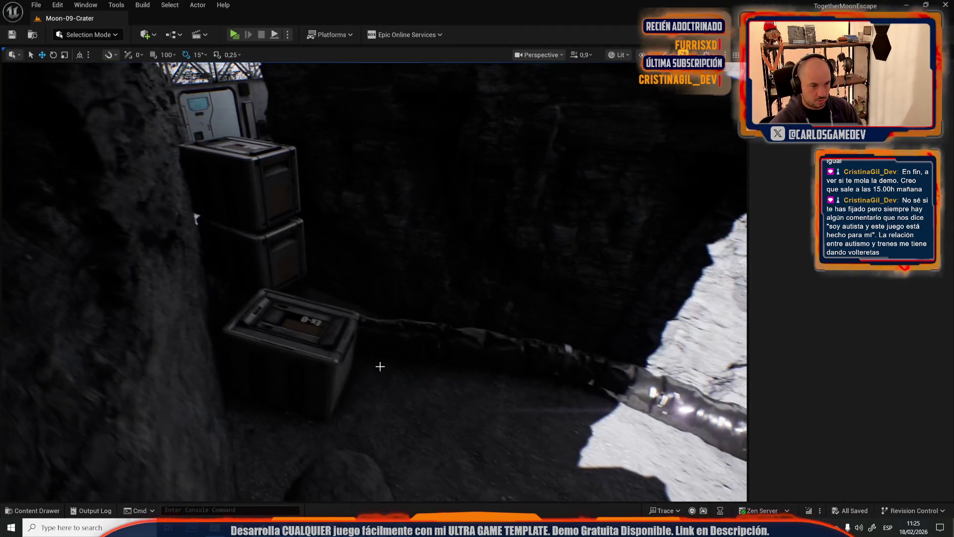
{"action": "left_click", "coordinate": [296, 286]}
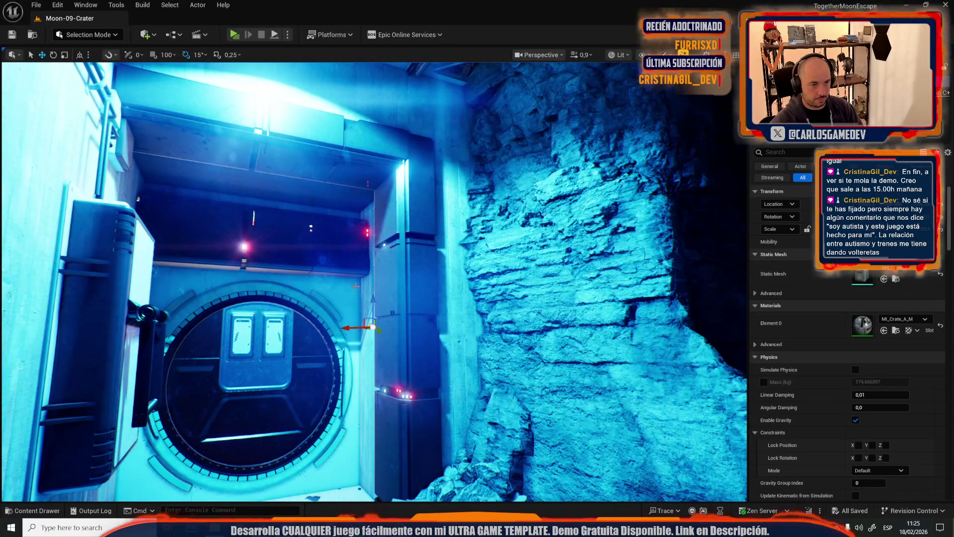
{"action": "left_click", "coordinate": [391, 273]}
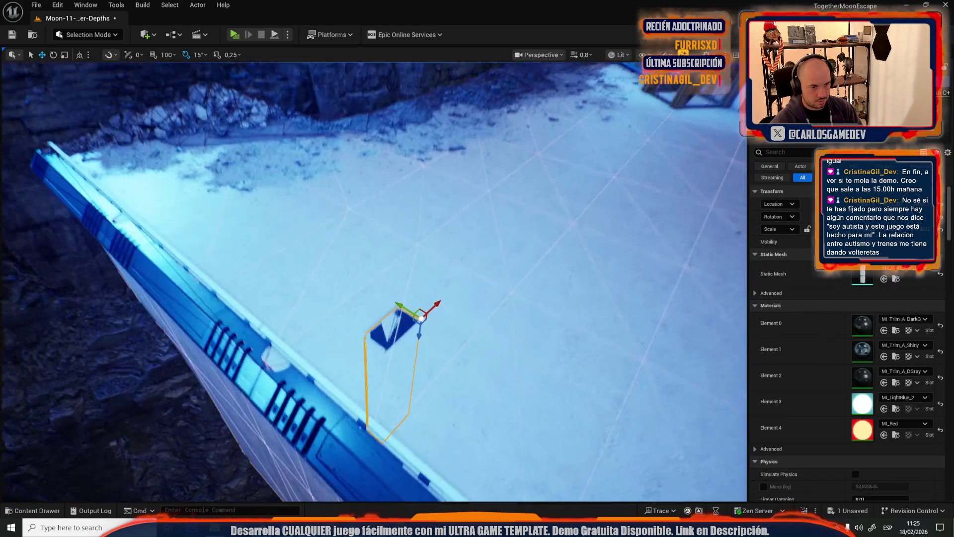
Rotate the server rack to lie flat on the platform, then run and stop a play test
{"action": "key", "text": "e"}
{"action": "mouse_move", "coordinate": [599, 266]}
{"action": "left_mouse_down"}
{"action": "mouse_move", "coordinate": [546, 343]}
{"action": "mouse_move", "coordinate": [532, 278]}
{"action": "left_mouse_up"}
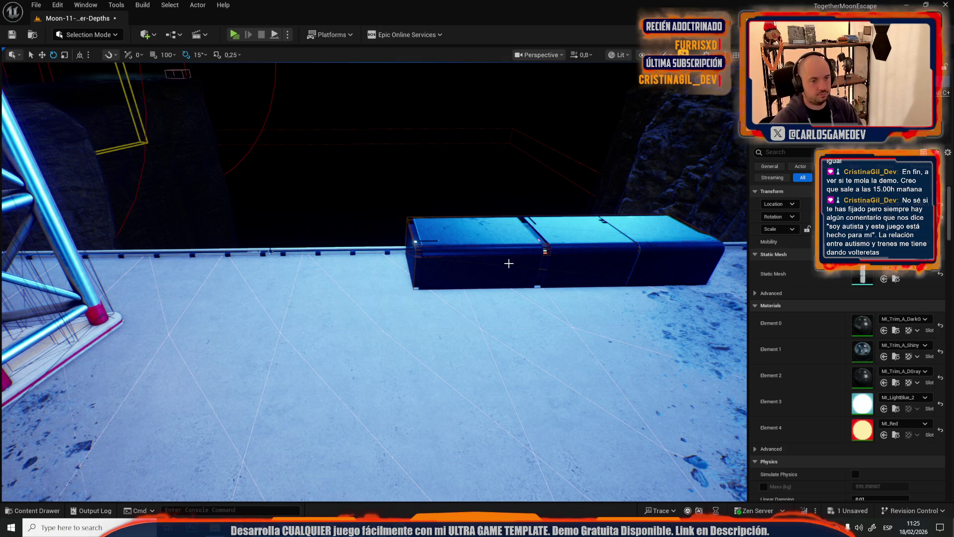
{"action": "key", "text": "alt+p"}
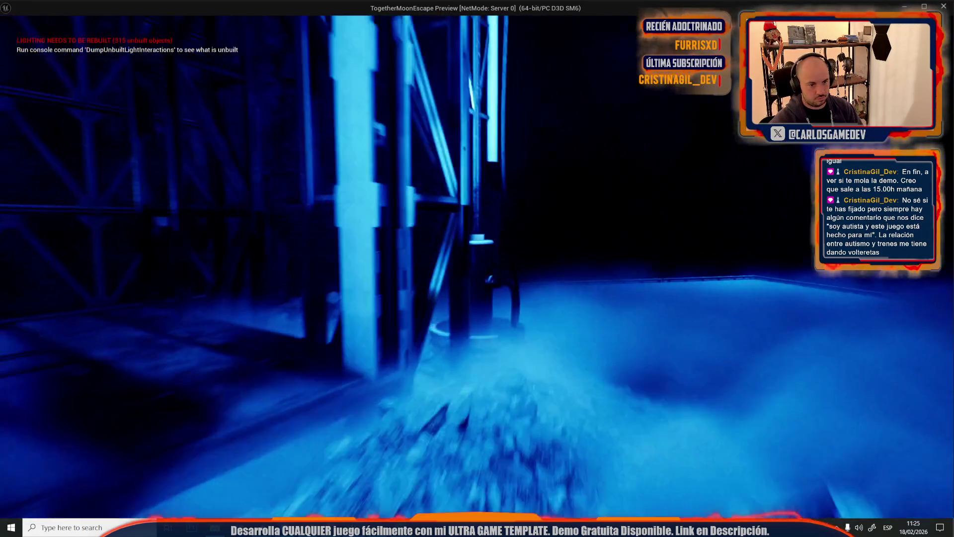
{"action": "key", "text": "Escape"}
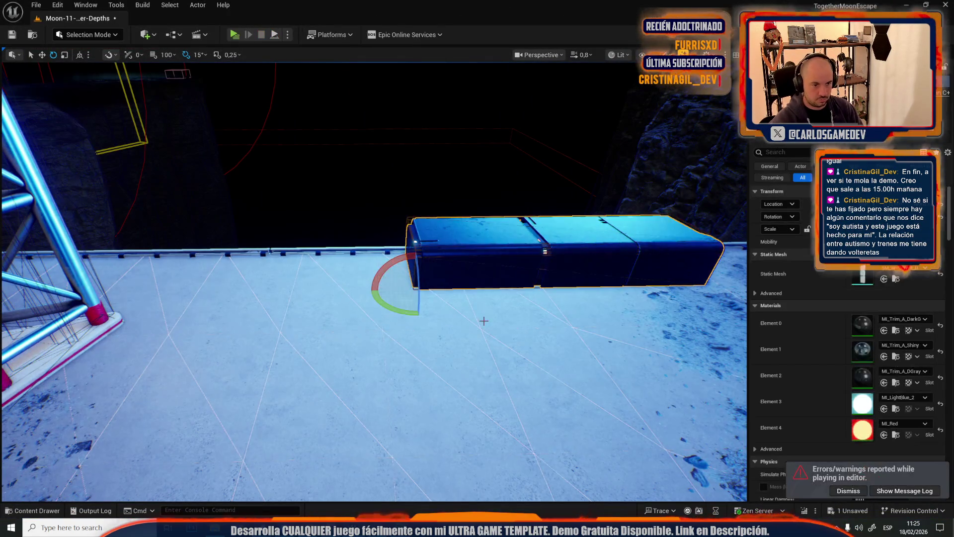
Turn the rack -90°, move it across the platform floor, and place copies to its left
{"action": "mouse_move", "coordinate": [527, 345]}
{"action": "left_mouse_down"}
{"action": "mouse_move", "coordinate": [467, 393]}
{"action": "mouse_move", "coordinate": [432, 318]}
{"action": "left_mouse_up"}
{"action": "left_click_drag", "start_coordinate": [421, 207], "coordinate": [419, 247]}
{"action": "mouse_move", "coordinate": [406, 210]}
{"action": "left_mouse_down"}
{"action": "mouse_move", "coordinate": [328, 257]}
{"action": "mouse_move", "coordinate": [178, 211]}
{"action": "mouse_move", "coordinate": [83, 148]}
{"action": "mouse_move", "coordinate": [293, 328]}
{"action": "mouse_move", "coordinate": [349, 316]}
{"action": "left_mouse_up"}
{"action": "scroll", "coordinate": [339, 296], "scroll_direction": "down", "scroll_amount": 3}
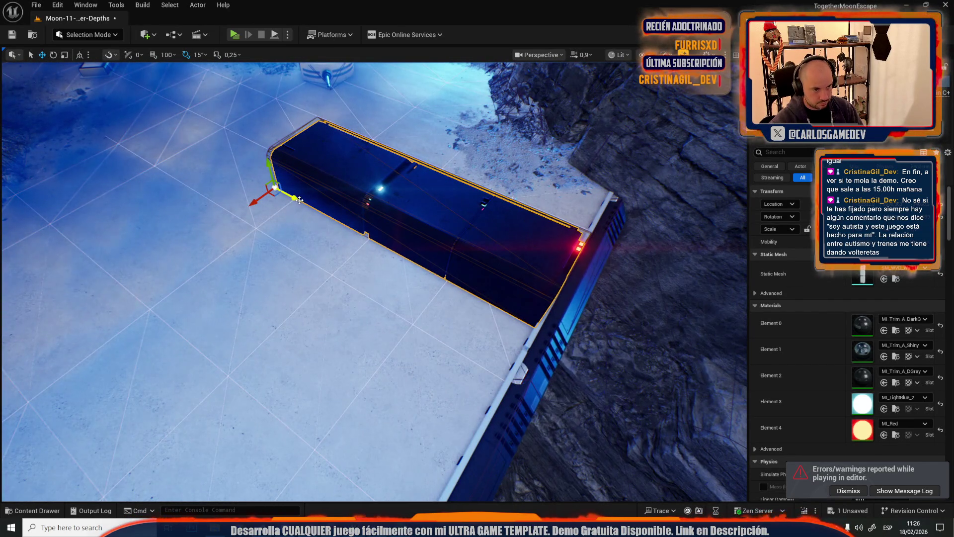
{"action": "mouse_move", "coordinate": [300, 200]}
{"action": "left_mouse_down"}
{"action": "mouse_move", "coordinate": [445, 184]}
{"action": "mouse_move", "coordinate": [319, 207]}
{"action": "mouse_move", "coordinate": [177, 213]}
{"action": "left_mouse_up"}
{"action": "left_click", "coordinate": [389, 251]}
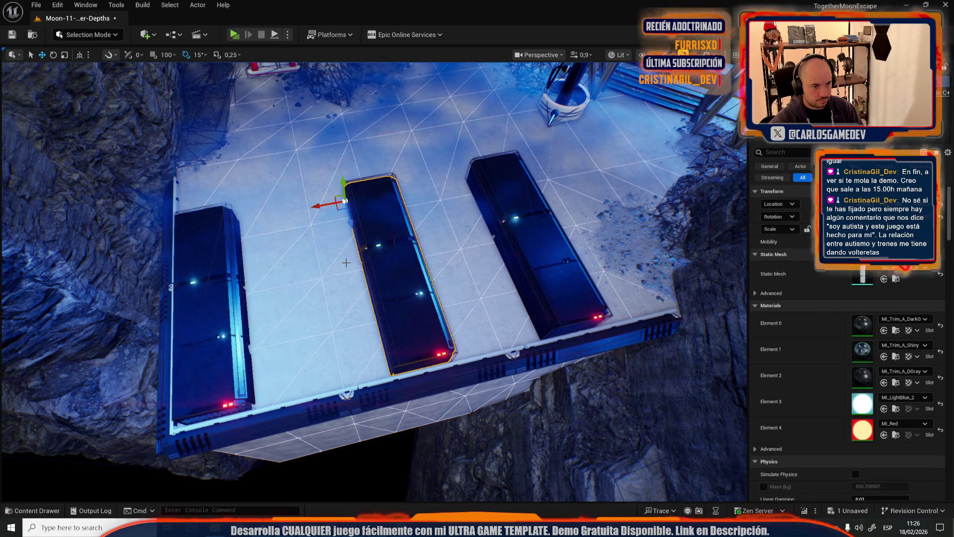
{"action": "key", "text": "1"}
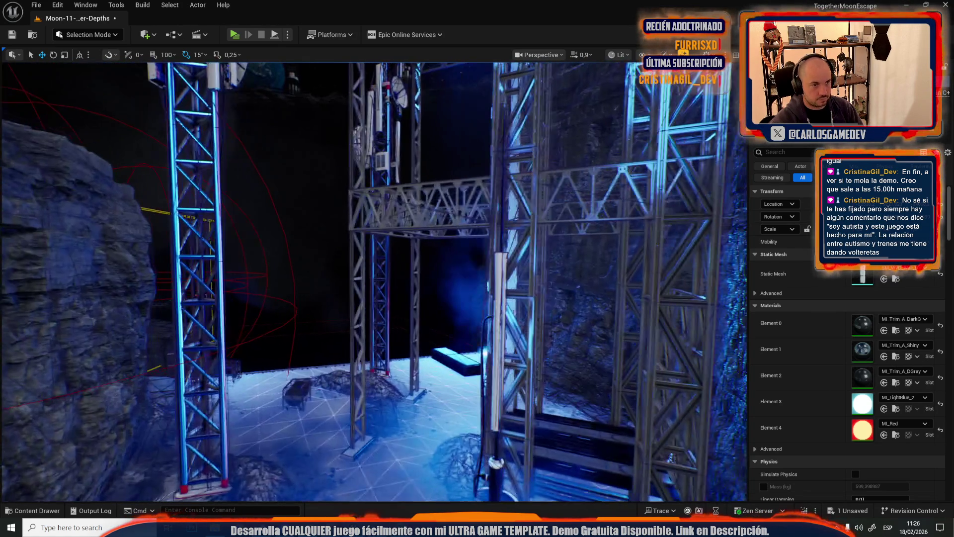
{"action": "left_click_drag", "start_coordinate": [321, 373], "coordinate": [322, 373]}
Open Moon-09-Crater via File > Open Level, saving Moon-11 changes and confirming the load
{"action": "left_click", "coordinate": [37, 5]}
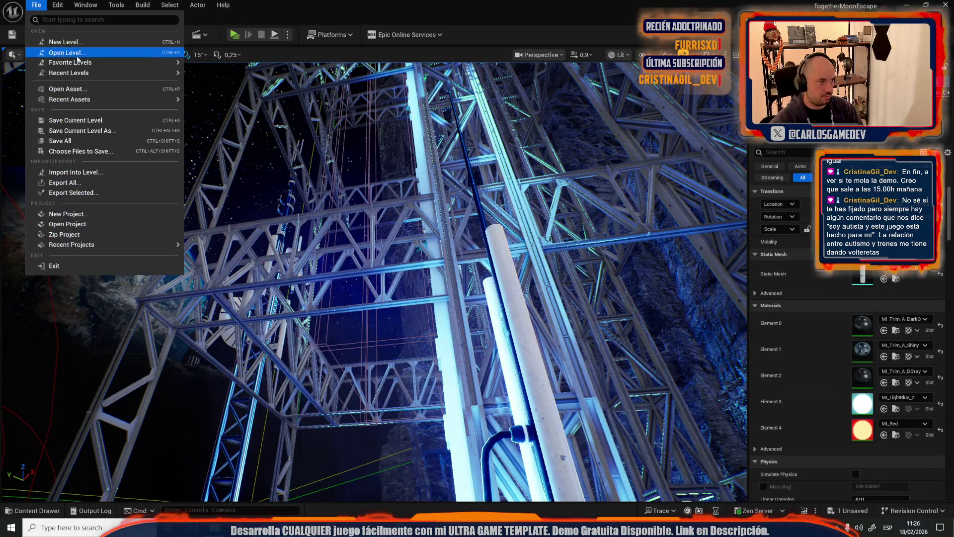
{"action": "left_click", "coordinate": [56, 55]}
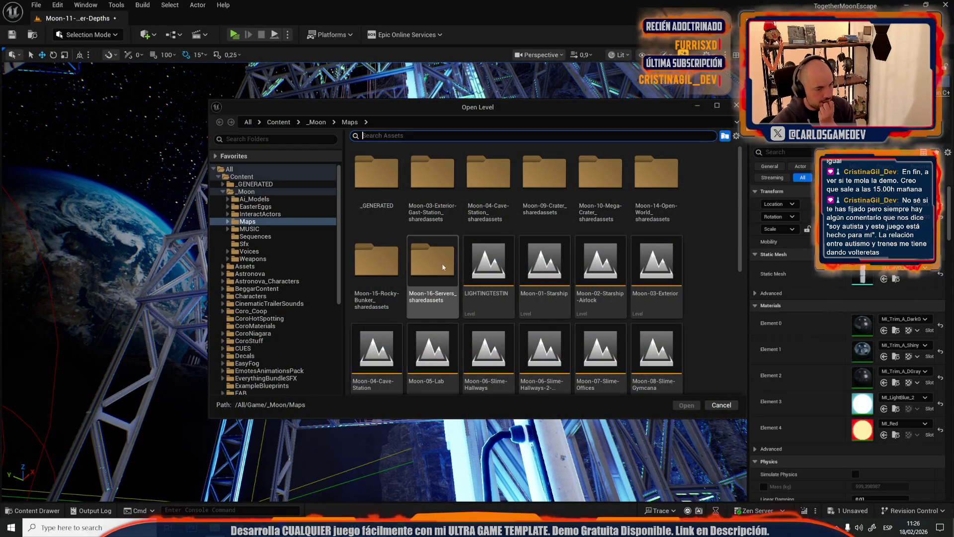
{"action": "scroll", "coordinate": [382, 348], "scroll_direction": "down", "scroll_amount": 2}
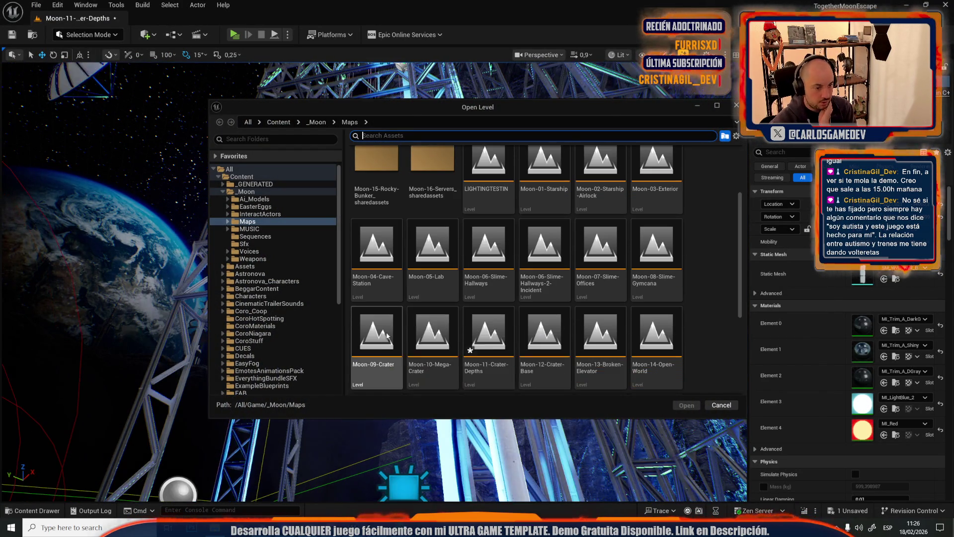
{"action": "double_click", "coordinate": [390, 343]}
{"action": "left_click", "coordinate": [497, 367]}
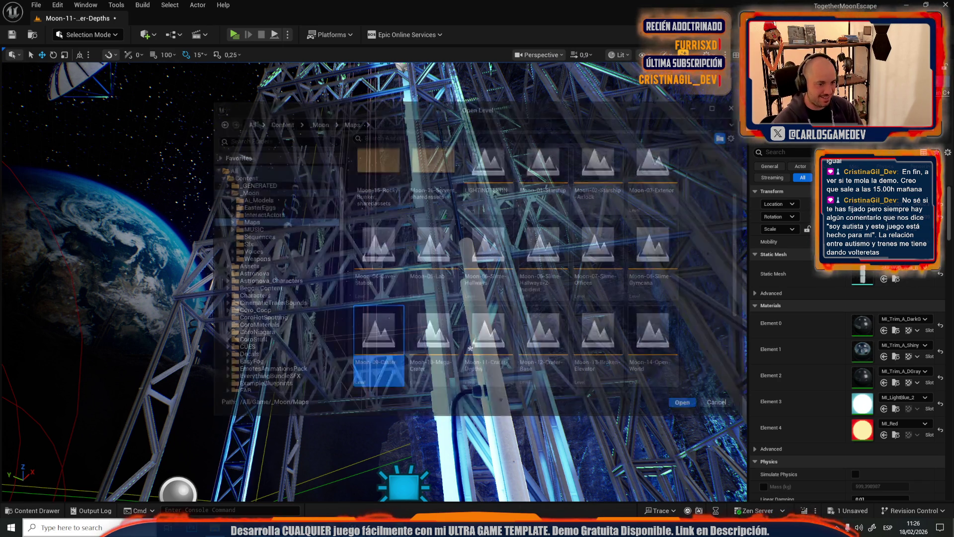
{"action": "key", "text": "Return"}
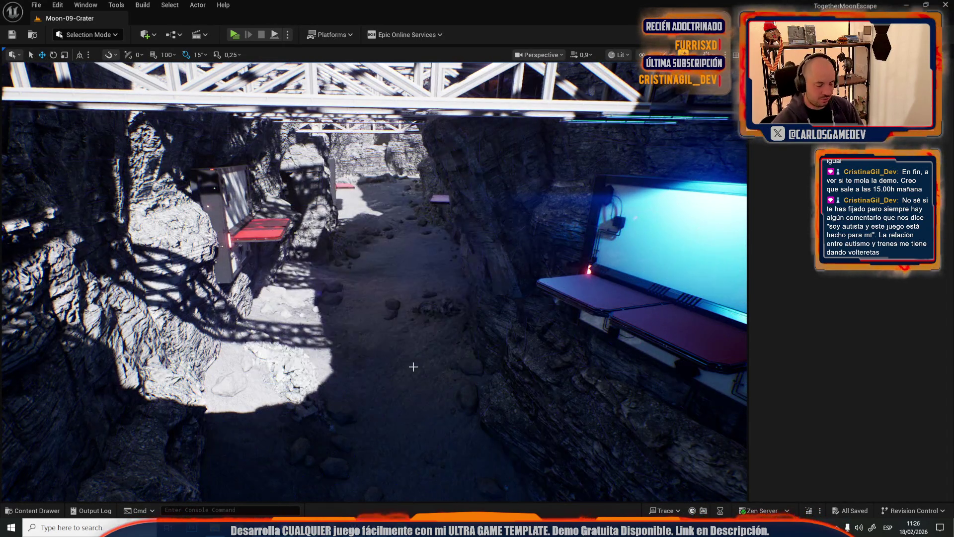
Look down into the crater and select the antenna pole on the cliff edge
{"action": "mouse_move", "coordinate": [429, 361]}
{"action": "left_mouse_down"}
{"action": "mouse_move", "coordinate": [418, 387]}
{"action": "mouse_move", "coordinate": [358, 318]}
{"action": "mouse_move", "coordinate": [378, 358]}
{"action": "mouse_move", "coordinate": [348, 318]}
{"action": "mouse_move", "coordinate": [358, 298]}
{"action": "mouse_move", "coordinate": [373, 318]}
{"action": "mouse_move", "coordinate": [363, 298]}
{"action": "left_mouse_up"}
{"action": "scroll", "coordinate": [374, 281], "scroll_direction": "up", "scroll_amount": 2}
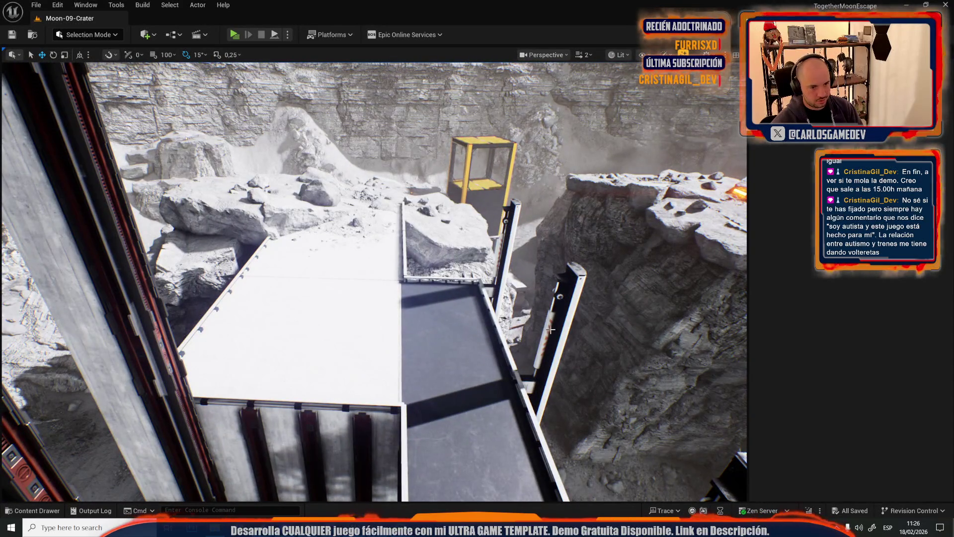
{"action": "left_click", "coordinate": [551, 330]}
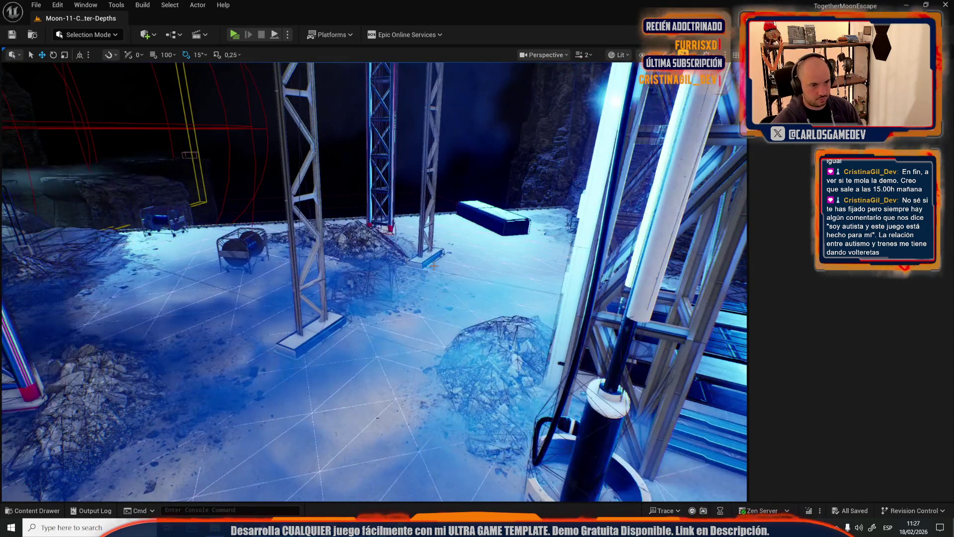
Paste the antenna pole beside the rock wall, rotate it, and start a play test
{"action": "scroll", "coordinate": [374, 281], "scroll_direction": "down", "scroll_amount": 2}
{"action": "left_click_drag", "start_coordinate": [348, 268], "coordinate": [319, 267]}
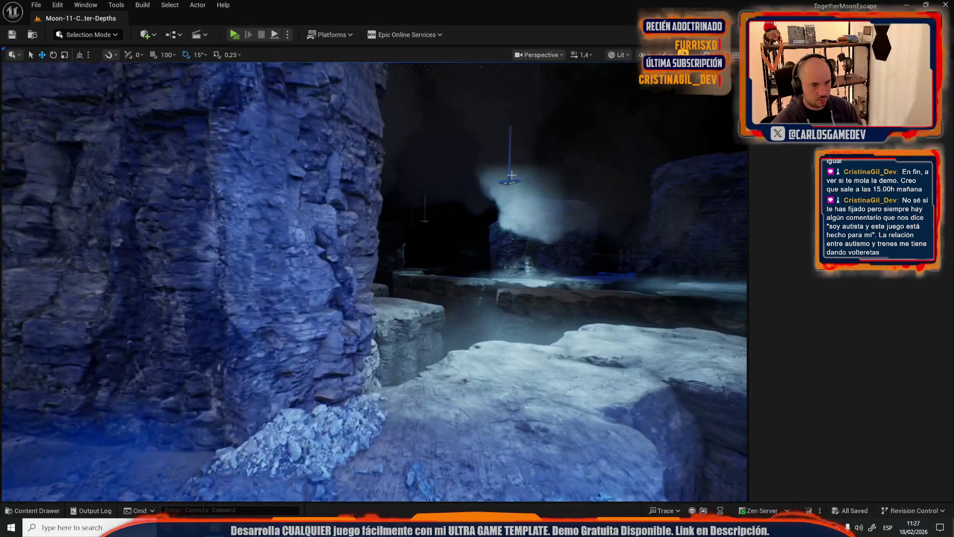
{"action": "key", "text": "ctrl+v"}
{"action": "scroll", "coordinate": [374, 281], "scroll_direction": "down", "scroll_amount": 1}
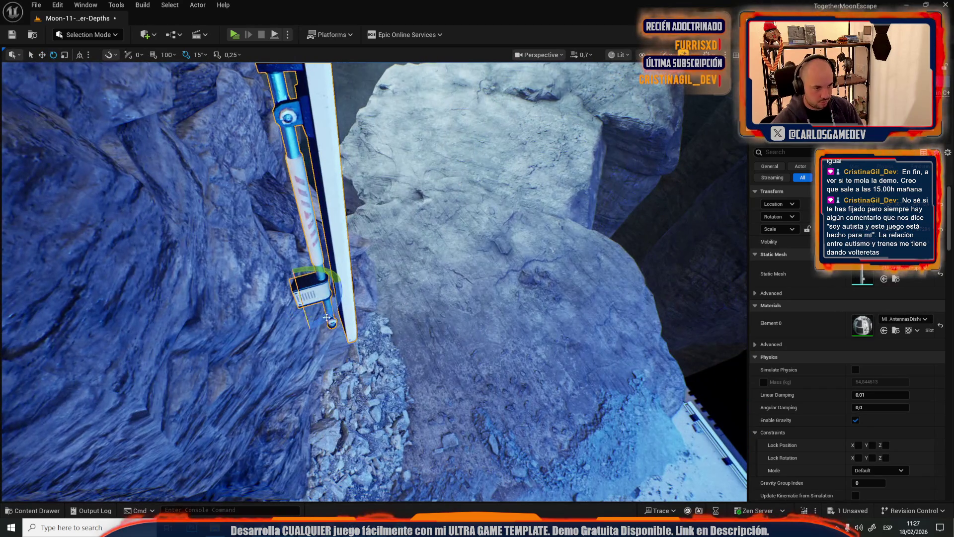
{"action": "key", "text": "e"}
{"action": "left_click_drag", "start_coordinate": [319, 319], "coordinate": [343, 290]}
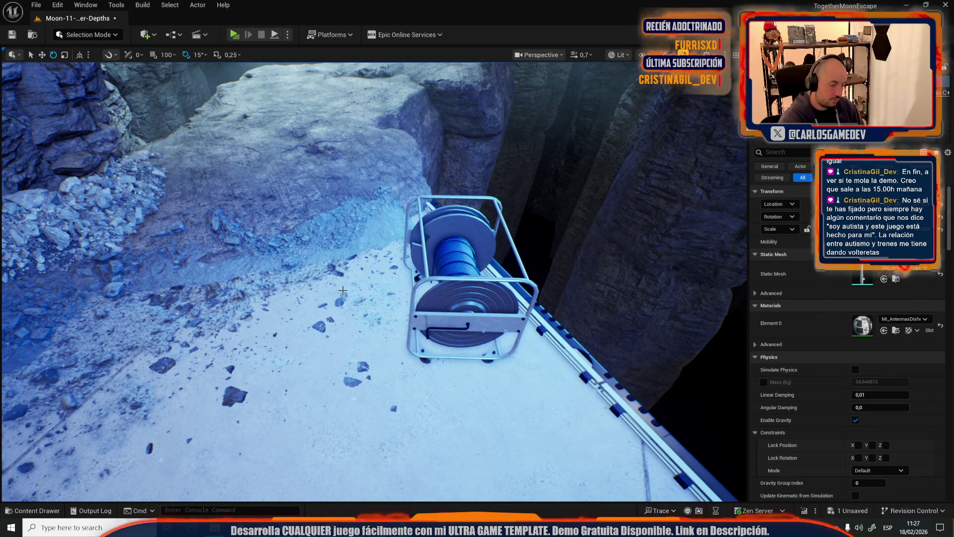
{"action": "key", "text": "alt+p"}
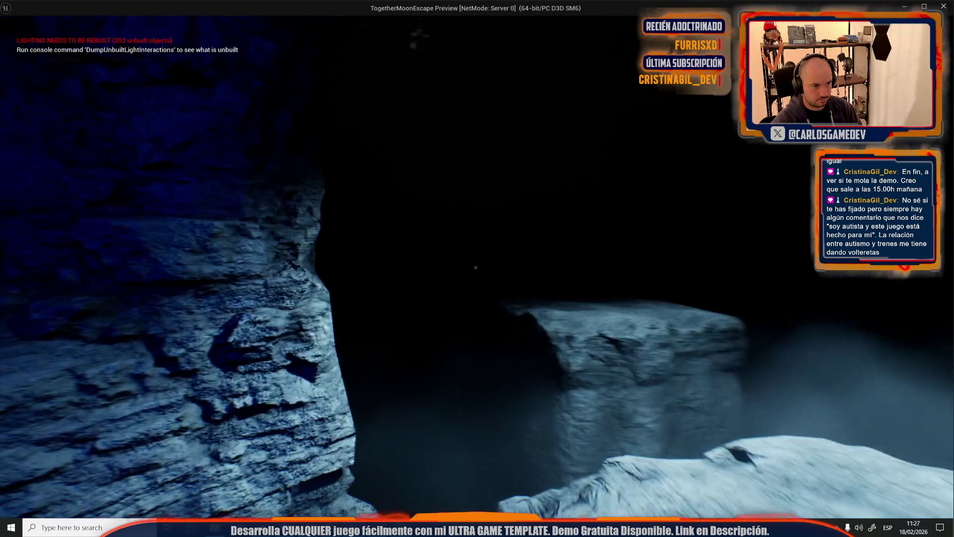
Stop the play test, frame the antenna, and move it flush against the cliff rock
{"action": "key", "text": "Escape"}
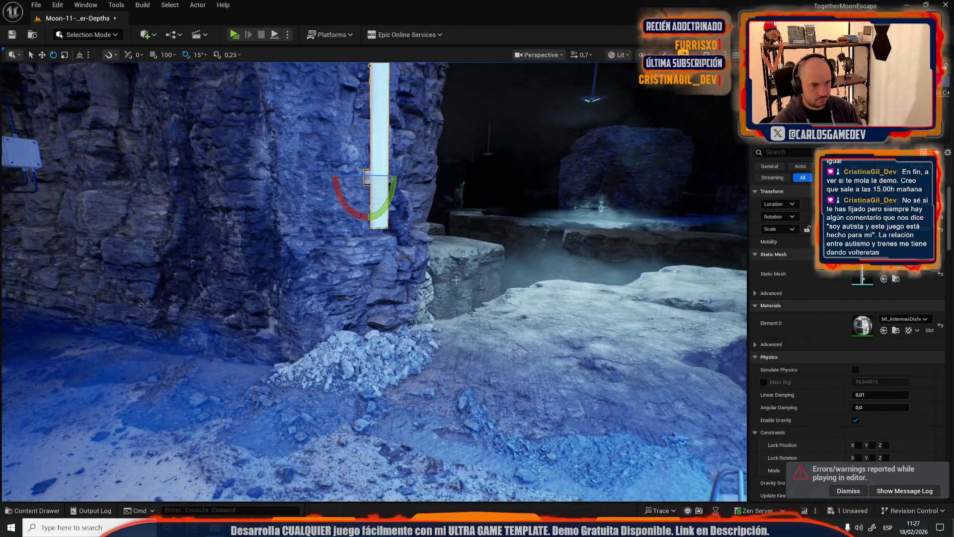
{"action": "mouse_move", "coordinate": [455, 280]}
{"action": "left_mouse_down"}
{"action": "mouse_move", "coordinate": [428, 275]}
{"action": "mouse_move", "coordinate": [464, 420]}
{"action": "left_mouse_up"}
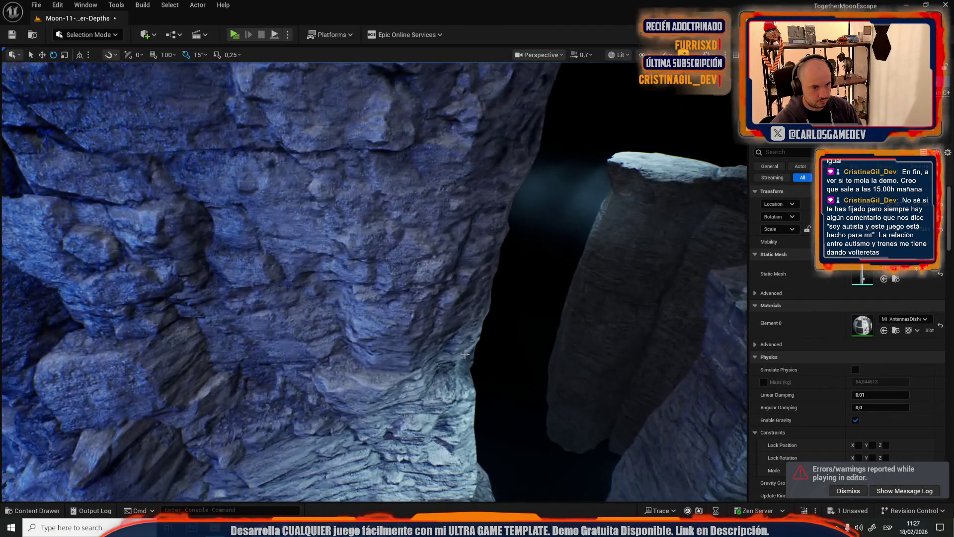
{"action": "key", "text": "f"}
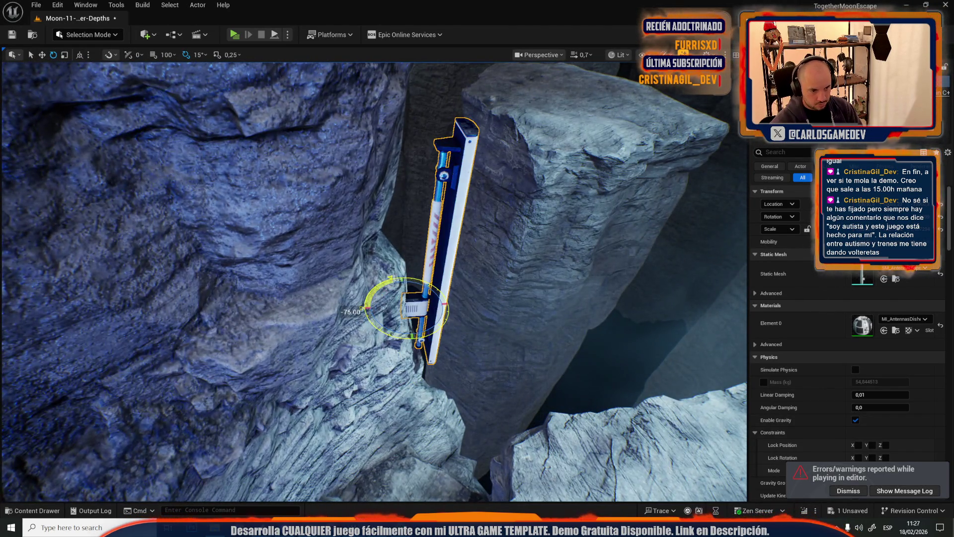
{"action": "left_click_drag", "start_coordinate": [391, 284], "coordinate": [391, 284]}
{"action": "key", "text": "w"}
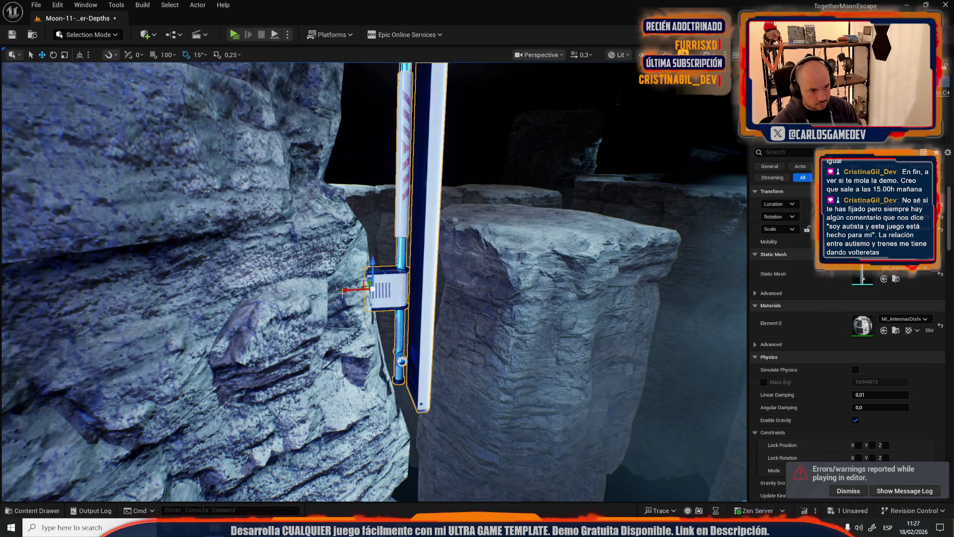
{"action": "scroll", "coordinate": [373, 282], "scroll_direction": "up", "scroll_amount": 2}
{"action": "left_click_drag", "start_coordinate": [373, 281], "coordinate": [346, 287]}
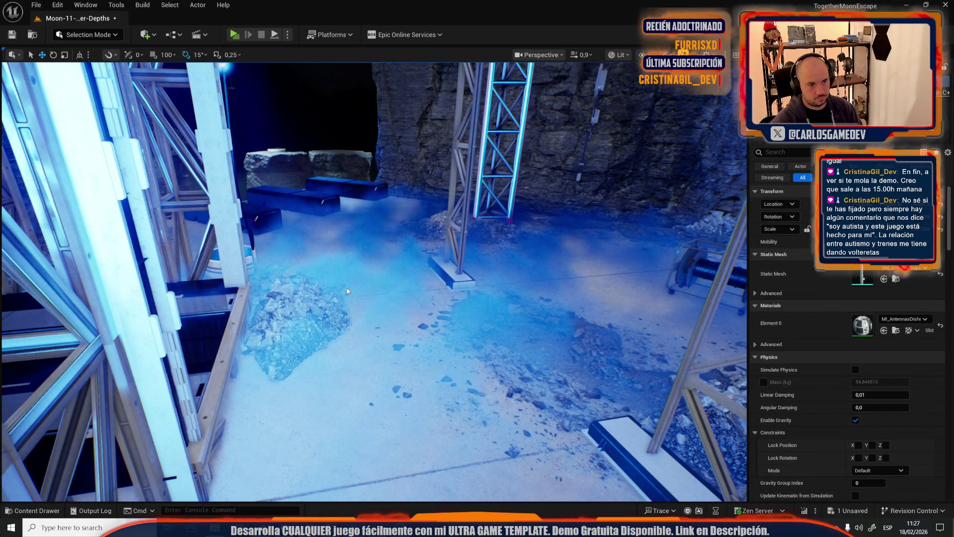
Start a new play test and walk across the ledge up to the antenna
{"action": "key", "text": "alt+p"}
{"action": "key", "text": "w"}
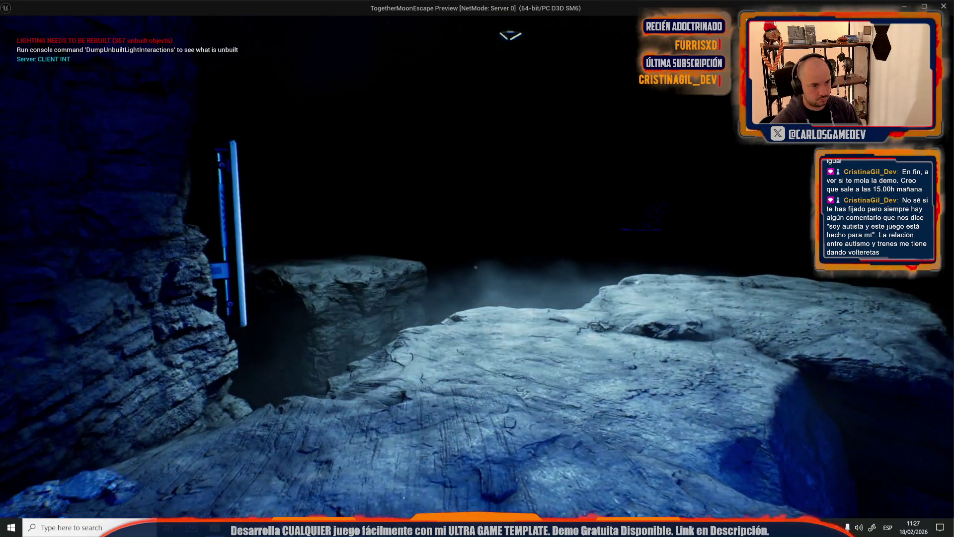
{"action": "key", "text": "w"}
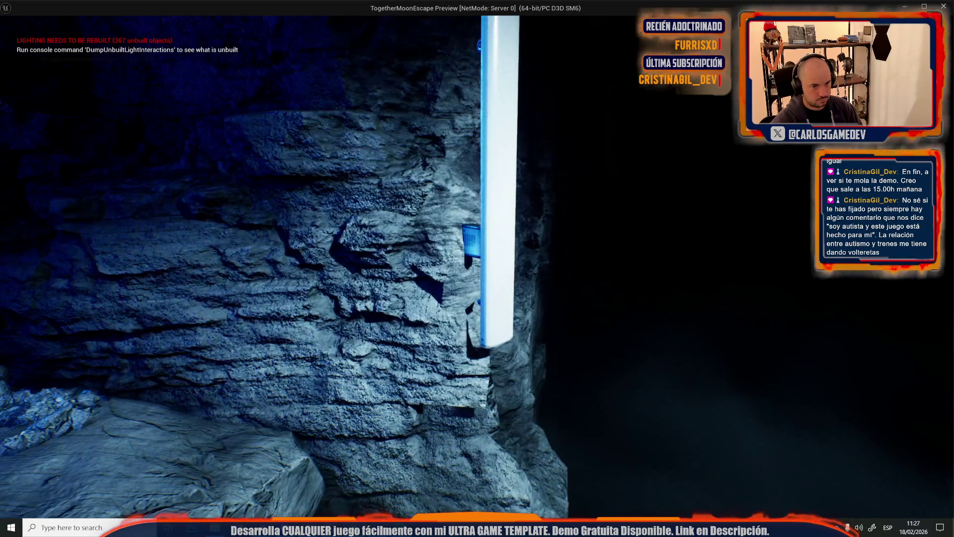